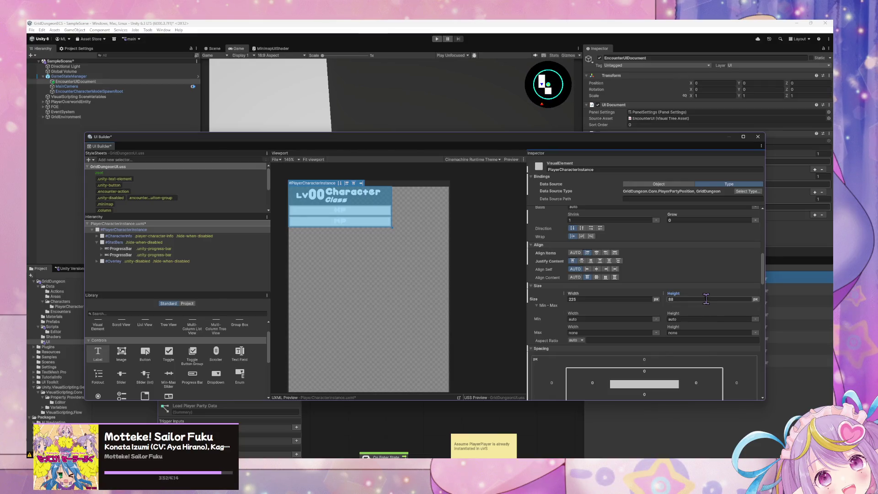
# - Enter an 85 px Height for PlayerCharacterInstance and save PlayerCharacterInstance.uxml
pyautogui.write('80')
pyautogui.press('Return')
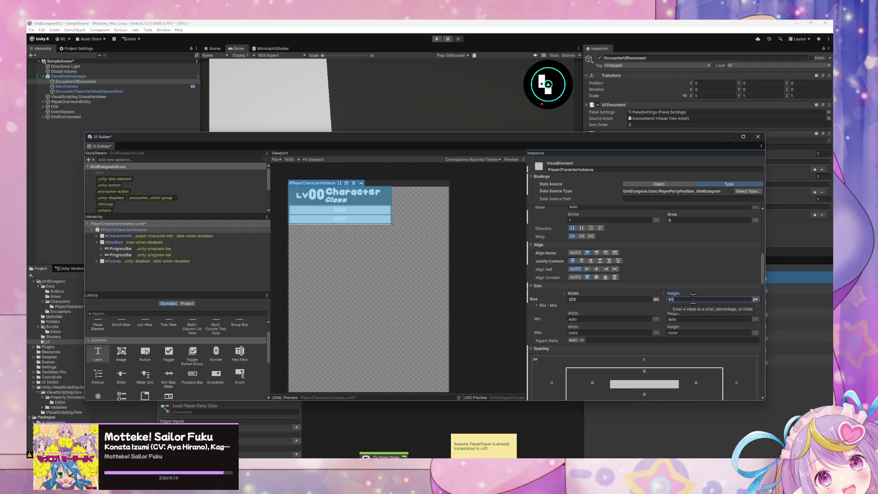
pyautogui.press('Return')
pyautogui.click(391, 204)
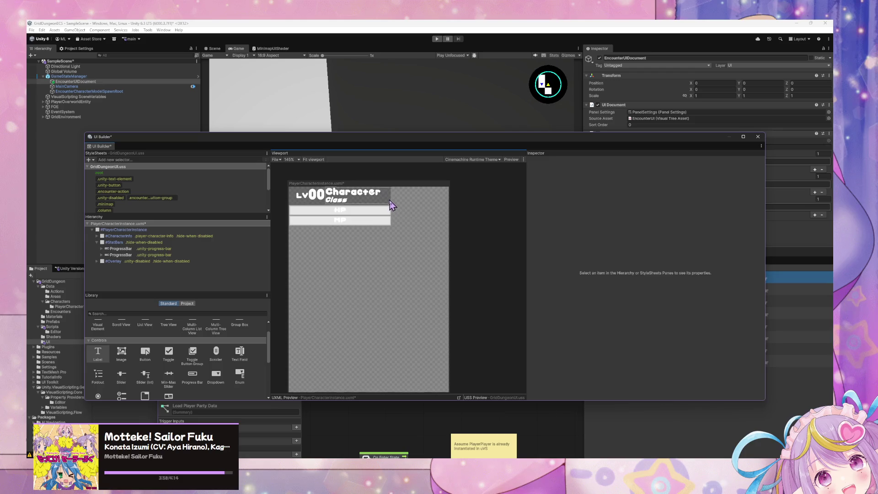
pyautogui.scroll(5, 391, 204)
pyautogui.scroll(-5, 396, 213)
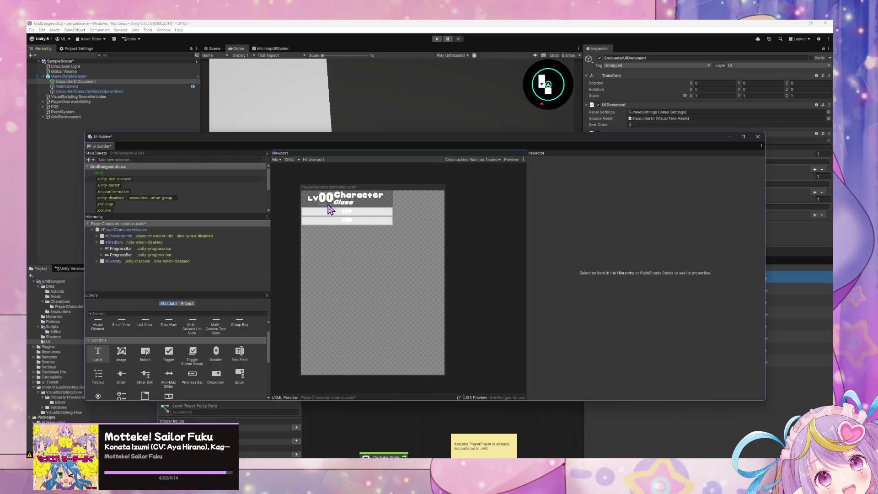
pyautogui.hotkey('ctrl', 's')
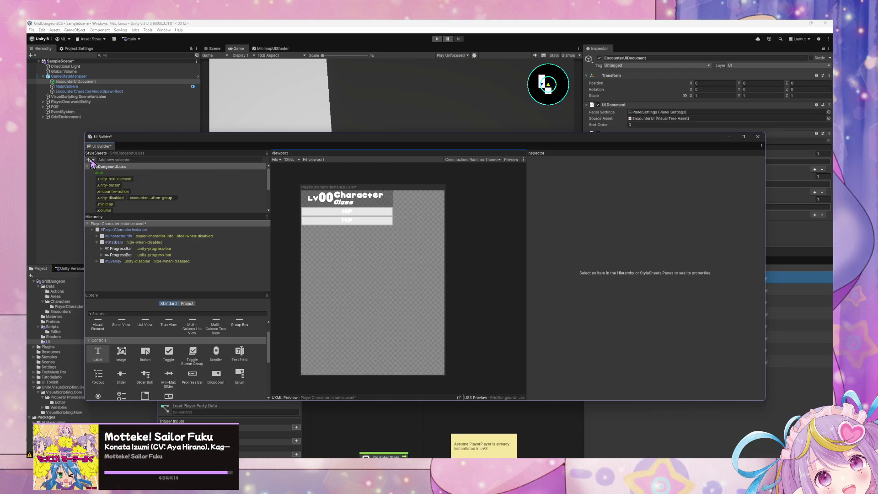
pyautogui.moveTo(357, 144)
pyautogui.mouseDown()
pyautogui.moveTo(389, 256)
pyautogui.moveTo(421, 188)
pyautogui.moveTo(511, 286)
pyautogui.moveTo(484, 220)
pyautogui.mouseUp()
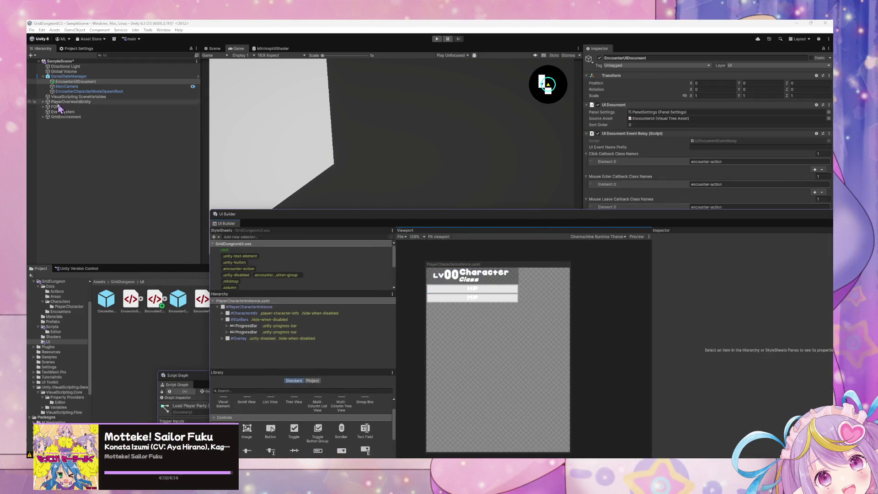
# - Open EncounterUI.uxml, then open the #PlayerPartyRow template in isolation in UI Builder
pyautogui.click(78, 81)
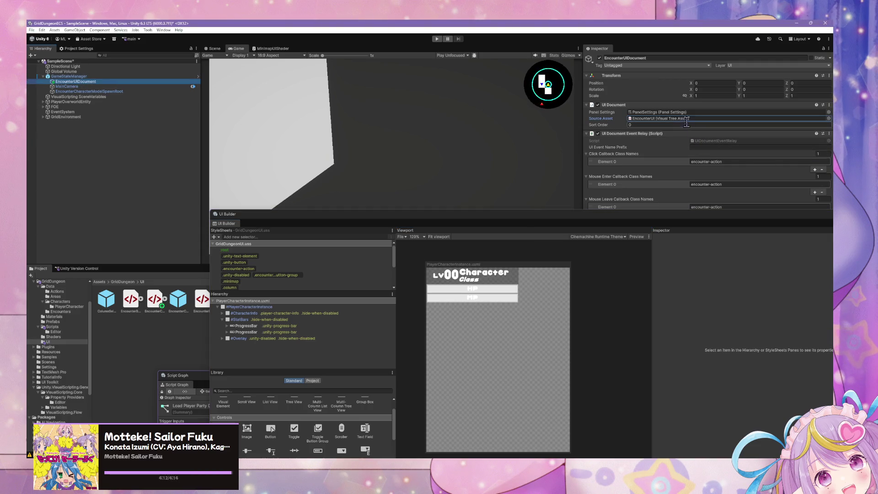
pyautogui.doubleClick(659, 118)
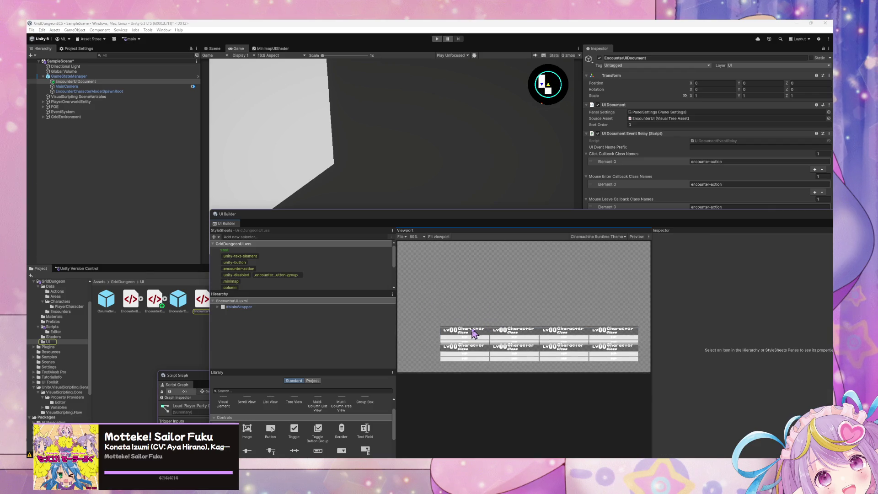
pyautogui.click(473, 333)
pyautogui.moveTo(423, 215); pyautogui.dragTo(343, 121)
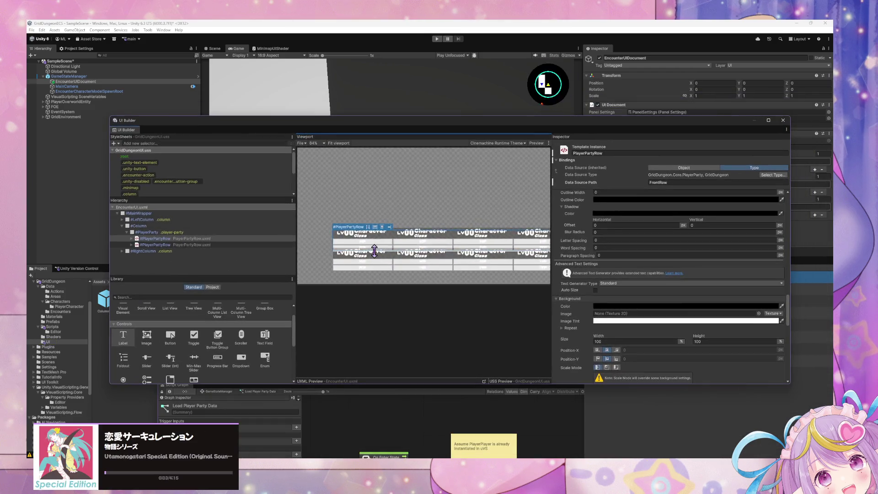
pyautogui.scroll(2, 374, 251)
pyautogui.click(183, 238)
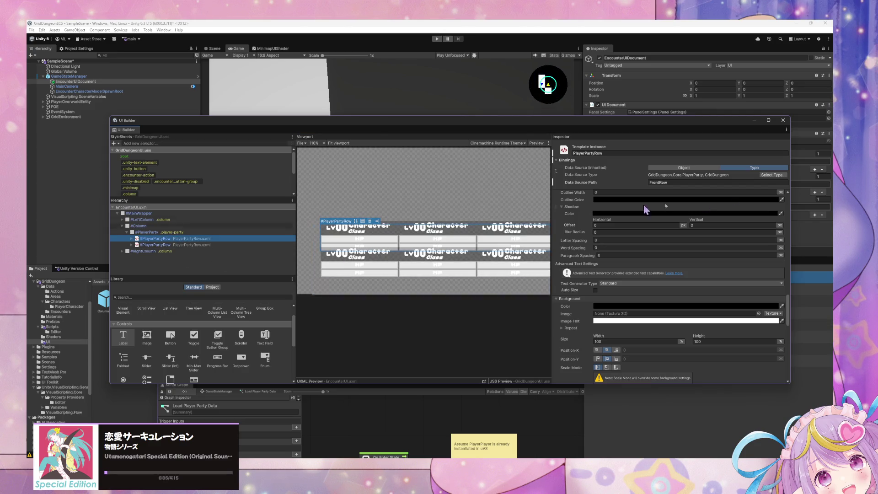
pyautogui.rightClick(198, 239)
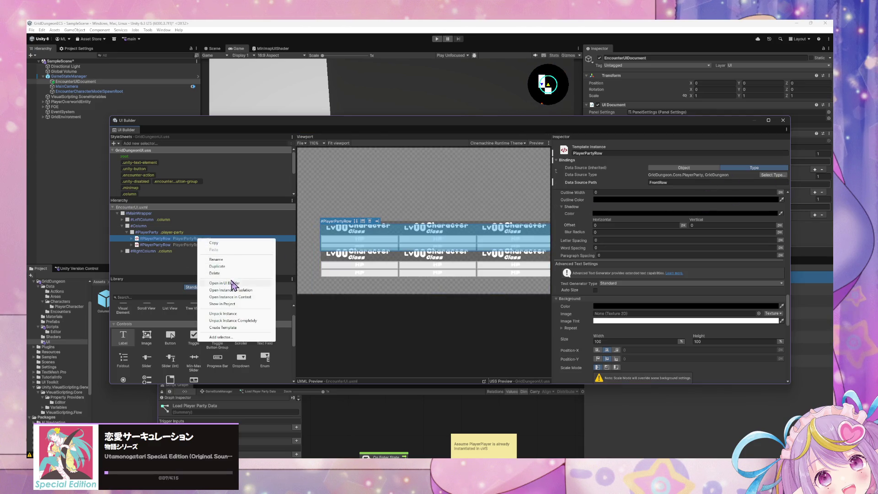
pyautogui.click(232, 283)
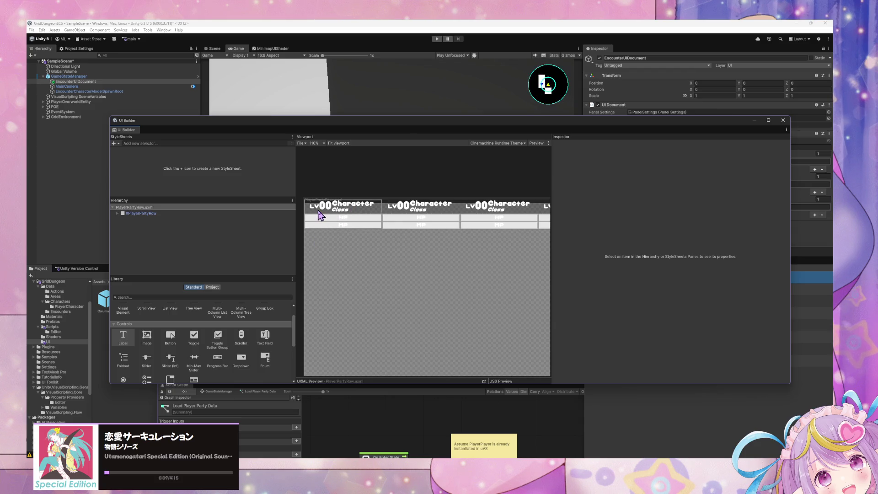
# - Set the PlayerPartyRow root height to 85, save it, and reopen EncounterUI
pyautogui.click(158, 213)
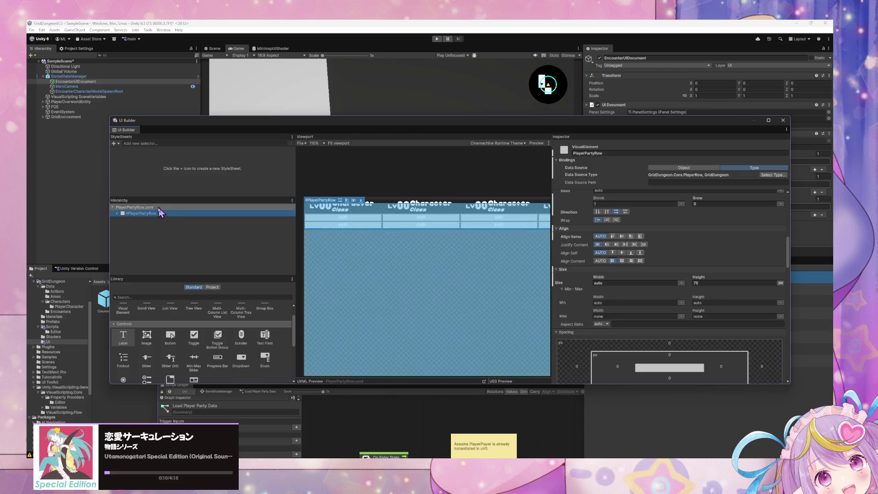
pyautogui.click(714, 284)
pyautogui.write('85')
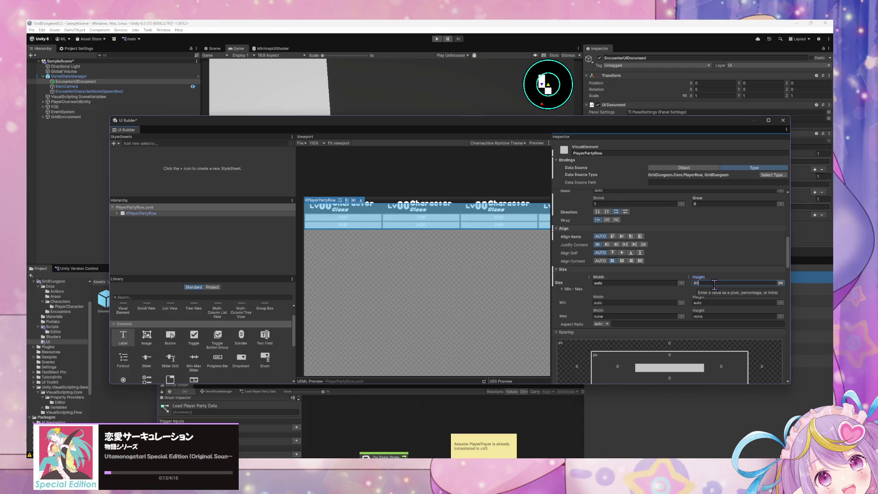
pyautogui.press('Return')
pyautogui.click(461, 291)
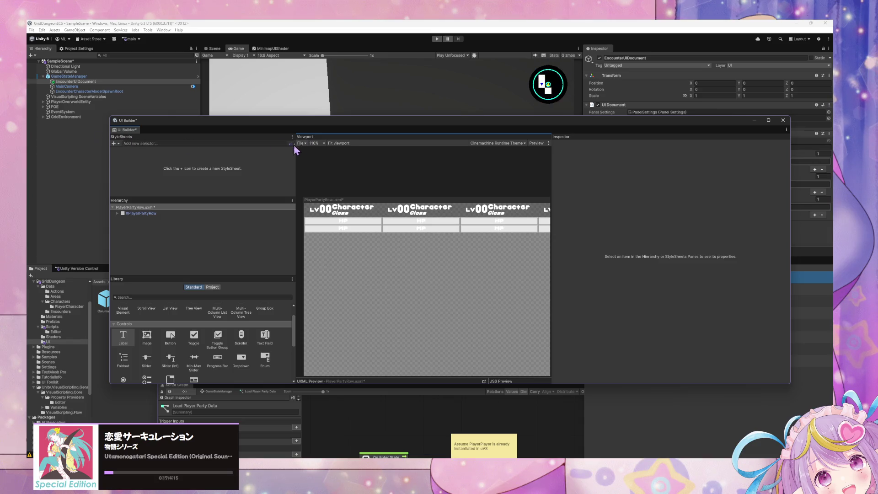
pyautogui.hotkey('ctrl', 's')
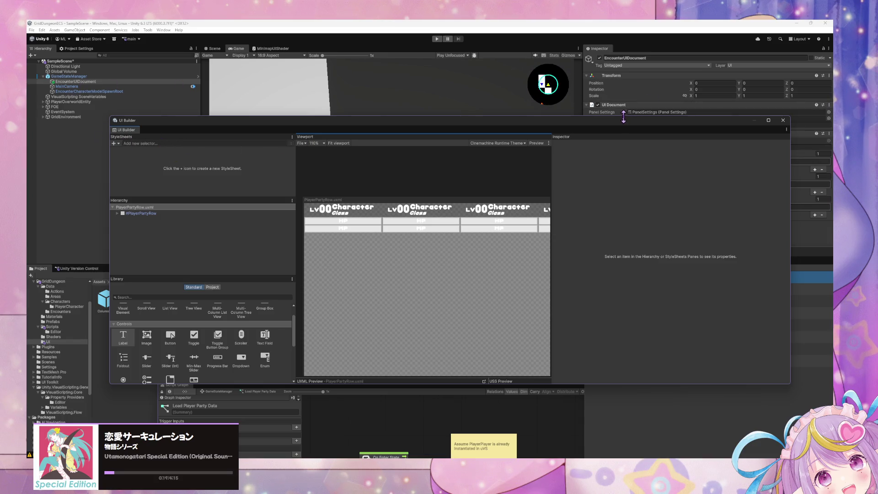
pyautogui.moveTo(623, 118)
pyautogui.mouseDown()
pyautogui.moveTo(590, 145)
pyautogui.moveTo(565, 213)
pyautogui.mouseUp()
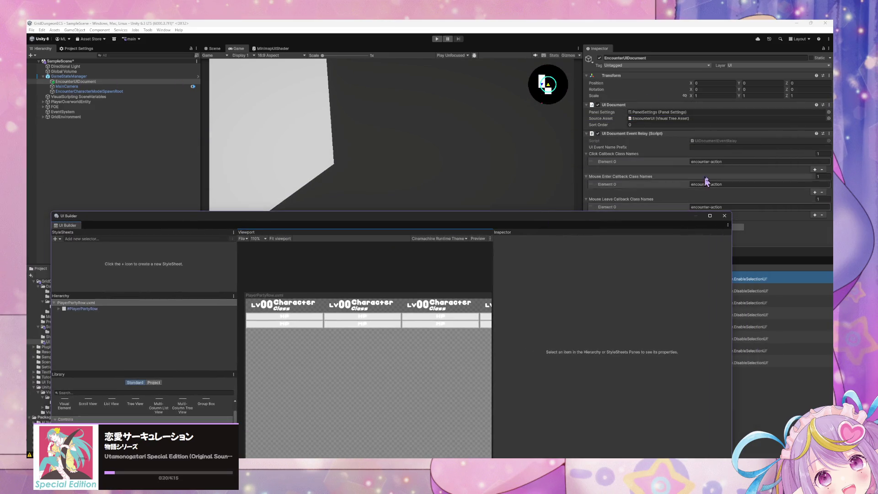
pyautogui.doubleClick(668, 118)
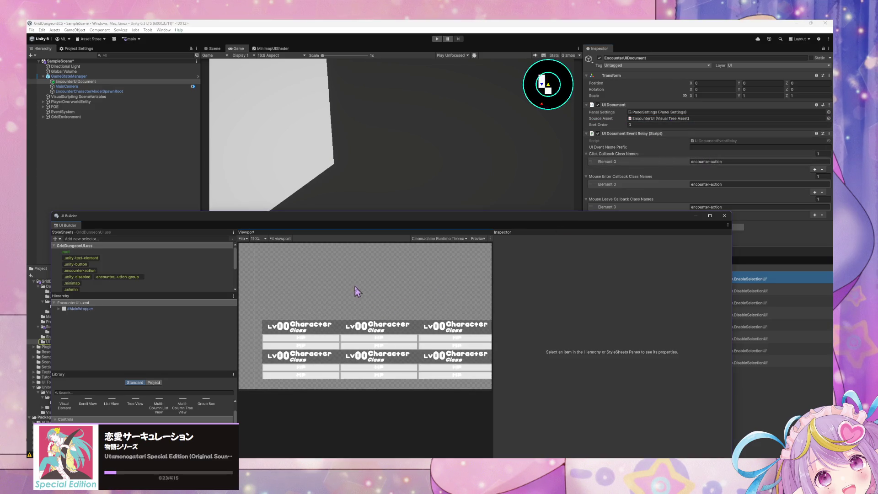
# - Open the #PlayerPartyRow instance in UI Builder from EncounterUI
pyautogui.moveTo(350, 217); pyautogui.dragTo(431, 152)
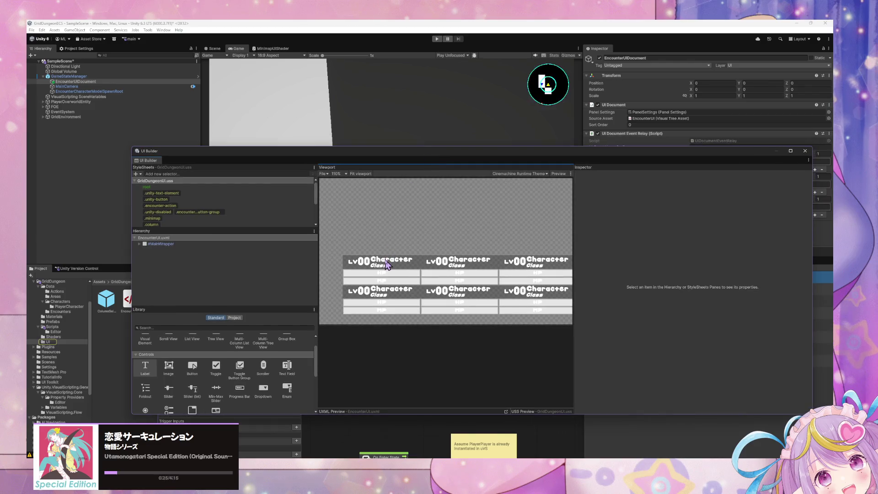
pyautogui.click(387, 264)
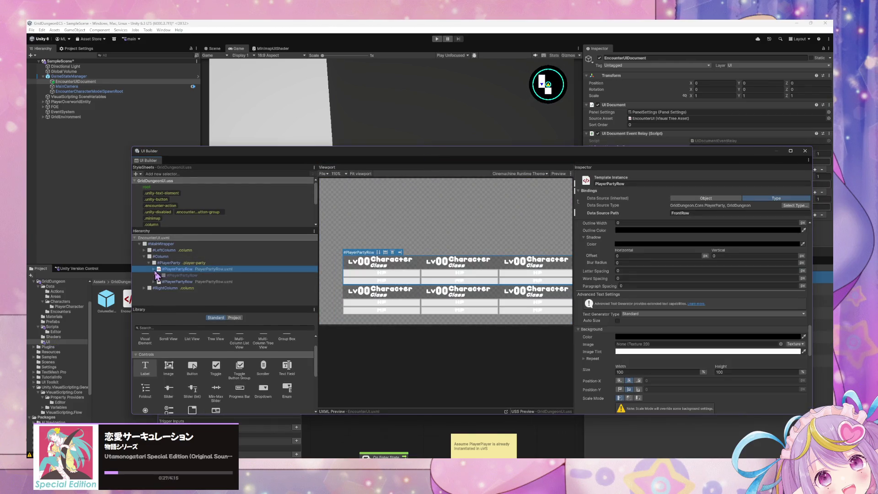
pyautogui.rightClick(197, 273)
pyautogui.click(231, 320)
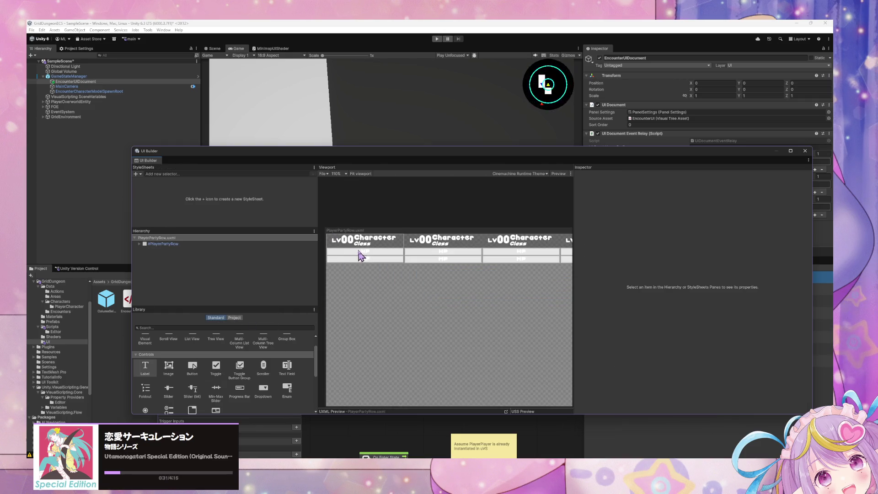
# - Open PlayerCharacterInstance.uxml in isolation from a character TemplateContainer
pyautogui.click(361, 256)
pyautogui.click(158, 250)
pyautogui.rightClick(164, 250)
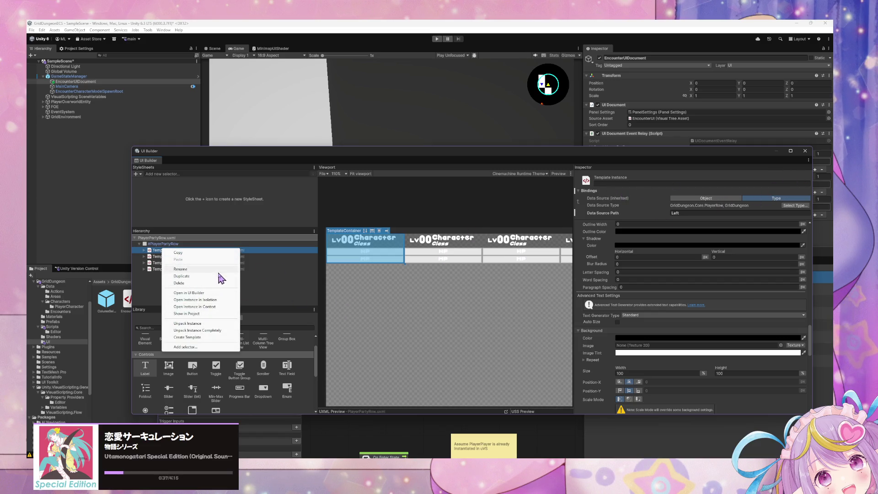
pyautogui.press('Escape')
pyautogui.press('Down')
pyautogui.press('Up')
pyautogui.rightClick(208, 251)
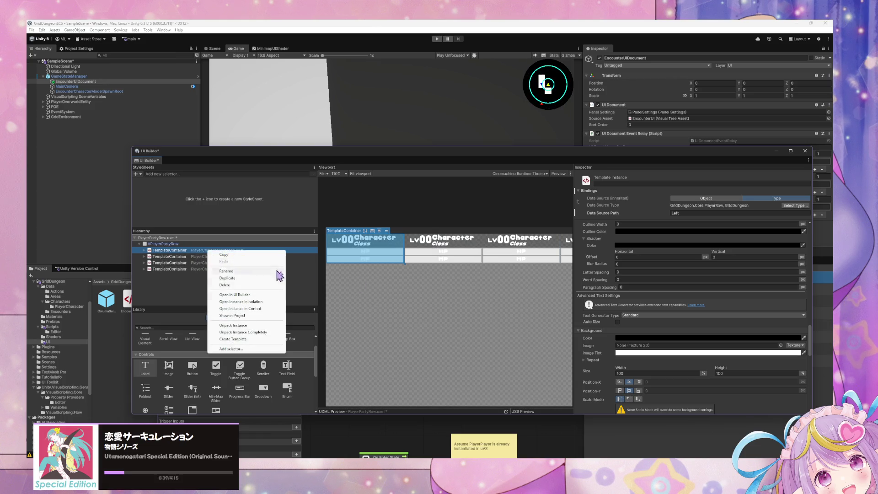
pyautogui.click(393, 294)
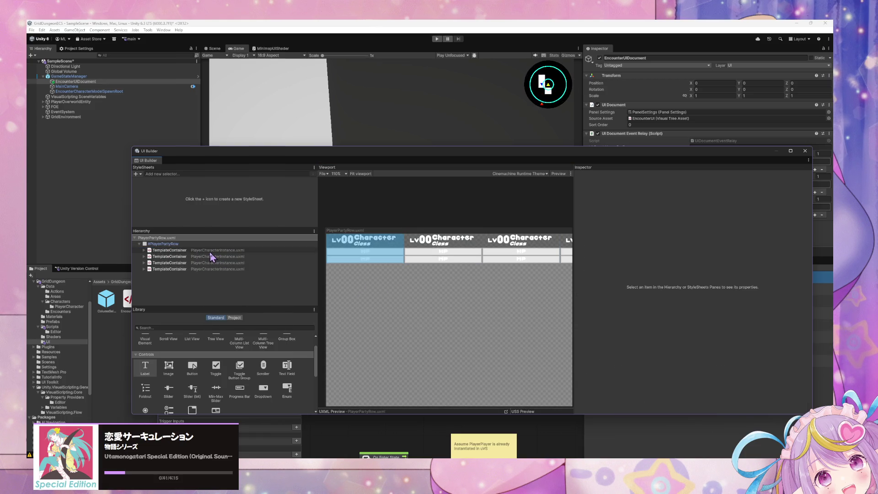
pyautogui.rightClick(211, 257)
pyautogui.click(267, 296)
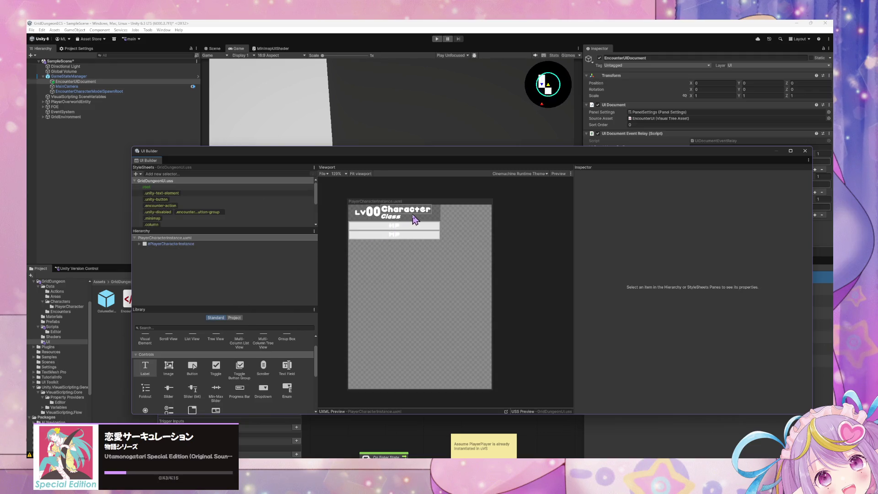
# - Expand PlayerCharacterInstance in the Hierarchy and select the #Overlay element
pyautogui.scroll(-3, 166, 222)
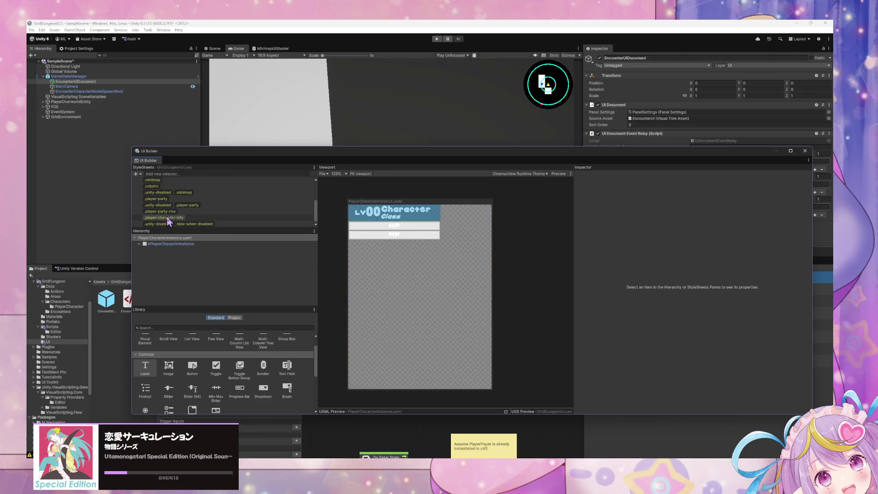
pyautogui.click(139, 243)
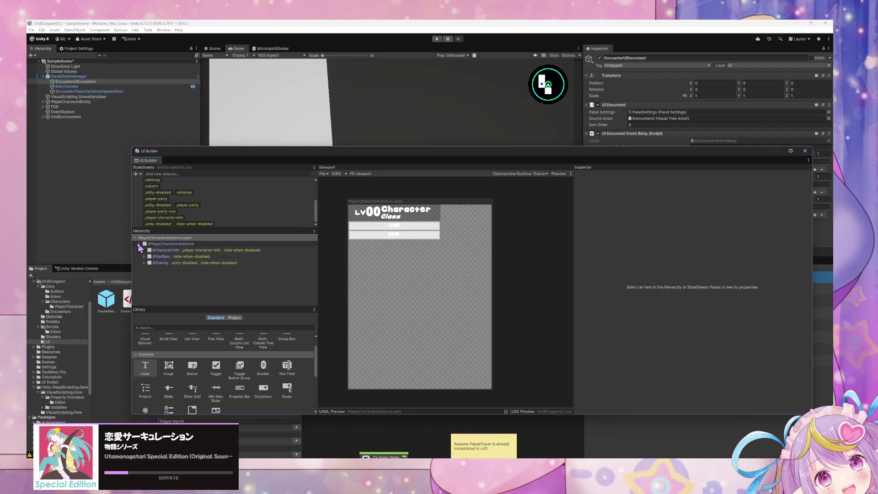
pyautogui.click(144, 262)
pyautogui.click(180, 264)
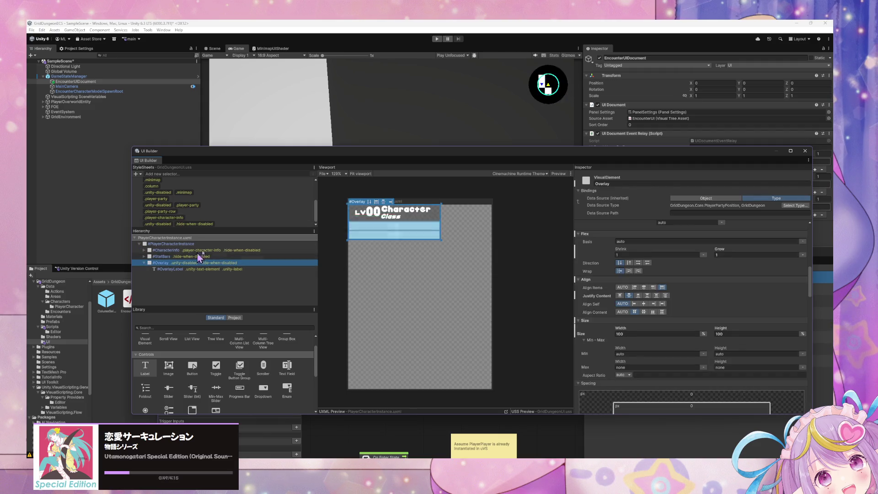
# - Bind Overlay's Enabled to ShowInactiveOverlay, save the template, and dock UI Builder
pyautogui.scroll(5, 635, 260)
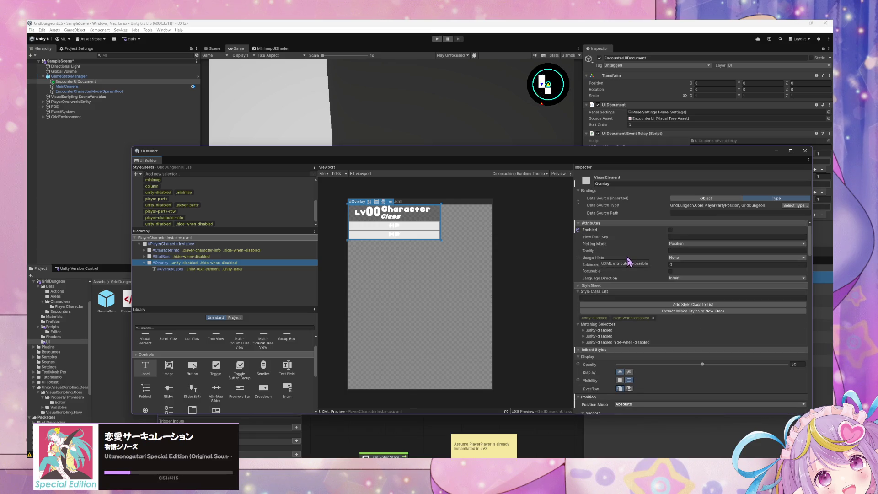
pyautogui.rightClick(578, 230)
pyautogui.click(603, 233)
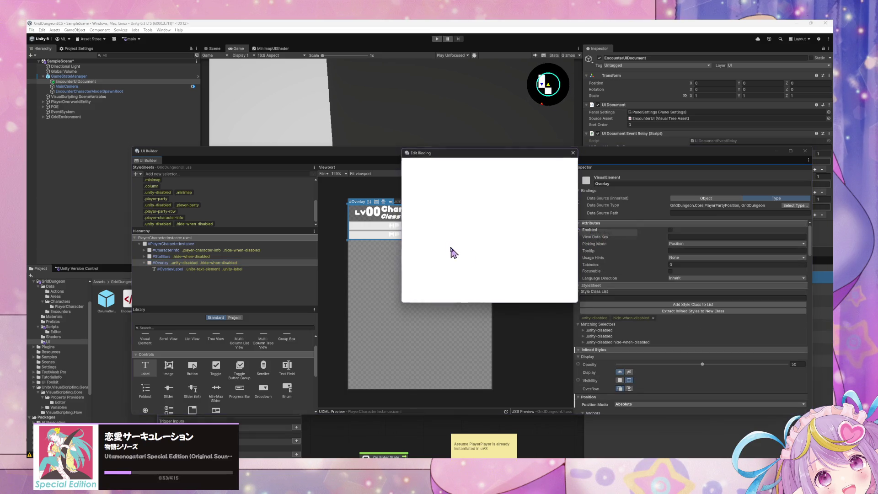
pyautogui.click(490, 196)
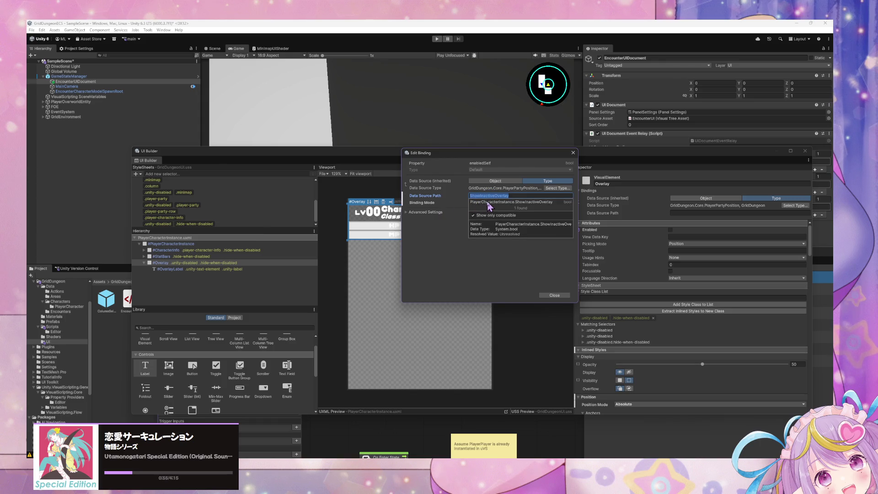
pyautogui.click(488, 201)
pyautogui.click(548, 296)
pyautogui.hotkey('ctrl', 's')
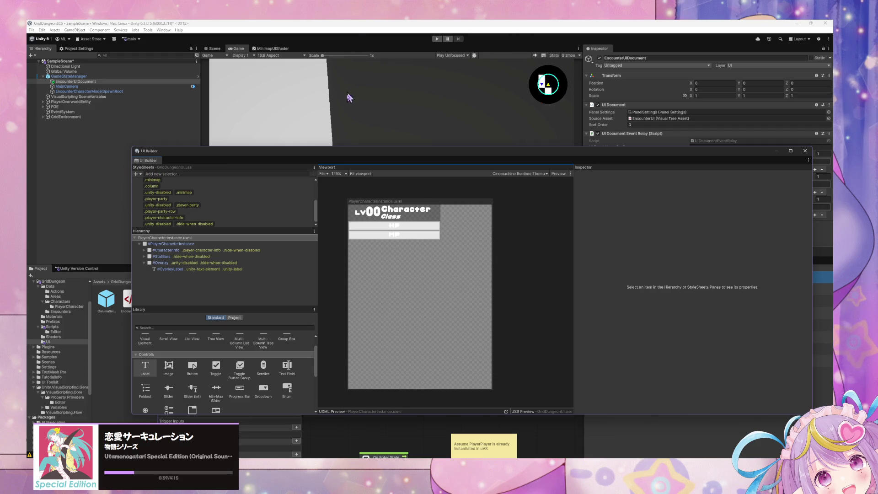
pyautogui.moveTo(332, 151); pyautogui.dragTo(532, 282)
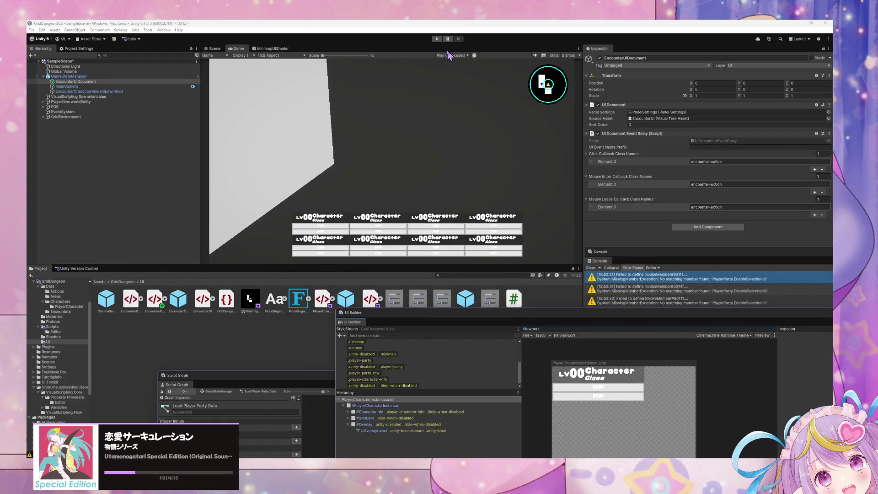
# - Enter play mode to fill the party panel, then float UI Builder again
pyautogui.click(437, 39)
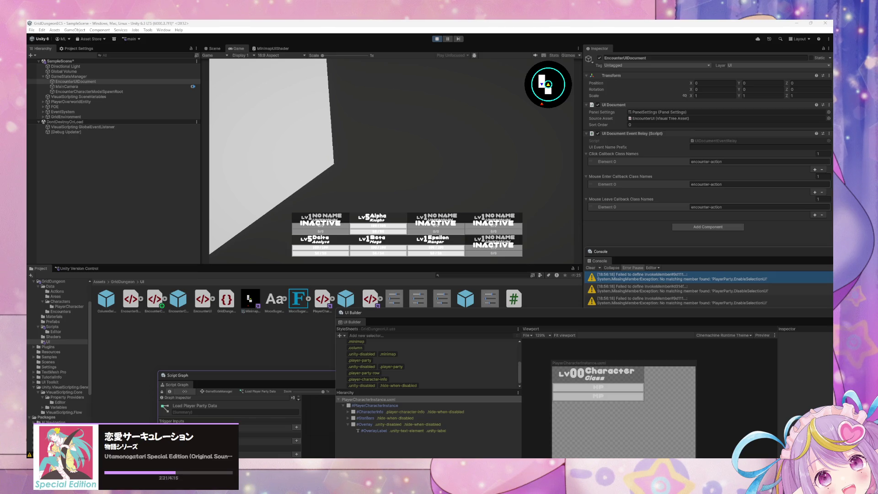
pyautogui.moveTo(466, 321); pyautogui.dragTo(343, 163)
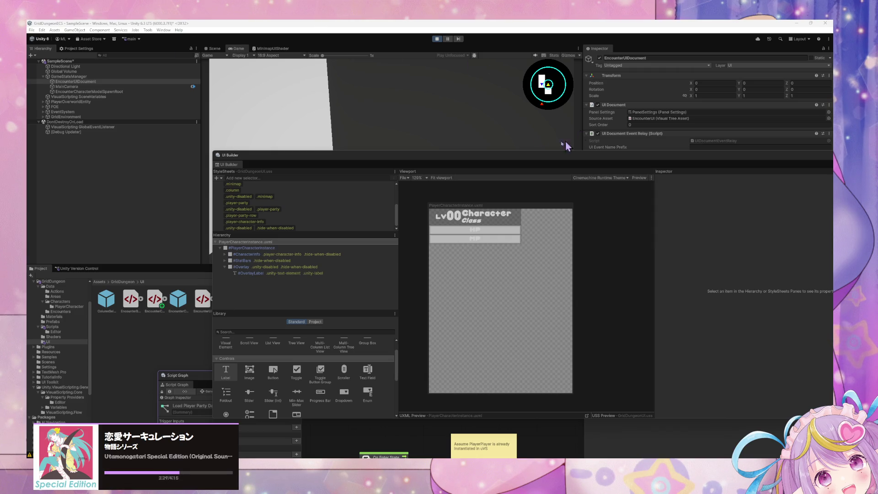
# - Move UI Builder aside and turn the player around the dungeon with E
pyautogui.moveTo(457, 156); pyautogui.dragTo(460, 303)
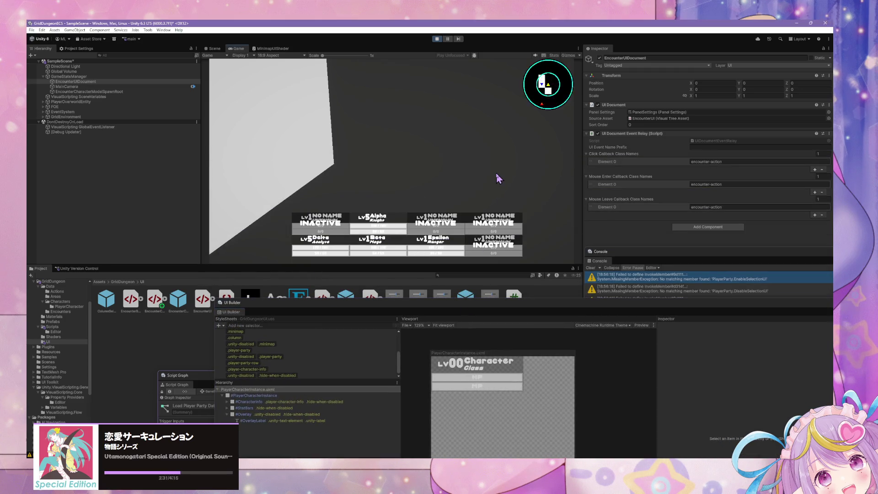
pyautogui.press('e')
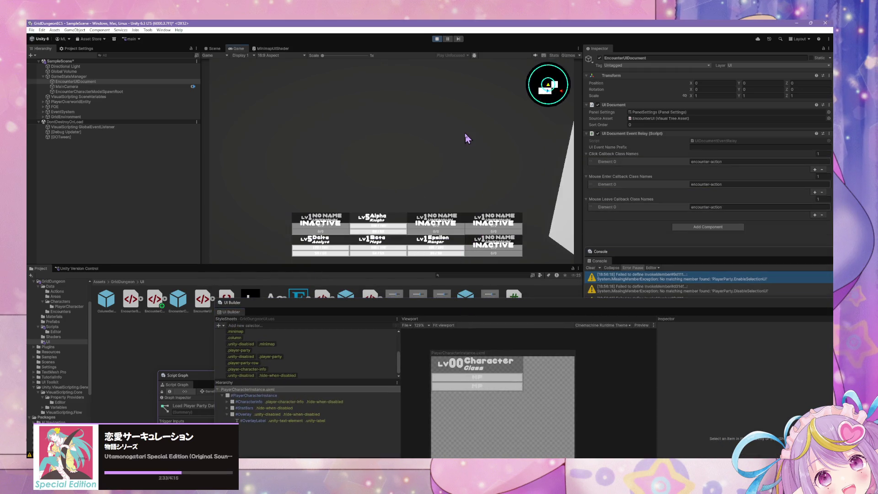
pyautogui.press('e')
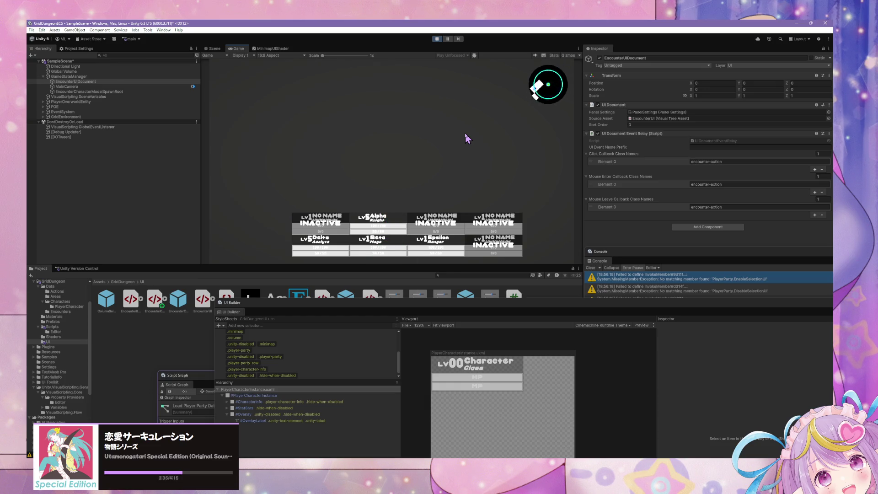
pyautogui.press('e')
# - Stop play mode and select the GridDungeonUI stylesheet asset
pyautogui.moveTo(382, 303)
pyautogui.mouseDown()
pyautogui.moveTo(247, 315)
pyautogui.moveTo(290, 222)
pyautogui.moveTo(300, 311)
pyautogui.mouseUp()
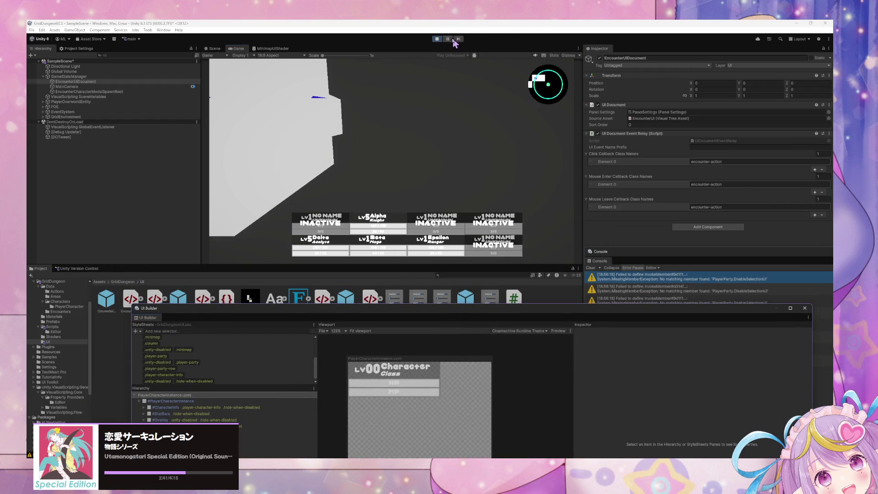
pyautogui.hotkey('ctrl', 'p')
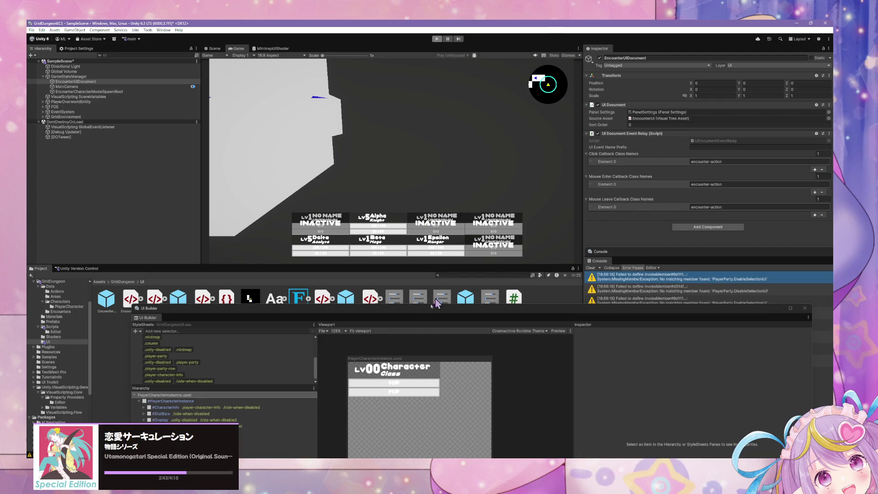
pyautogui.moveTo(240, 315); pyautogui.dragTo(287, 365)
pyautogui.click(228, 306)
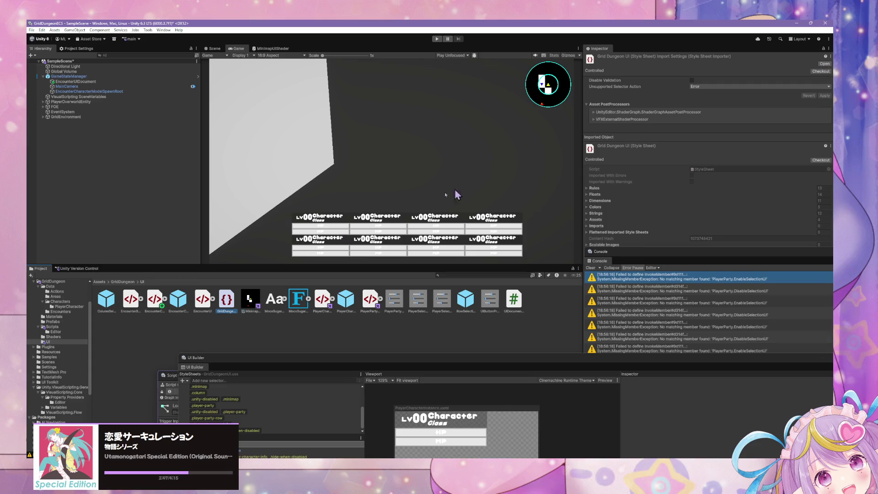
# - Open PlayerCharacterInstance.uxml in UI Builder and inspect the #CharacterInfo element's properties
pyautogui.click(202, 300)
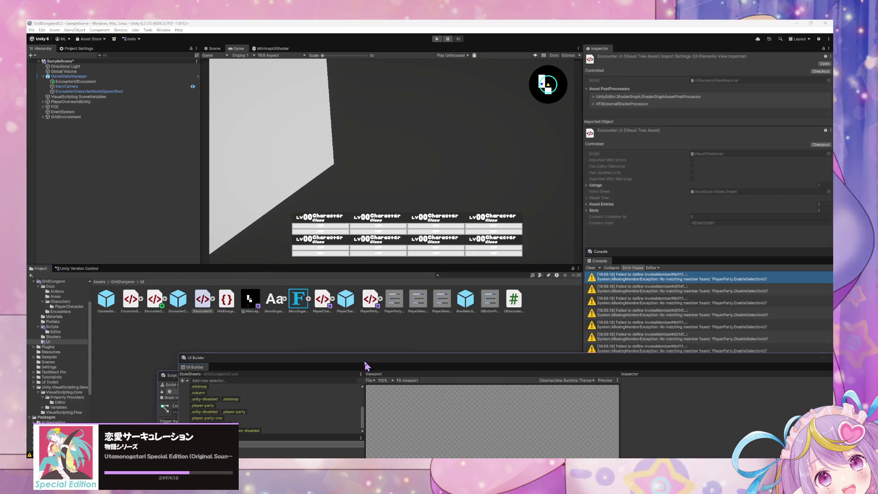
pyautogui.moveTo(353, 366); pyautogui.dragTo(337, 169)
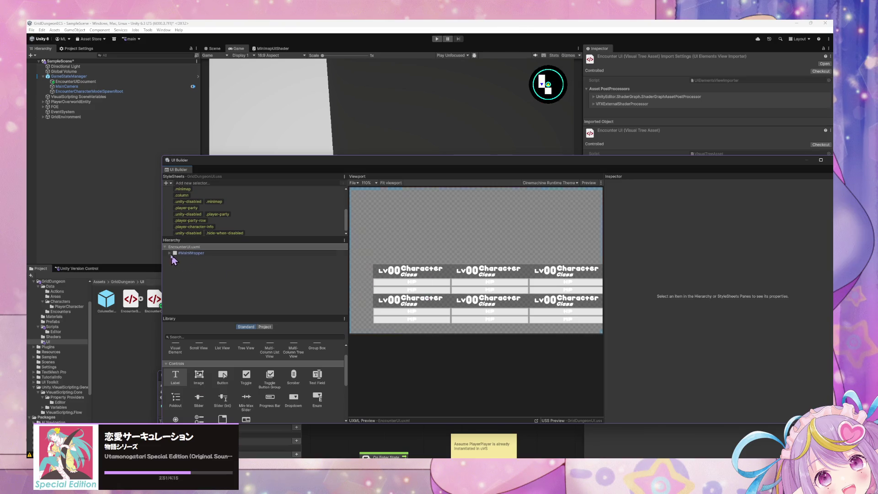
pyautogui.moveTo(249, 164)
pyautogui.mouseDown()
pyautogui.moveTo(472, 250)
pyautogui.moveTo(310, 338)
pyautogui.mouseUp()
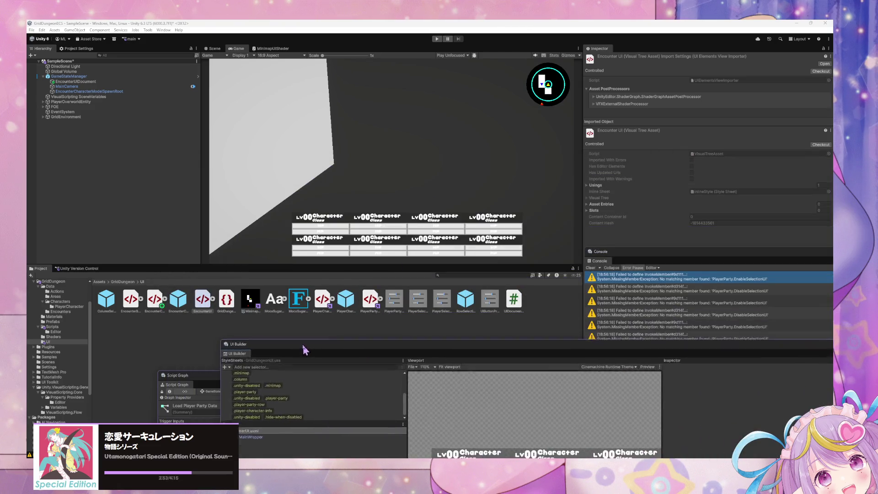
pyautogui.doubleClick(320, 303)
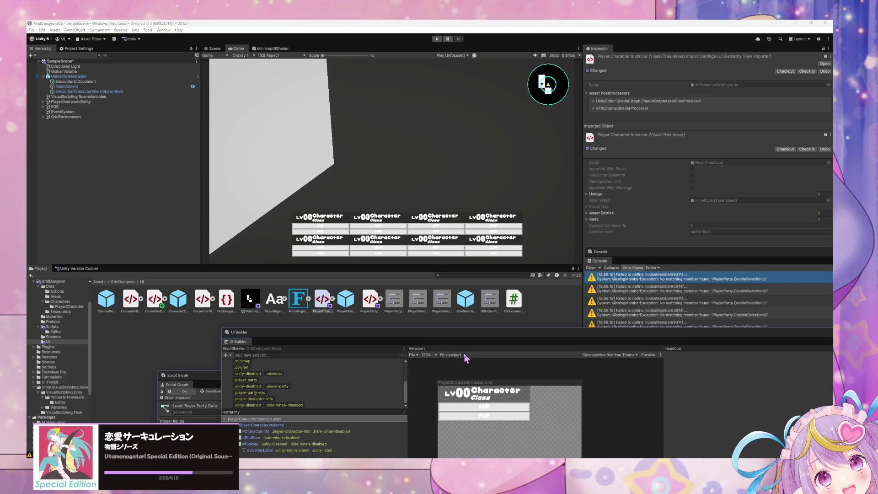
pyautogui.moveTo(411, 342)
pyautogui.mouseDown()
pyautogui.moveTo(453, 142)
pyautogui.moveTo(509, 103)
pyautogui.mouseUp()
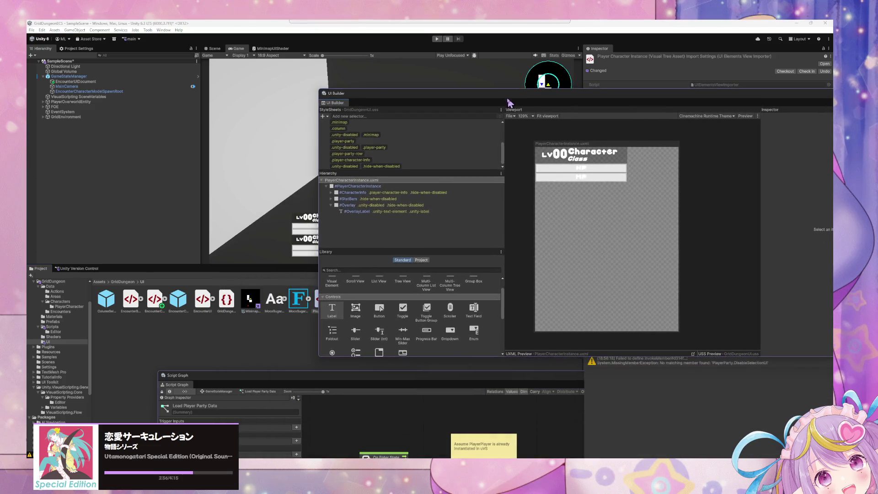
pyautogui.click(563, 169)
pyautogui.click(348, 192)
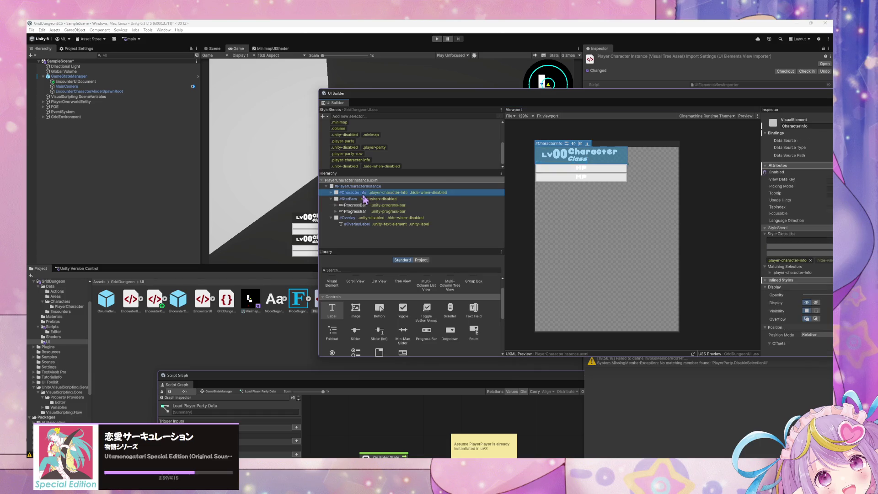
pyautogui.moveTo(511, 99); pyautogui.dragTo(240, 141)
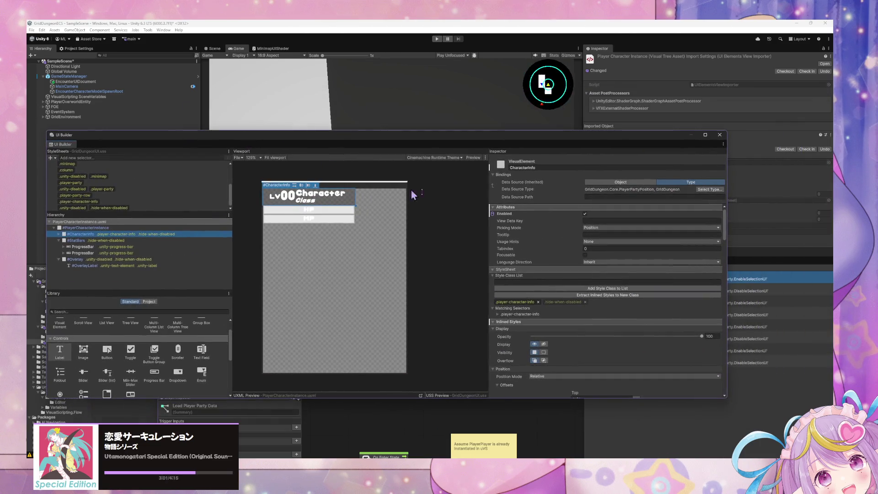
pyautogui.rightClick(494, 216)
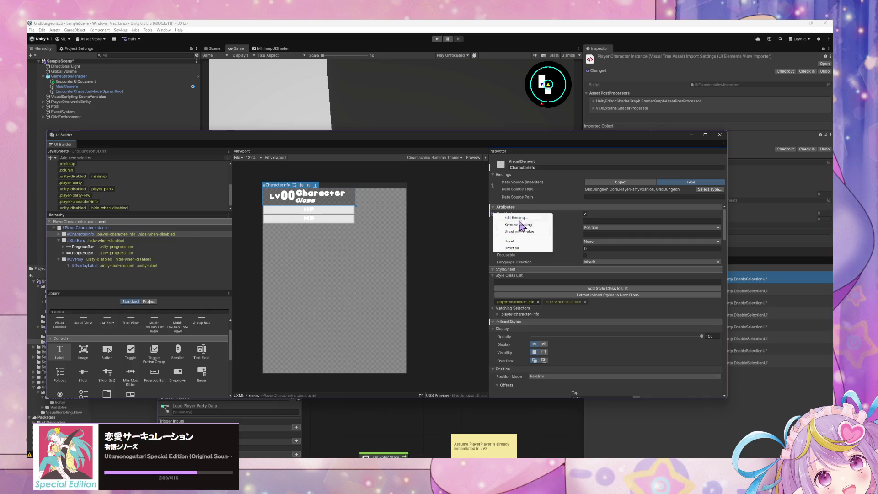
# - Bind CharacterInfo's Enabled to PlayerCharacterInstance.IsInitialized
pyautogui.click(524, 231)
pyautogui.click(409, 179)
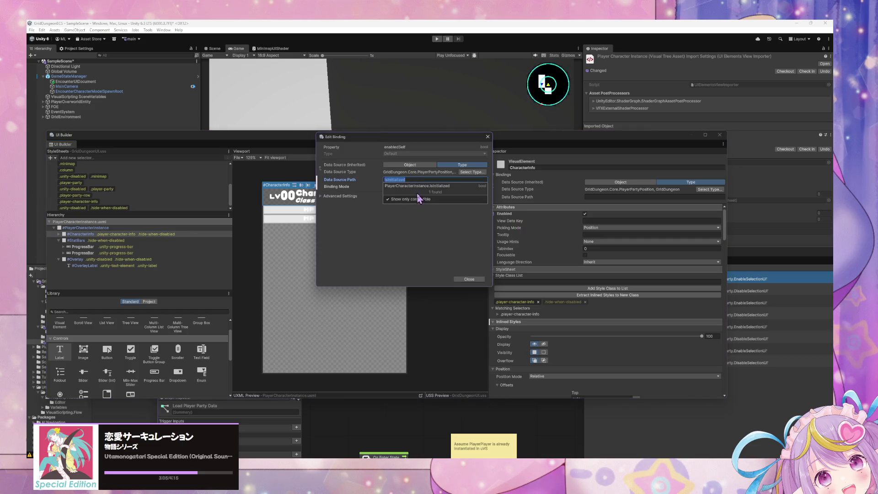
pyautogui.click(423, 202)
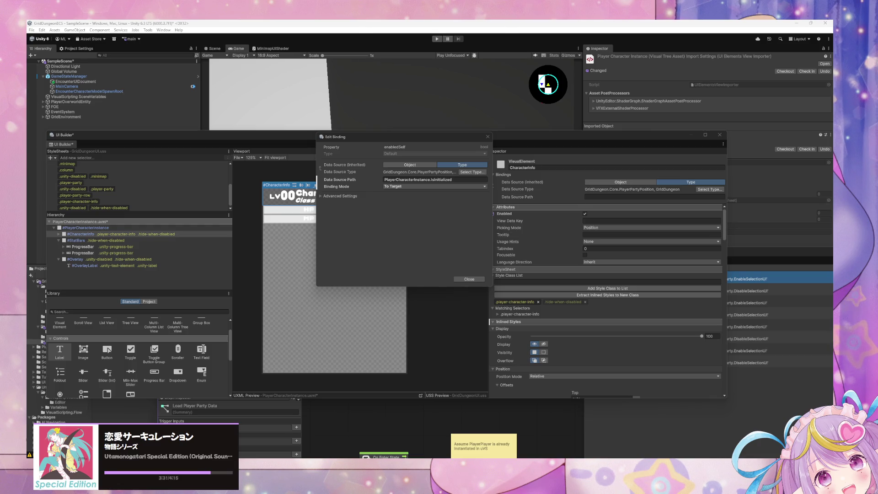
pyautogui.click(469, 279)
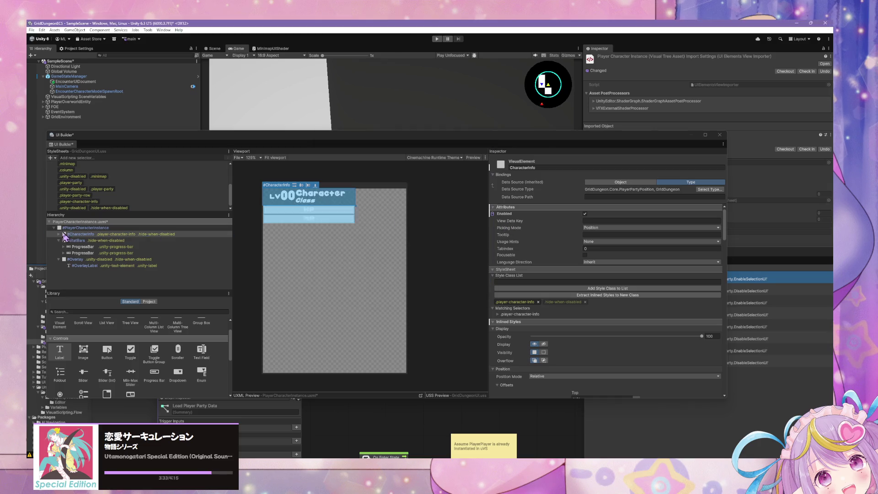
# - Give StatBars the same Enabled binding and keep the UI Builder changes
pyautogui.click(77, 234)
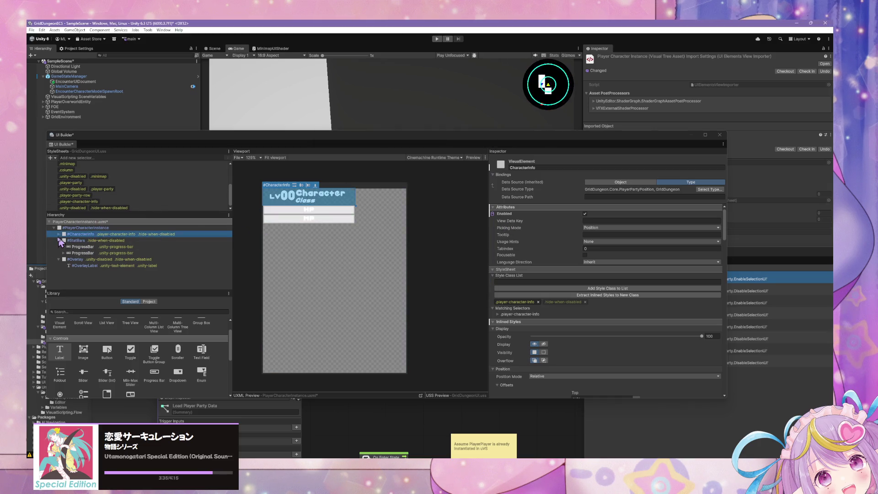
pyautogui.click(76, 241)
pyautogui.rightClick(495, 214)
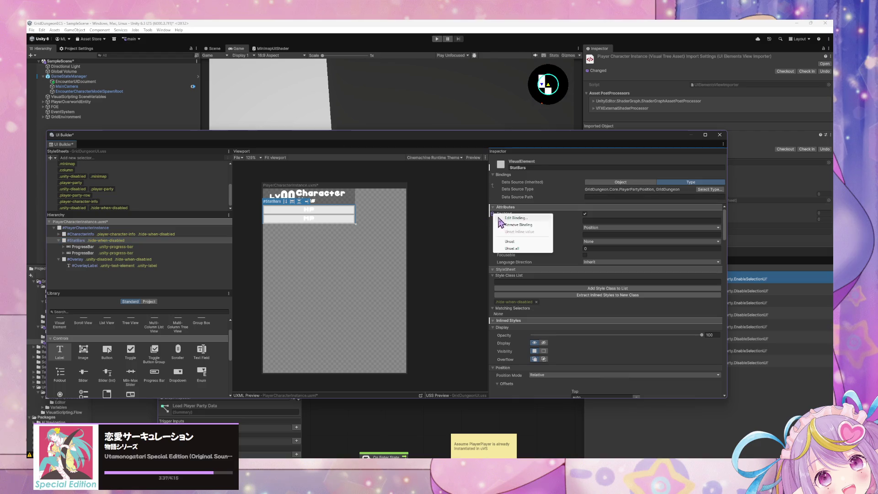
pyautogui.click(516, 218)
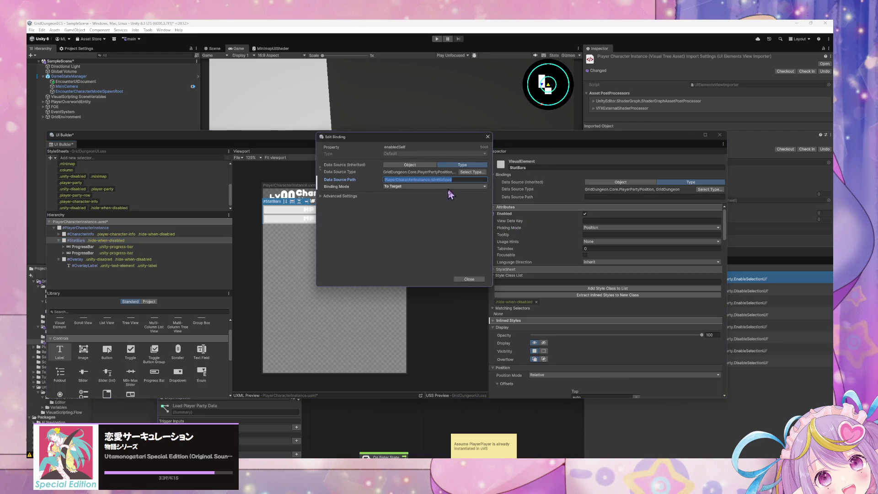
pyautogui.click(477, 280)
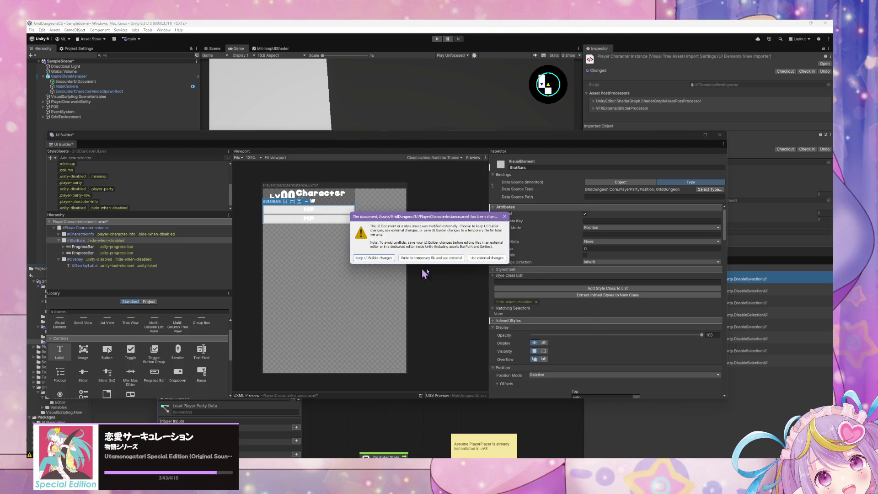
pyautogui.click(393, 259)
pyautogui.moveTo(383, 146); pyautogui.dragTo(524, 331)
# - Play-test the dungeon, confirming empty party slots read INACTIVE, then stop and view pending changes
pyautogui.click(437, 39)
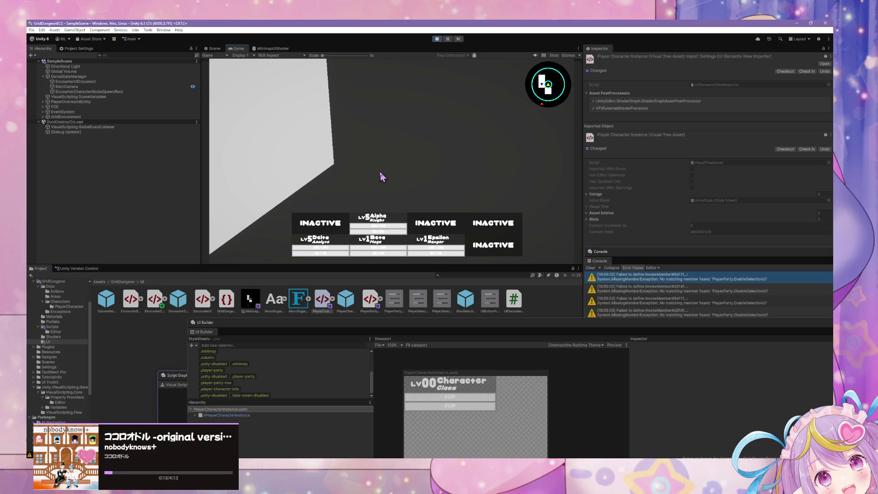
pyautogui.press('d')
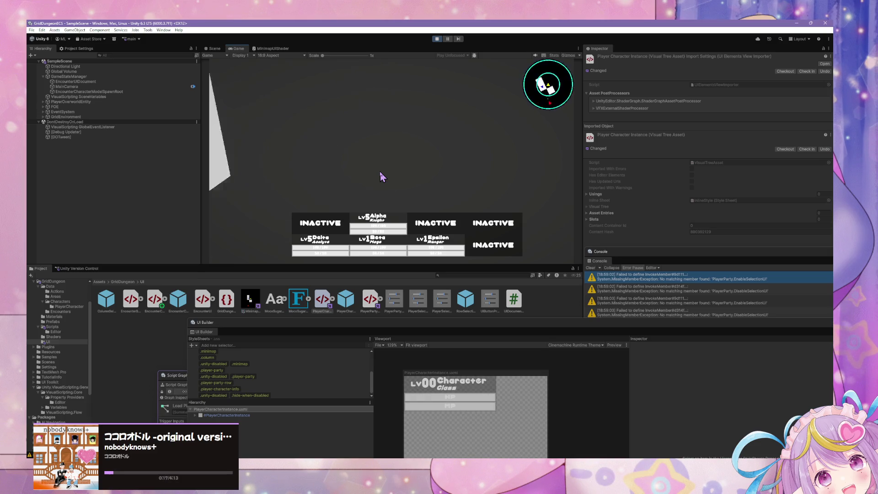
pyautogui.press('d')
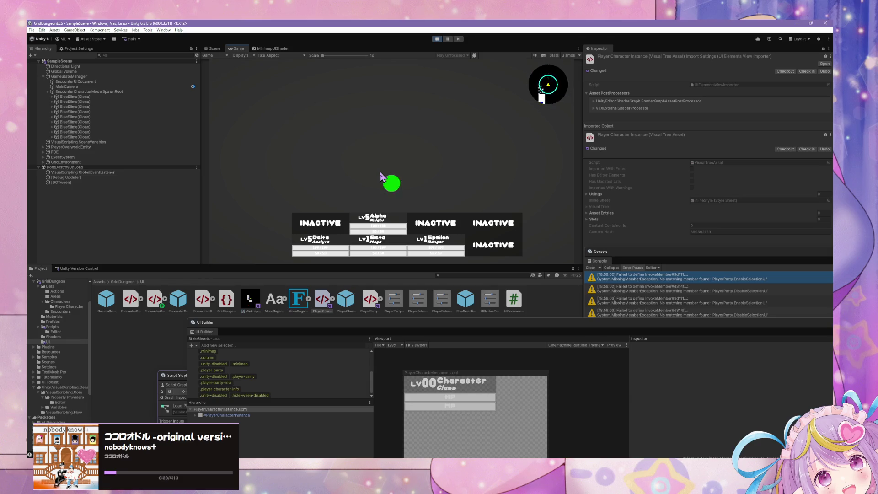
pyautogui.press('a')
pyautogui.press('a')
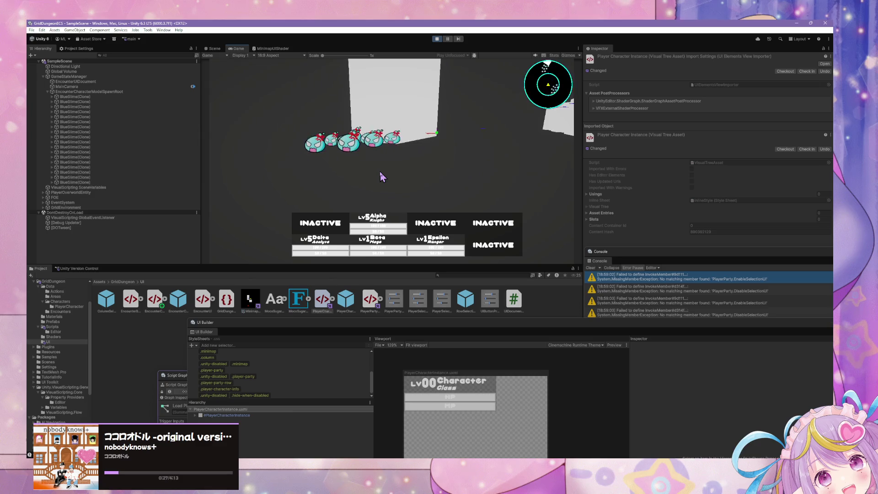
pyautogui.press('s')
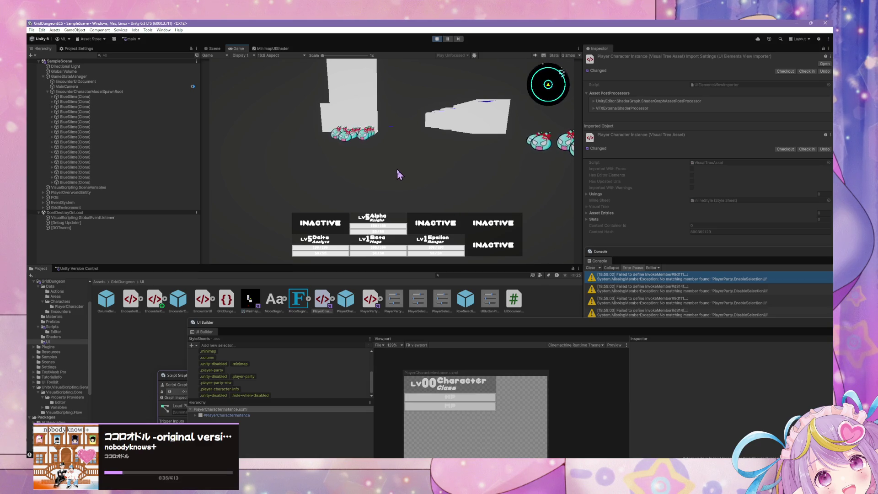
pyautogui.press('e')
pyautogui.press('q')
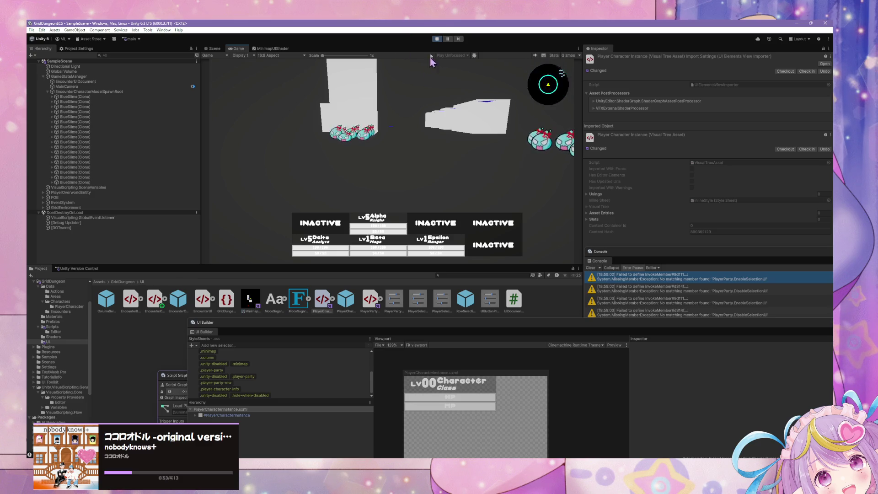
pyautogui.click(436, 39)
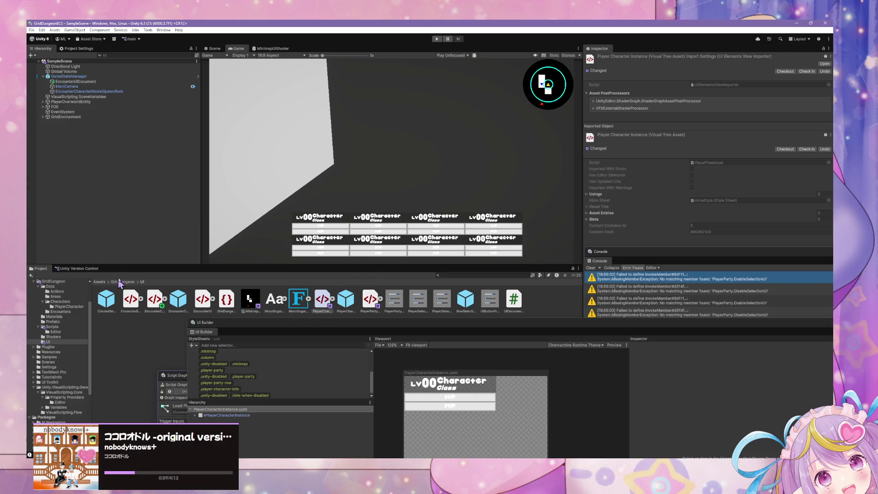
pyautogui.click(77, 269)
# - Dock UI Builder on the right and check in the pending changes without a comment
pyautogui.moveTo(390, 328)
pyautogui.mouseDown()
pyautogui.moveTo(804, 353)
pyautogui.moveTo(538, 27)
pyautogui.moveTo(627, 232)
pyautogui.mouseUp()
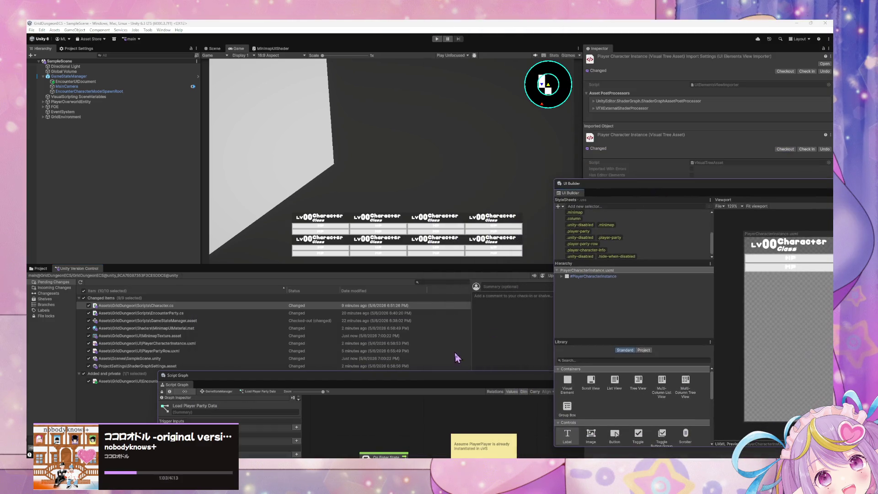
pyautogui.click(493, 430)
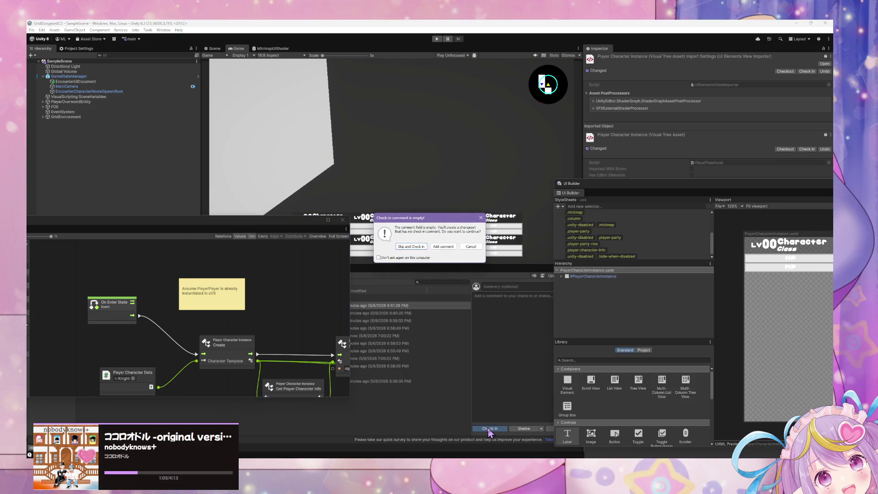
pyautogui.click(419, 252)
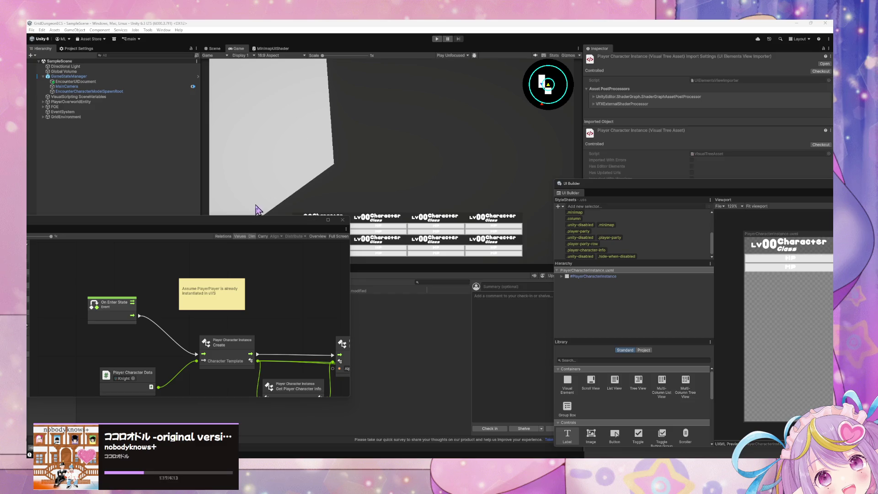
# - Reposition the floating script graph window and make the UI Builder panel taller
pyautogui.click(248, 226)
pyautogui.moveTo(249, 225); pyautogui.dragTo(474, 311)
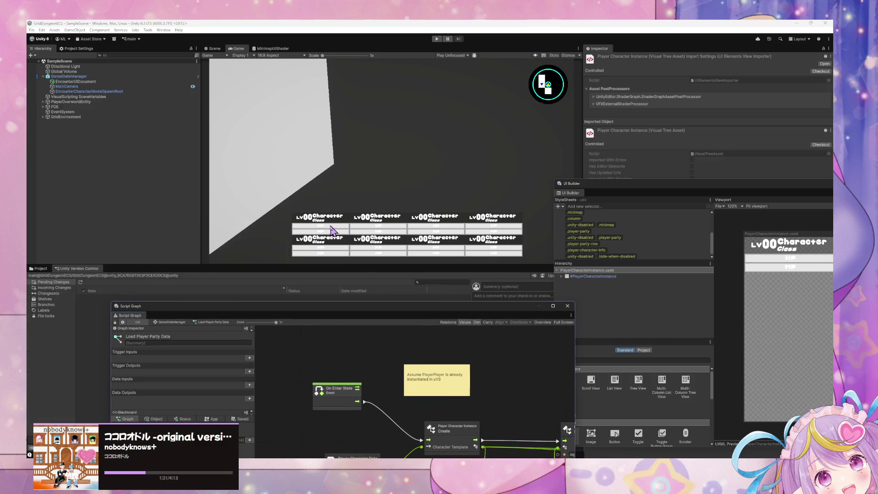
pyautogui.moveTo(401, 308)
pyautogui.mouseDown()
pyautogui.moveTo(300, 241)
pyautogui.moveTo(300, 288)
pyautogui.mouseUp()
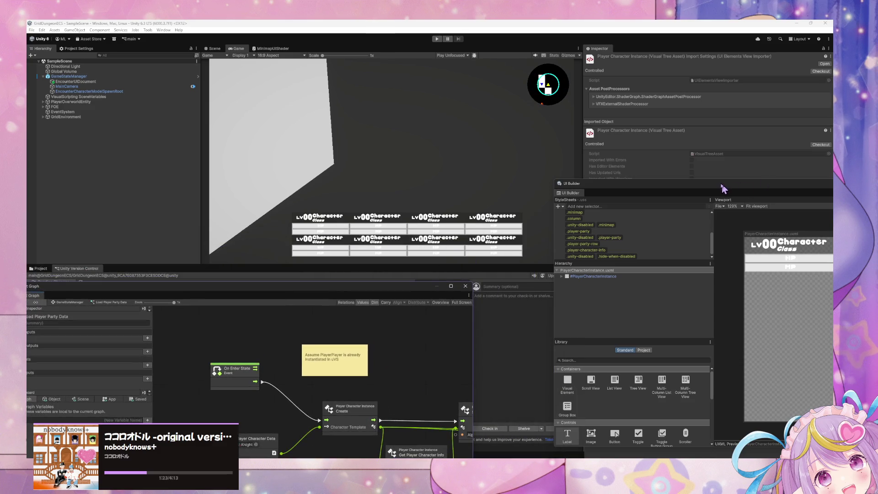
pyautogui.moveTo(615, 171); pyautogui.dragTo(615, 136)
pyautogui.click(82, 77)
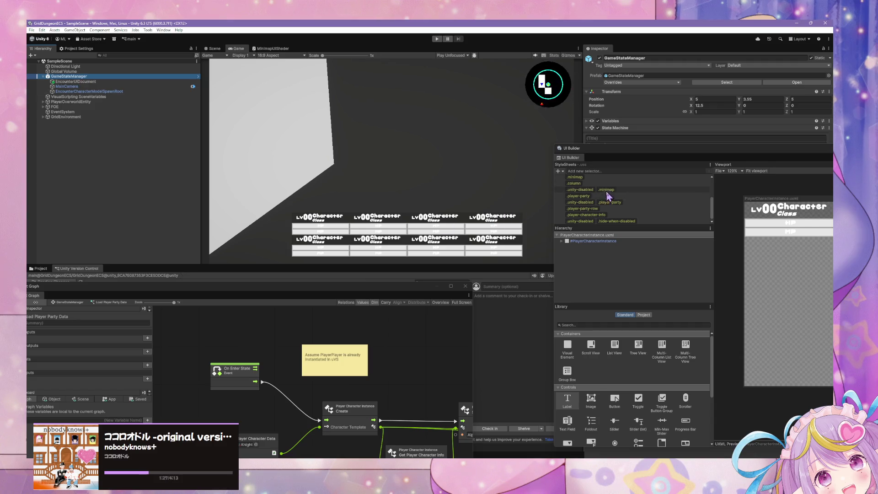
# - Move UI Builder aside, review the PlayerParty warnings, and float the Console in its own window
pyautogui.moveTo(628, 152); pyautogui.dragTo(200, 291)
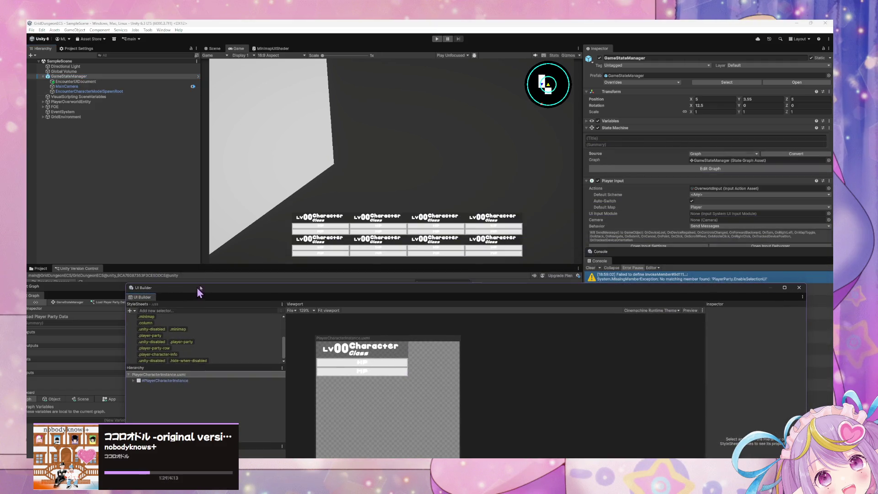
pyautogui.moveTo(130, 289)
pyautogui.mouseDown()
pyautogui.moveTo(371, 364)
pyautogui.moveTo(186, 227)
pyautogui.moveTo(246, 282)
pyautogui.mouseUp()
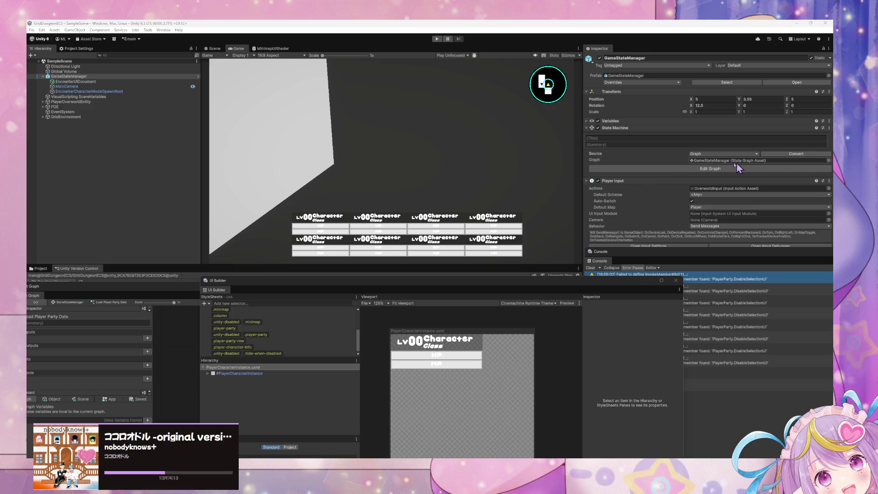
pyautogui.moveTo(596, 287); pyautogui.dragTo(451, 276)
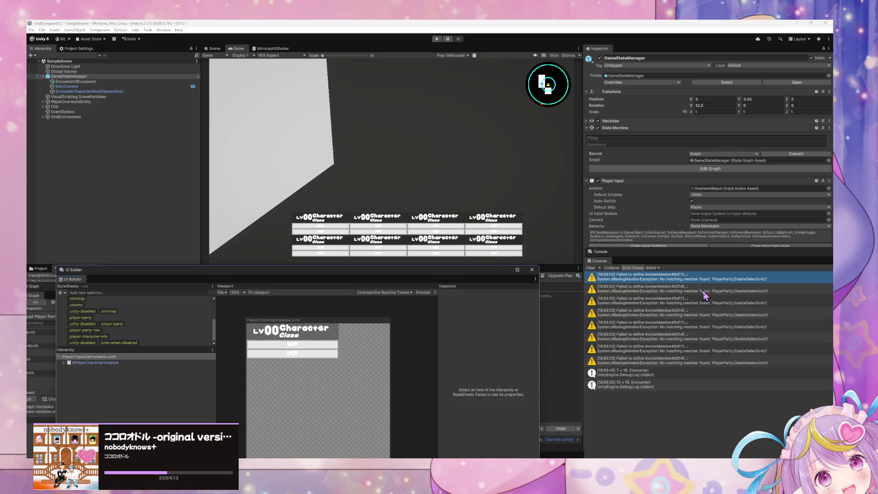
pyautogui.click(704, 294)
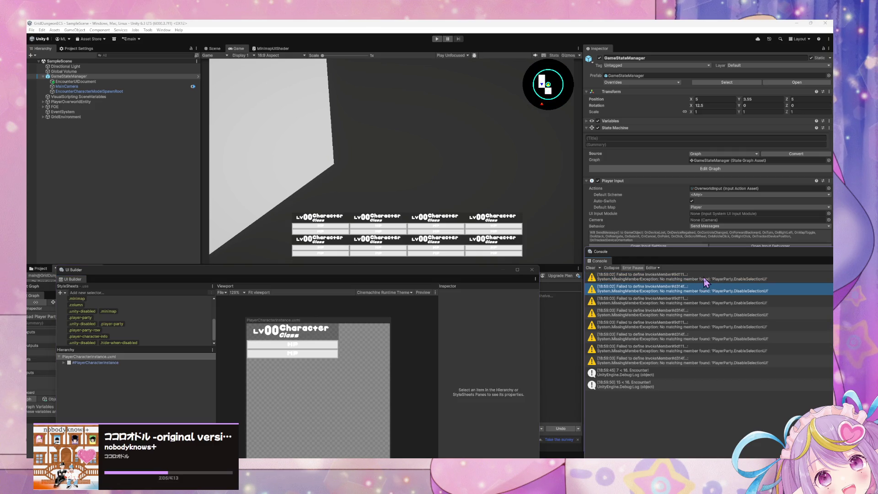
pyautogui.click(704, 281)
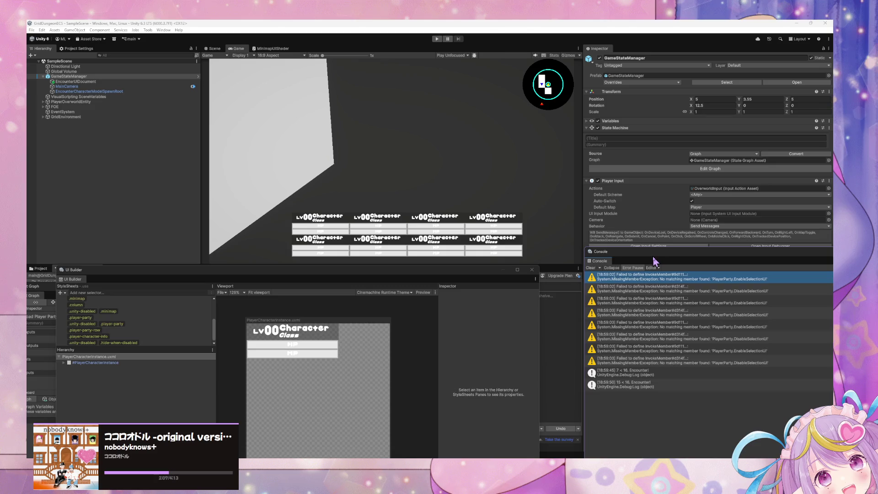
pyautogui.moveTo(655, 261); pyautogui.dragTo(346, 176)
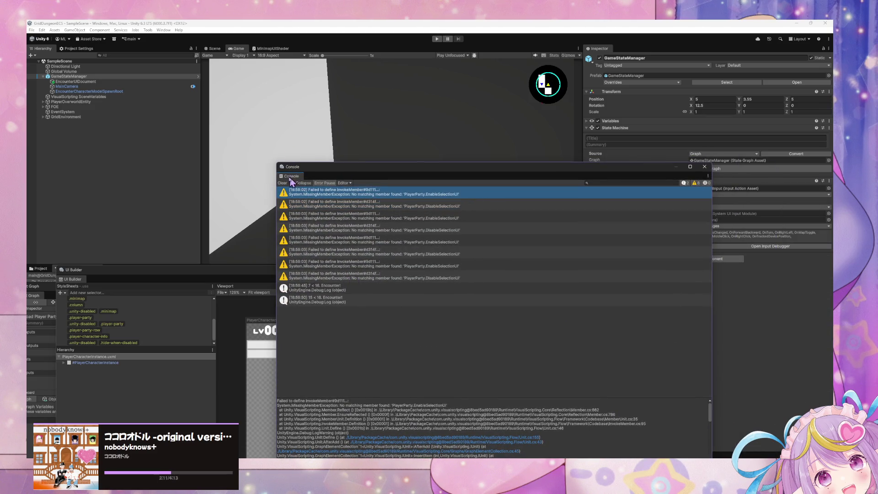
pyautogui.click(282, 183)
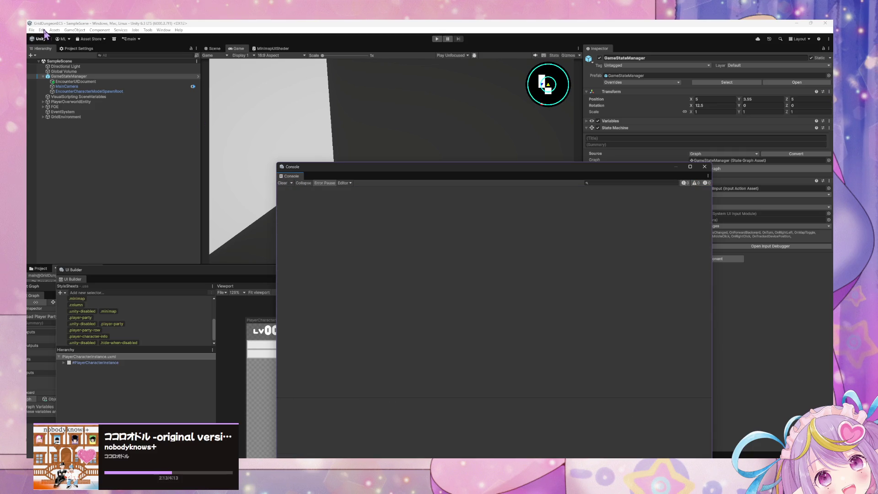
# - Regenerate nodes in Project Settings > Visual Scripting and acknowledge completion
pyautogui.click(42, 29)
pyautogui.moveTo(141, 201)
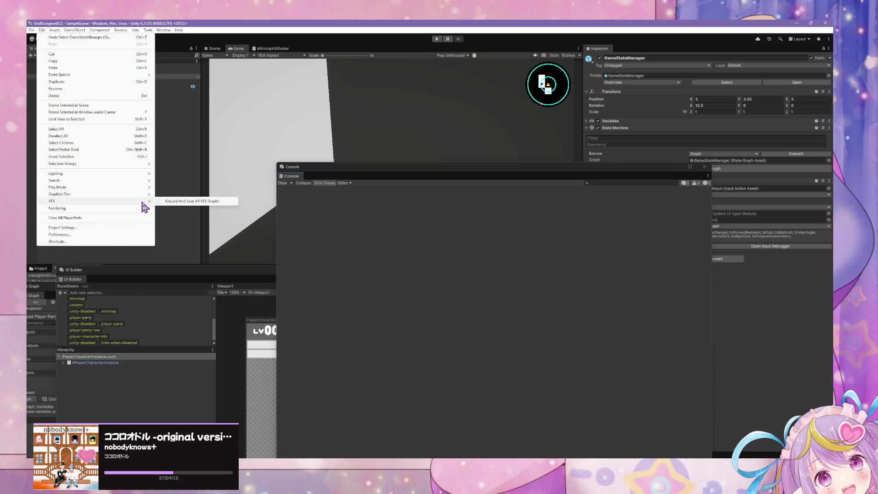
pyautogui.click(63, 227)
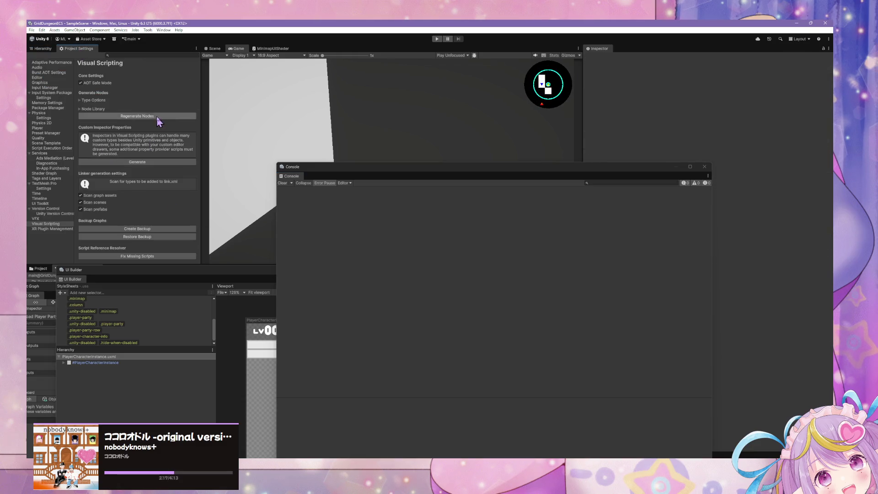
pyautogui.click(156, 116)
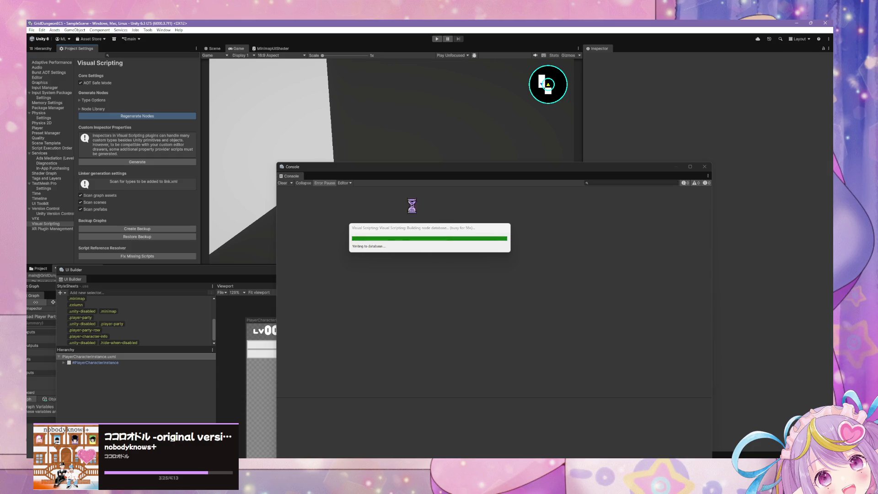
pyautogui.click(450, 251)
pyautogui.moveTo(434, 167); pyautogui.dragTo(601, 143)
# - Clear the floating windows away and dock the Console beside Unity Version Control
pyautogui.moveTo(182, 282)
pyautogui.mouseDown()
pyautogui.moveTo(570, 196)
pyautogui.moveTo(648, 247)
pyautogui.mouseUp()
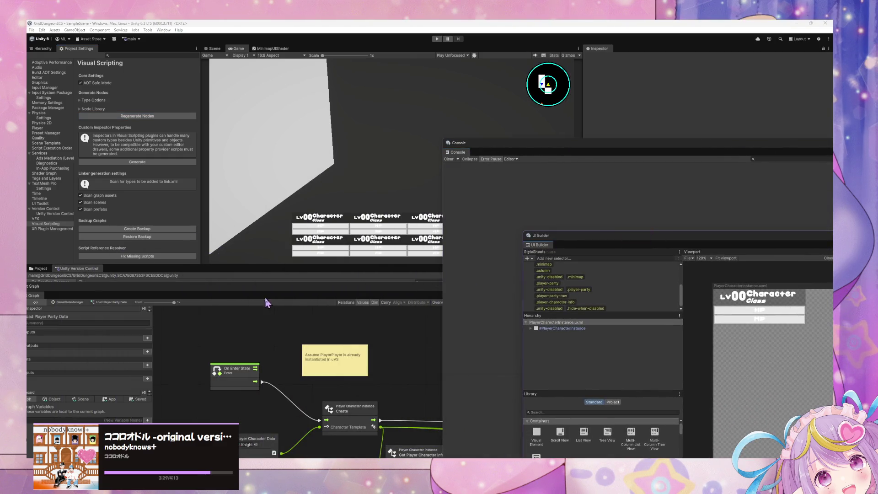
pyautogui.moveTo(274, 291)
pyautogui.mouseDown()
pyautogui.moveTo(551, 133)
pyautogui.moveTo(588, 253)
pyautogui.moveTo(600, 255)
pyautogui.mouseUp()
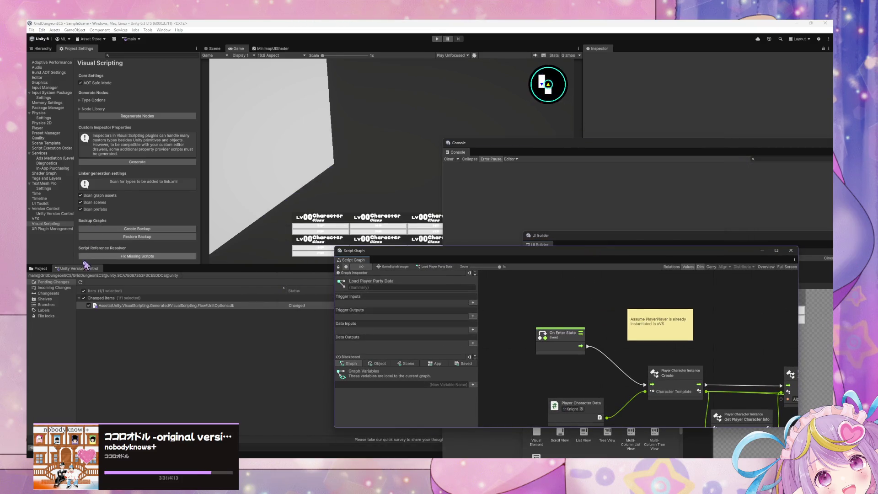
pyautogui.click(45, 276)
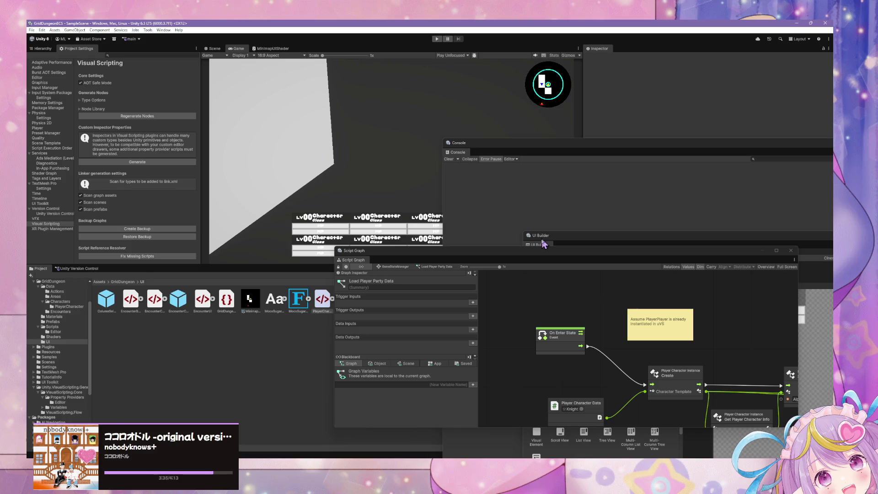
pyautogui.moveTo(535, 149)
pyautogui.mouseDown()
pyautogui.moveTo(137, 192)
pyautogui.moveTo(114, 269)
pyautogui.mouseUp()
# - Check in the pending version-control changes without a comment
pyautogui.click(78, 270)
pyautogui.moveTo(503, 251)
pyautogui.mouseDown()
pyautogui.moveTo(273, 299)
pyautogui.moveTo(186, 304)
pyautogui.mouseUp()
pyautogui.moveTo(555, 237)
pyautogui.mouseDown()
pyautogui.moveTo(566, 366)
pyautogui.moveTo(630, 229)
pyautogui.mouseUp()
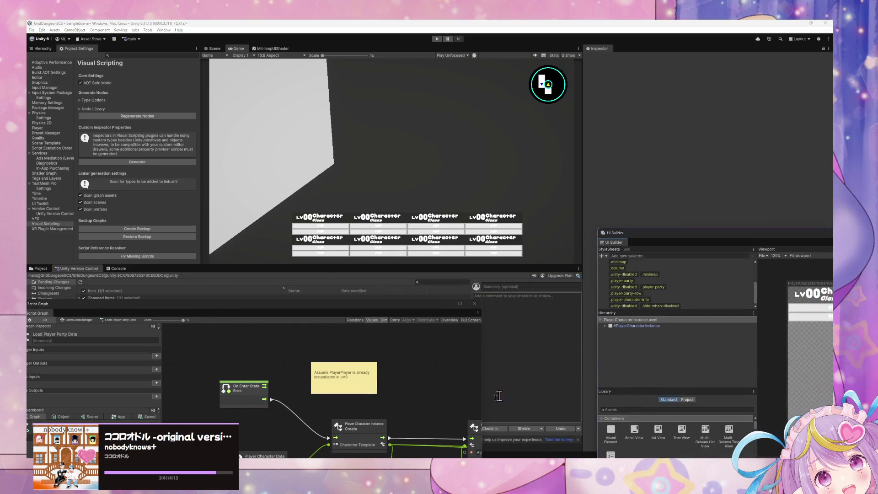
pyautogui.click(490, 429)
pyautogui.click(417, 247)
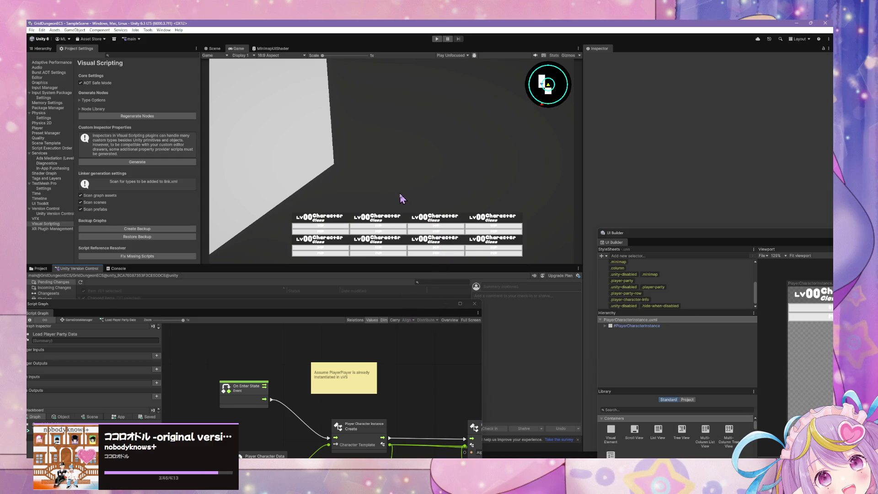
# - Rearrange the script graph and UI Builder windows, then select EncounterUIDocument in the Hierarchy
pyautogui.moveTo(317, 304)
pyautogui.mouseDown()
pyautogui.moveTo(560, 127)
pyautogui.moveTo(460, 130)
pyautogui.mouseUp()
pyautogui.moveTo(634, 309)
pyautogui.mouseDown()
pyautogui.moveTo(571, 374)
pyautogui.moveTo(650, 406)
pyautogui.moveTo(681, 395)
pyautogui.moveTo(706, 401)
pyautogui.mouseUp()
pyautogui.moveTo(525, 133); pyautogui.dragTo(359, 269)
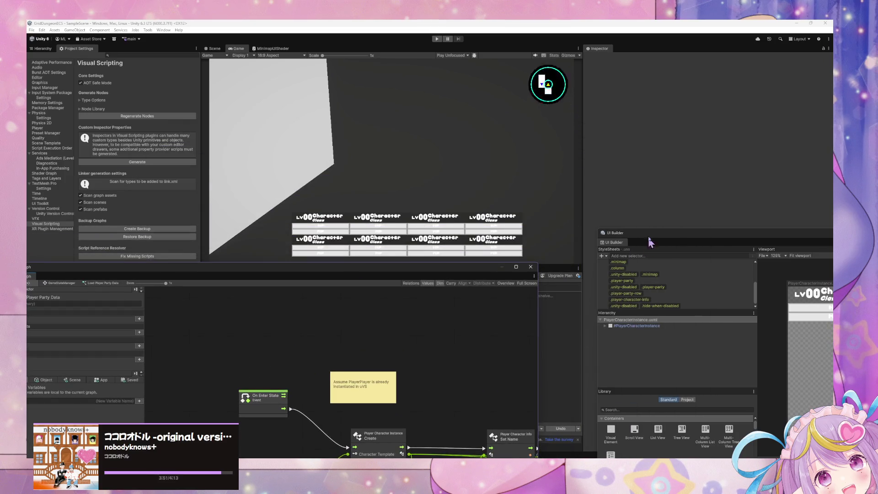
pyautogui.moveTo(652, 239)
pyautogui.mouseDown()
pyautogui.moveTo(496, 155)
pyautogui.moveTo(333, 168)
pyautogui.mouseUp()
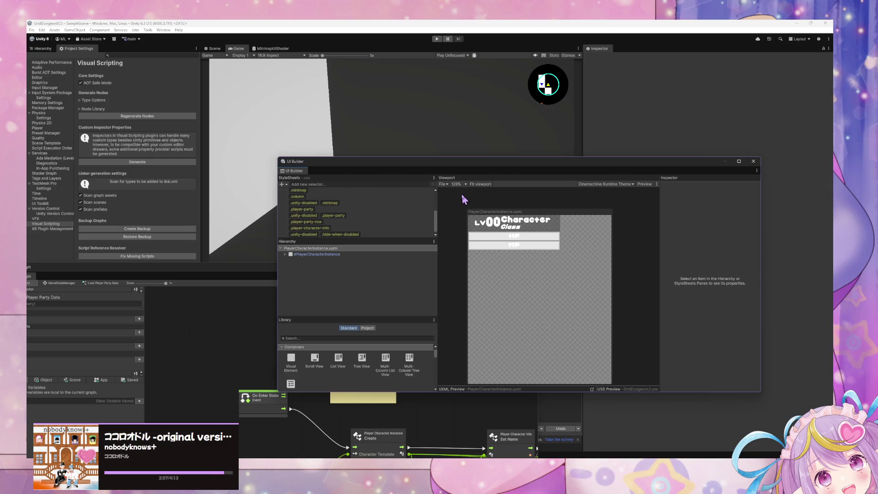
pyautogui.moveTo(399, 161); pyautogui.dragTo(580, 199)
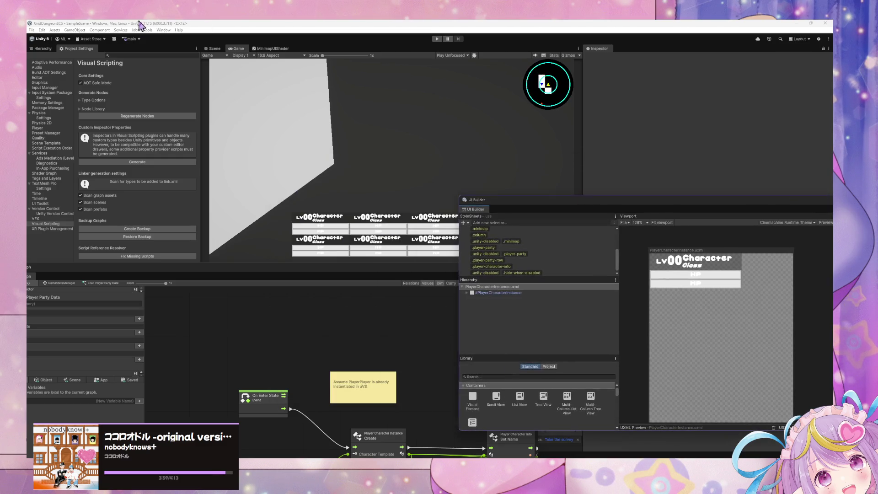
pyautogui.click(43, 48)
pyautogui.click(75, 81)
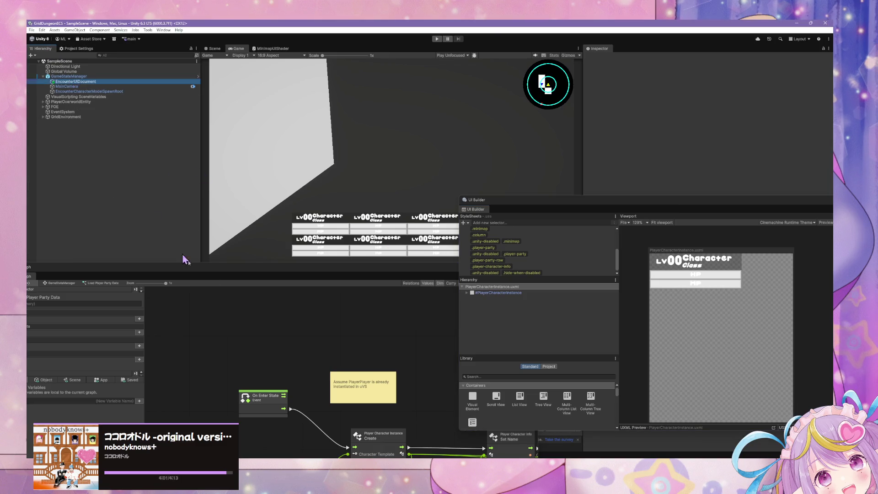
# - Open EncounterUI.uxml from the Source Asset, then inspect #PlayerParty and its parent #Column
pyautogui.moveTo(598, 202)
pyautogui.mouseDown()
pyautogui.moveTo(137, 196)
pyautogui.moveTo(531, 326)
pyautogui.moveTo(618, 202)
pyautogui.mouseUp()
pyautogui.doubleClick(643, 119)
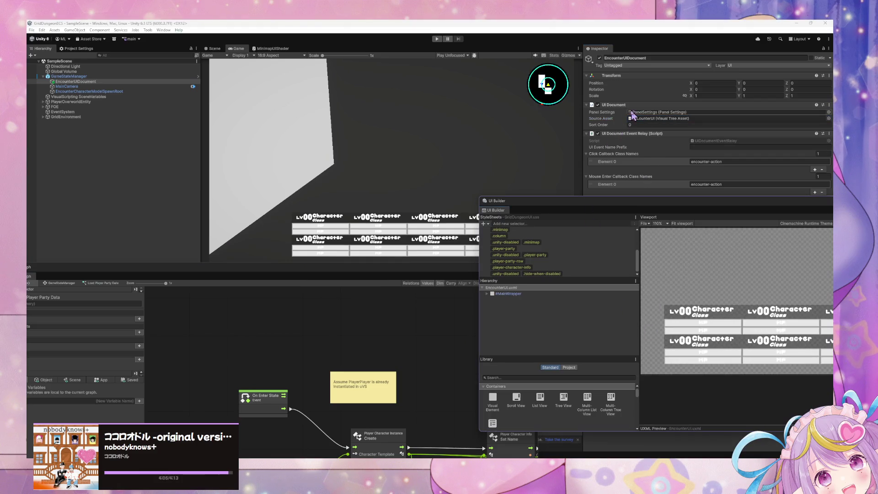
pyautogui.moveTo(622, 200); pyautogui.dragTo(300, 170)
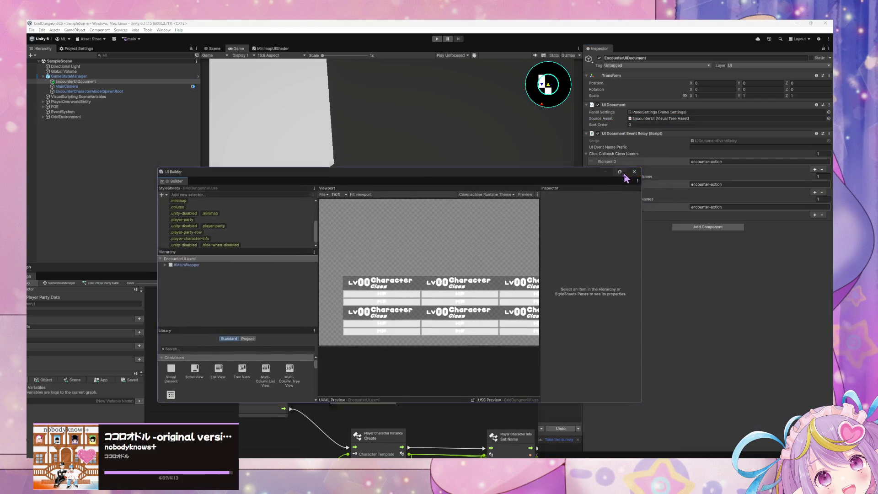
pyautogui.click(627, 173)
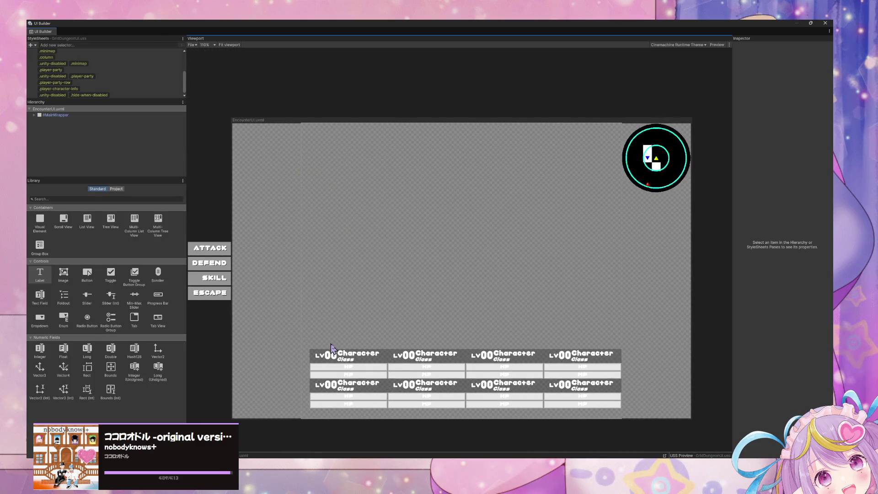
pyautogui.click(309, 362)
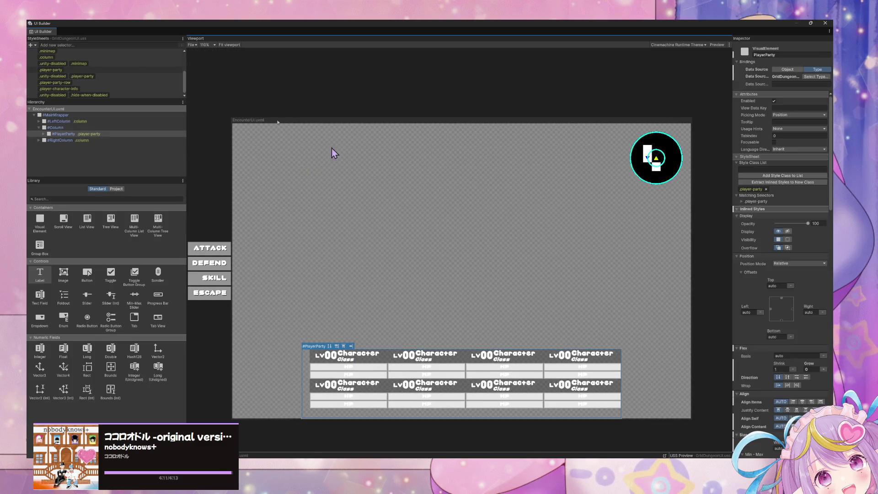
pyautogui.click(54, 127)
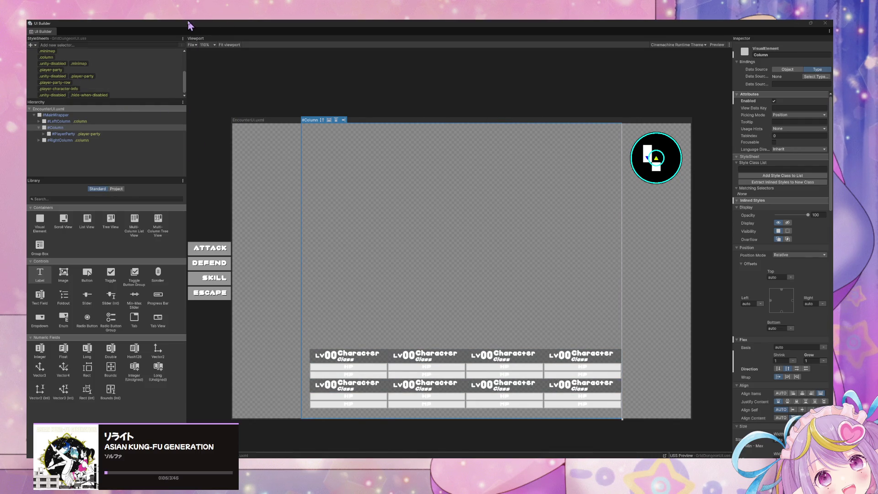
pyautogui.moveTo(189, 26); pyautogui.dragTo(504, 173)
pyautogui.click(272, 279)
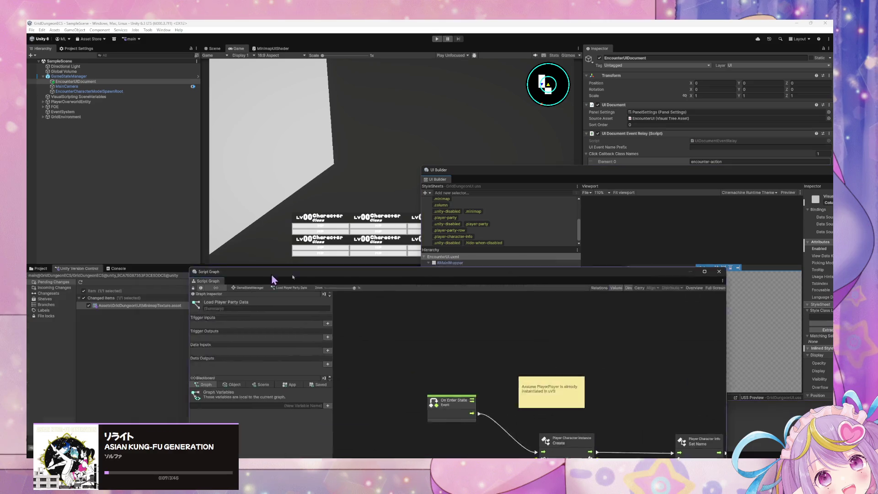
# - Shift the Script Graph to the upper right and centre UI Builder showing EncounterUI.uxml
pyautogui.moveTo(272, 279); pyautogui.dragTo(503, 289)
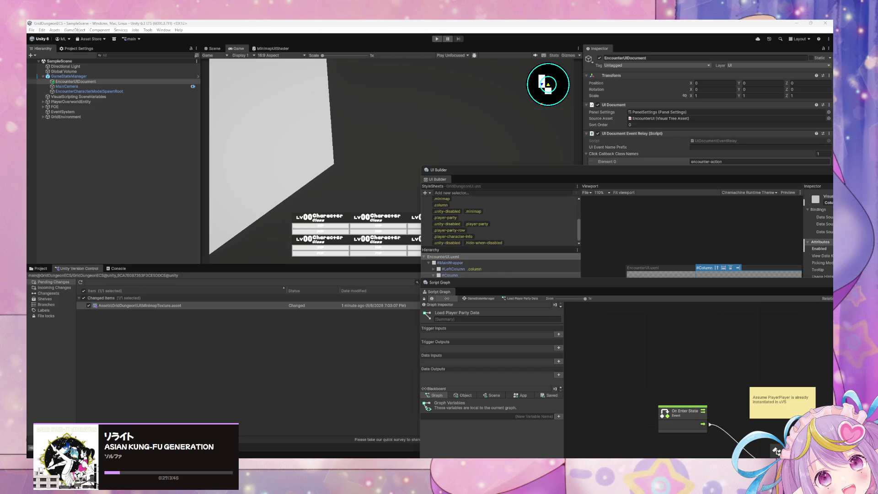
pyautogui.moveTo(488, 168)
pyautogui.mouseDown()
pyautogui.moveTo(486, 220)
pyautogui.moveTo(391, 260)
pyautogui.moveTo(268, 340)
pyautogui.mouseUp()
pyautogui.moveTo(466, 283)
pyautogui.mouseDown()
pyautogui.moveTo(343, 378)
pyautogui.moveTo(580, 228)
pyautogui.mouseUp()
pyautogui.moveTo(393, 337)
pyautogui.mouseDown()
pyautogui.moveTo(380, 333)
pyautogui.moveTo(466, 151)
pyautogui.moveTo(505, 142)
pyautogui.mouseUp()
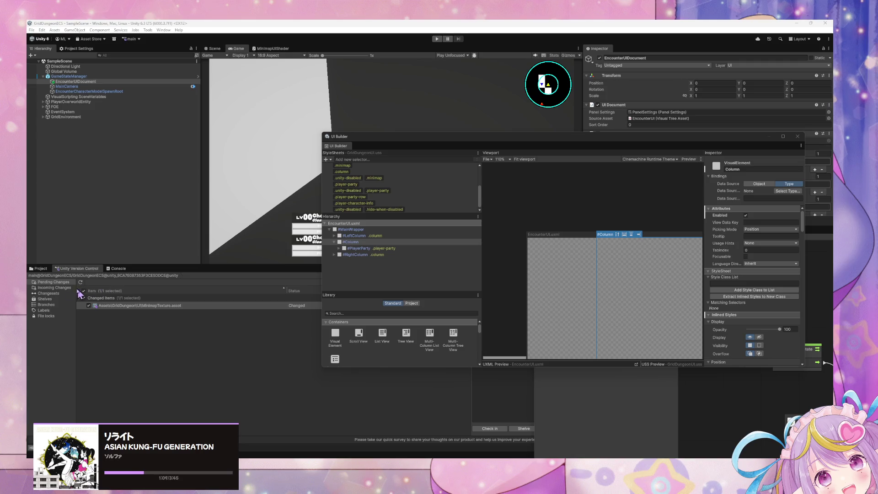
# - View Labels then Branches in version control to list /main, and move UI Builder off the game view
pyautogui.click(57, 294)
pyautogui.click(48, 299)
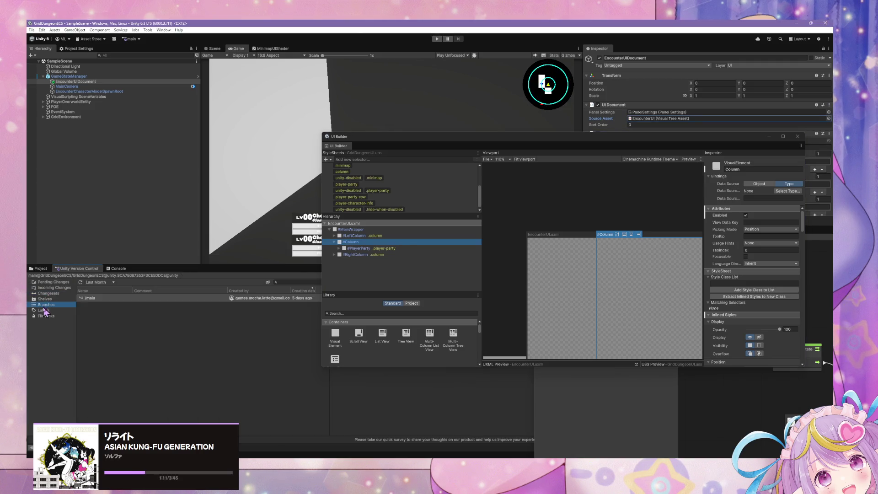
pyautogui.click(44, 310)
pyautogui.click(46, 304)
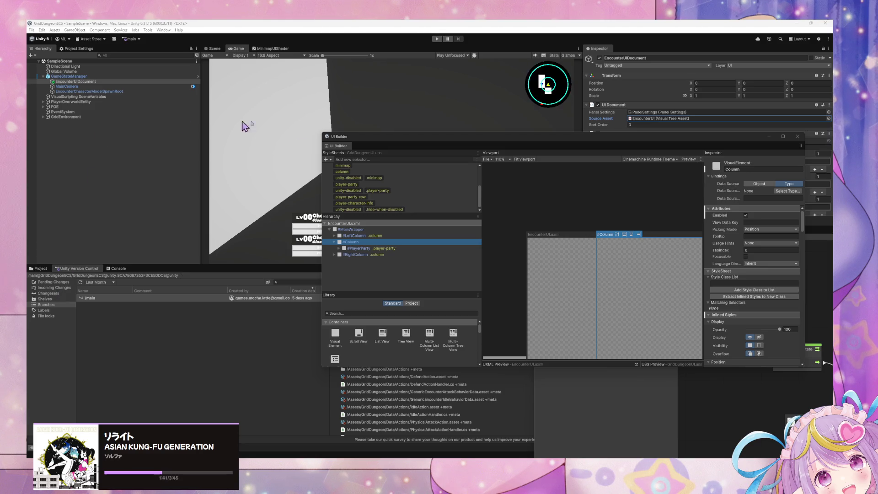
pyautogui.moveTo(428, 138)
pyautogui.mouseDown()
pyautogui.moveTo(208, 157)
pyautogui.moveTo(428, 309)
pyautogui.moveTo(298, 298)
pyautogui.moveTo(352, 309)
pyautogui.mouseUp()
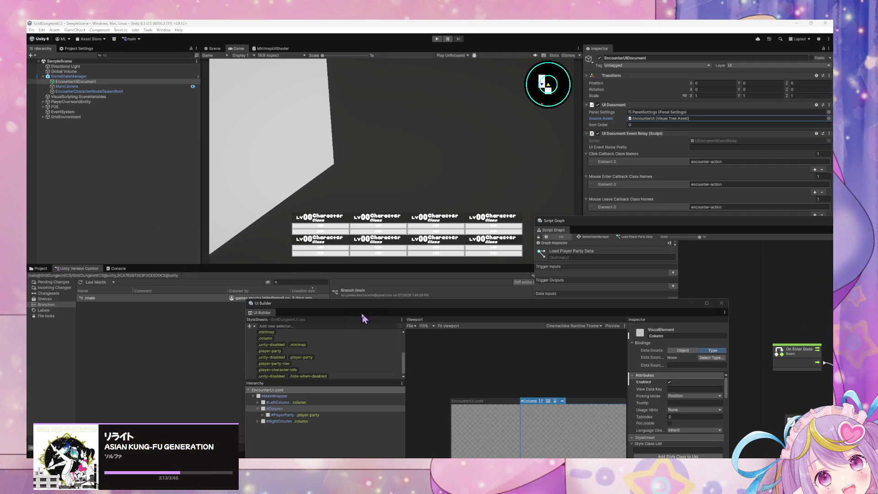
# - Resize UI Builder, select #Column, and extend the window to show the action buttons and party cards
pyautogui.moveTo(370, 312)
pyautogui.mouseDown()
pyautogui.moveTo(261, 190)
pyautogui.moveTo(237, 132)
pyautogui.moveTo(274, 103)
pyautogui.mouseUp()
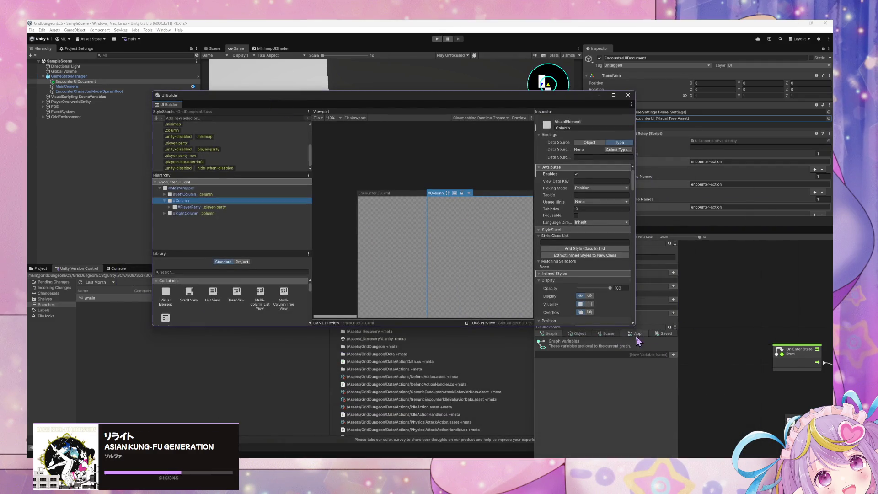
pyautogui.moveTo(633, 325); pyautogui.dragTo(769, 432)
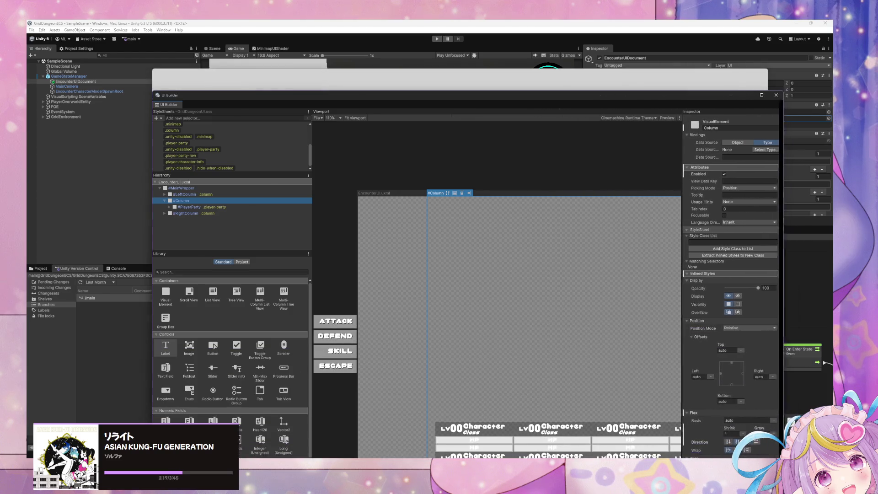
pyautogui.moveTo(521, 95)
pyautogui.mouseDown()
pyautogui.moveTo(463, 89)
pyautogui.moveTo(413, 64)
pyautogui.mouseUp()
pyautogui.moveTo(661, 403); pyautogui.dragTo(751, 458)
pyautogui.moveTo(510, 60); pyautogui.dragTo(510, 23)
pyautogui.doubleClick(468, 24)
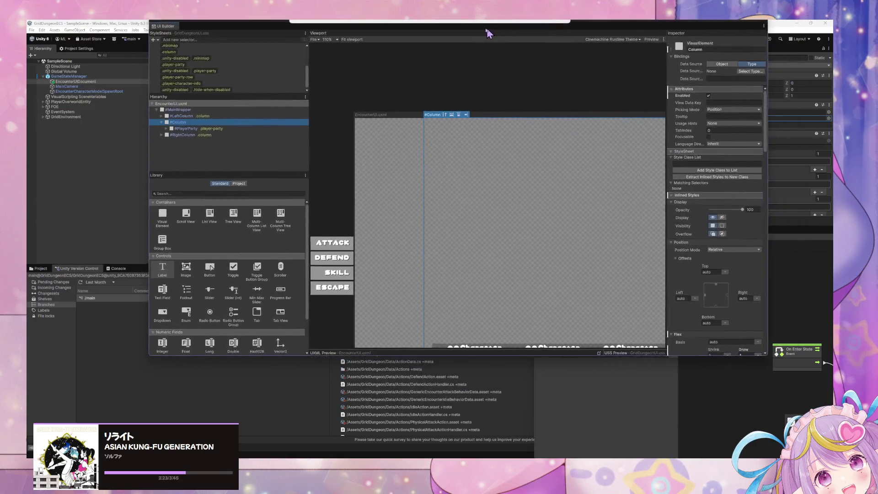
pyautogui.doubleClick(514, 27)
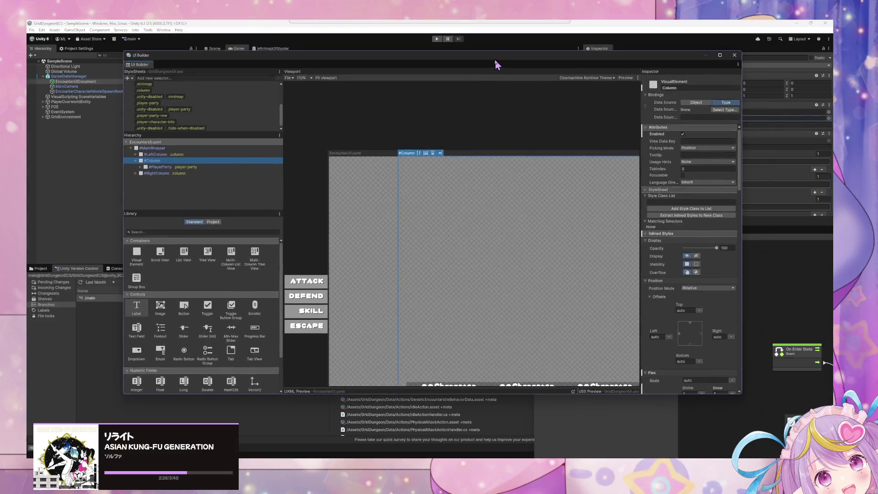
pyautogui.click(424, 321)
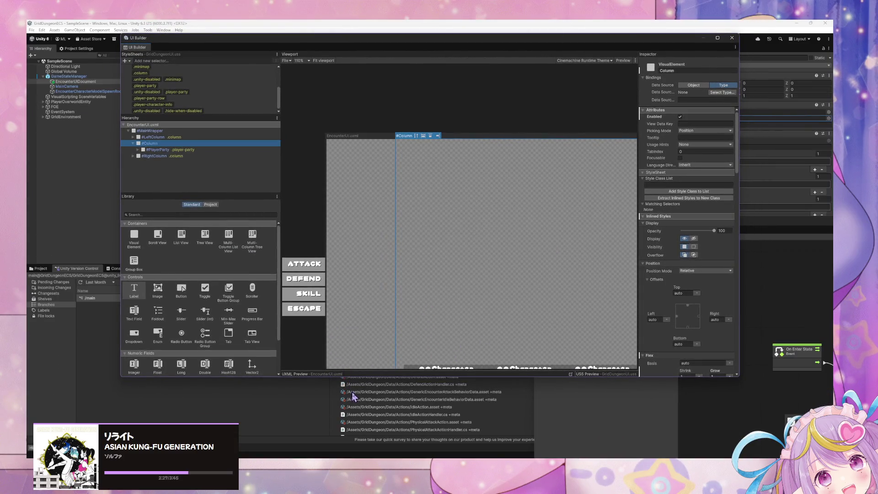
pyautogui.moveTo(382, 374); pyautogui.dragTo(382, 437)
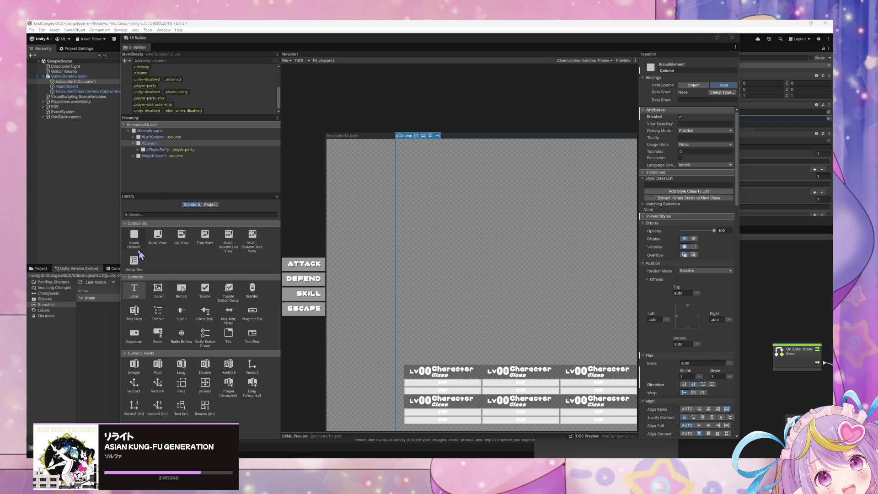
# - Add a Visual Element to #Column, name it EncounterParty, and place it below #PlayerParty
pyautogui.moveTo(137, 249); pyautogui.dragTo(158, 150)
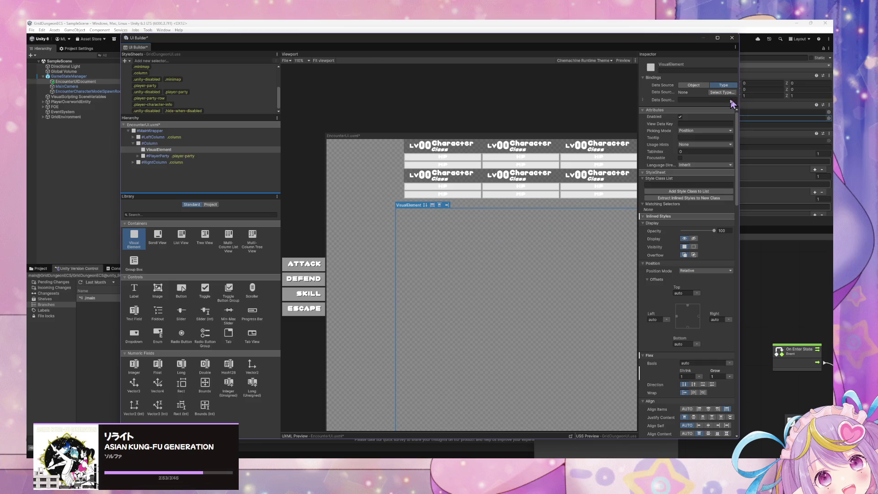
pyautogui.click(689, 68)
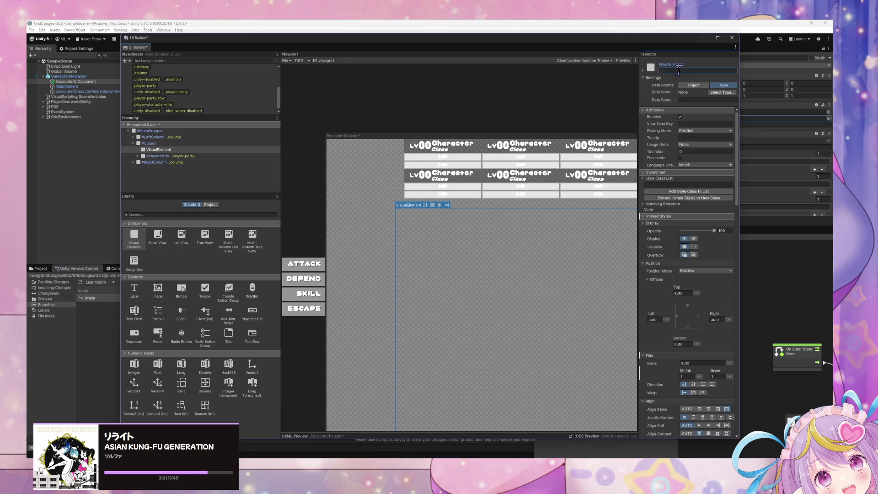
pyautogui.write('ncounterUI')
pyautogui.press('Return')
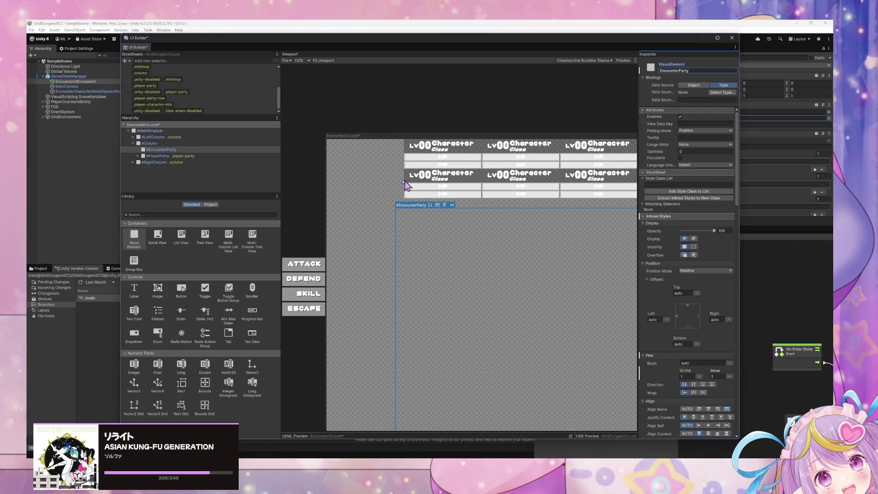
pyautogui.click(173, 150)
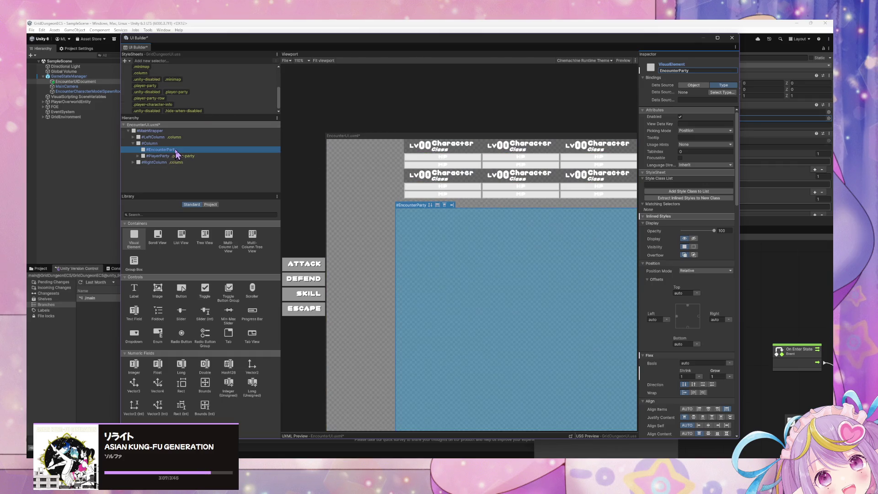
pyautogui.moveTo(165, 158)
pyautogui.mouseDown()
pyautogui.moveTo(170, 165)
pyautogui.moveTo(159, 156)
pyautogui.mouseUp()
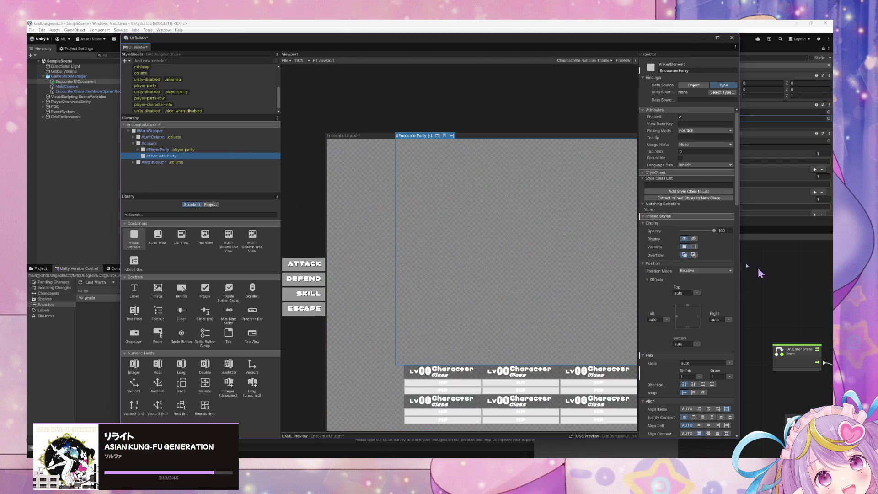
pyautogui.click(717, 38)
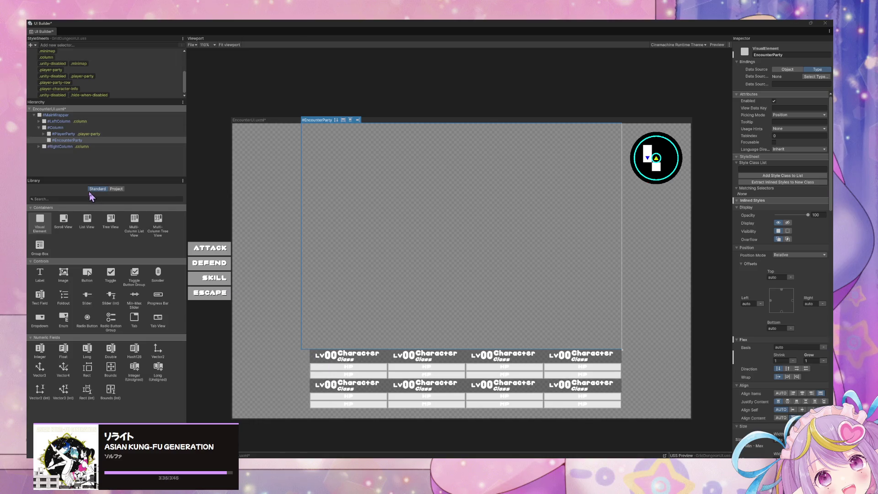
# - Drop a List View into #EncounterParty, expand it, widen the Inspector, and reselect EncounterParty
pyautogui.click(91, 225)
pyautogui.moveTo(94, 227)
pyautogui.mouseDown()
pyautogui.moveTo(168, 150)
pyautogui.moveTo(73, 139)
pyautogui.moveTo(89, 157)
pyautogui.moveTo(82, 141)
pyautogui.mouseUp()
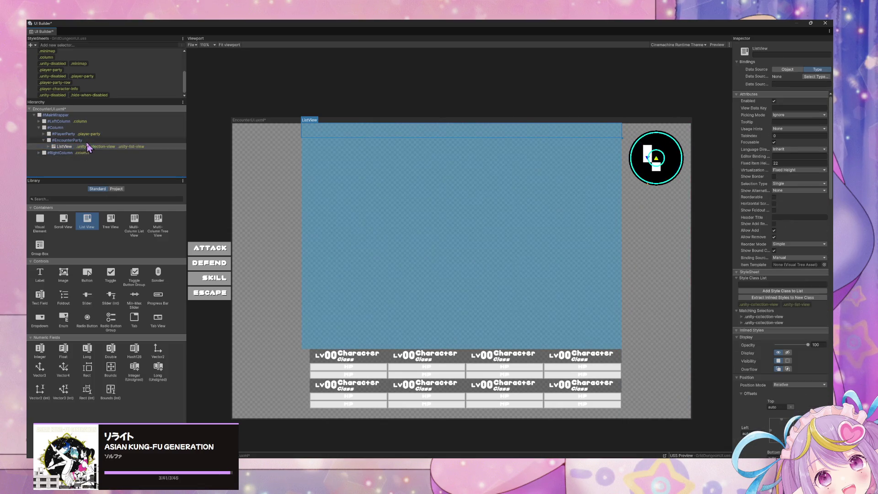
pyautogui.click(64, 147)
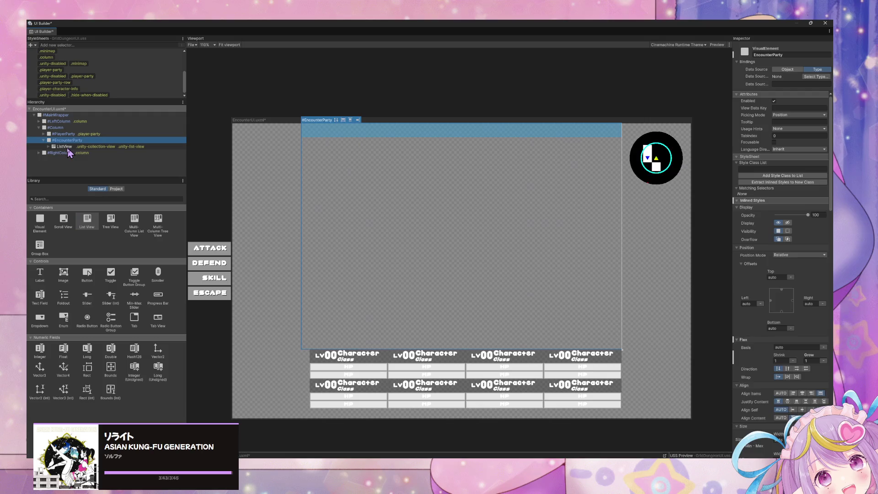
pyautogui.click(49, 147)
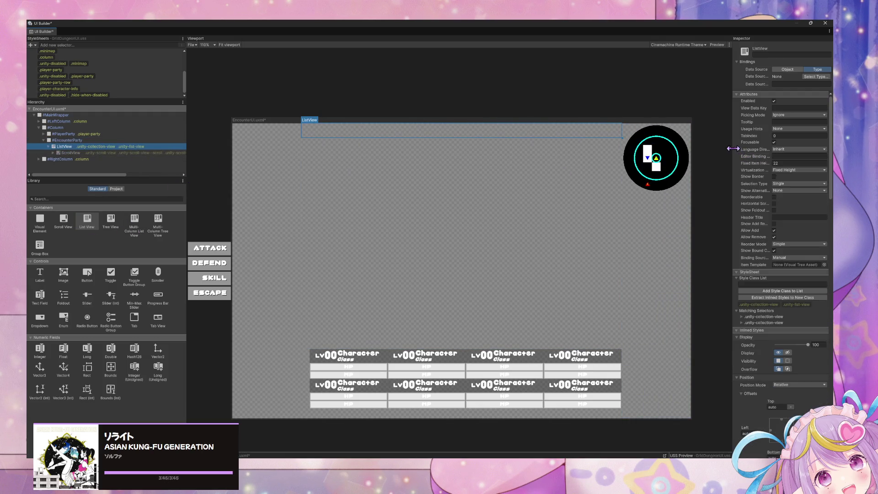
pyautogui.moveTo(731, 149)
pyautogui.mouseDown()
pyautogui.moveTo(597, 140)
pyautogui.moveTo(641, 151)
pyautogui.mouseUp()
pyautogui.click(94, 140)
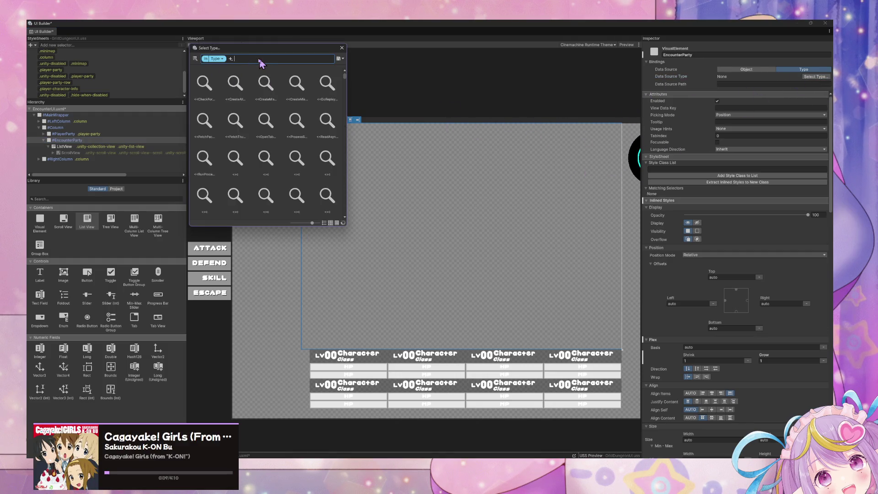
# - Search 'encounter' in the type picker and choose GridDungeon.Core.EncounterParty
pyautogui.write('enco')
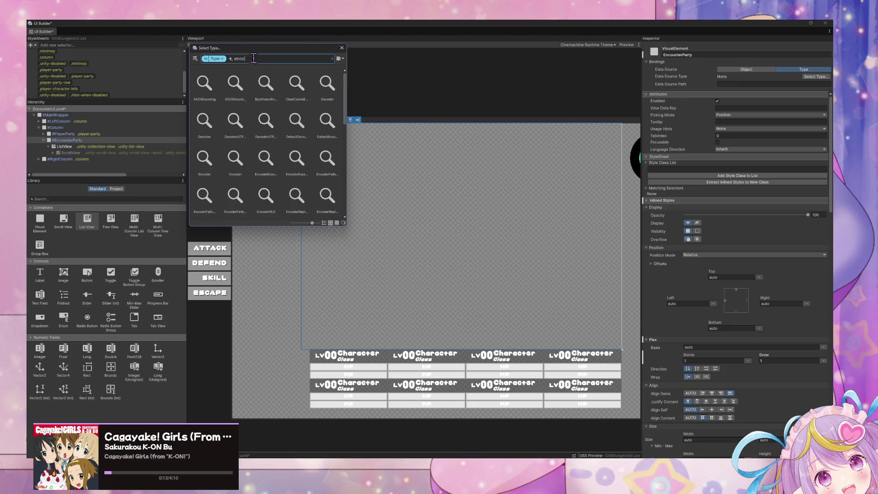
pyautogui.write('utner')
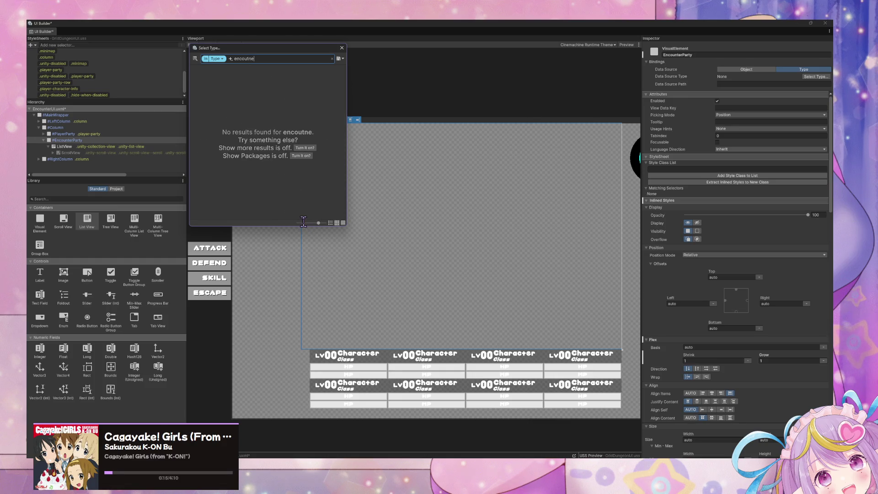
pyautogui.click(298, 223)
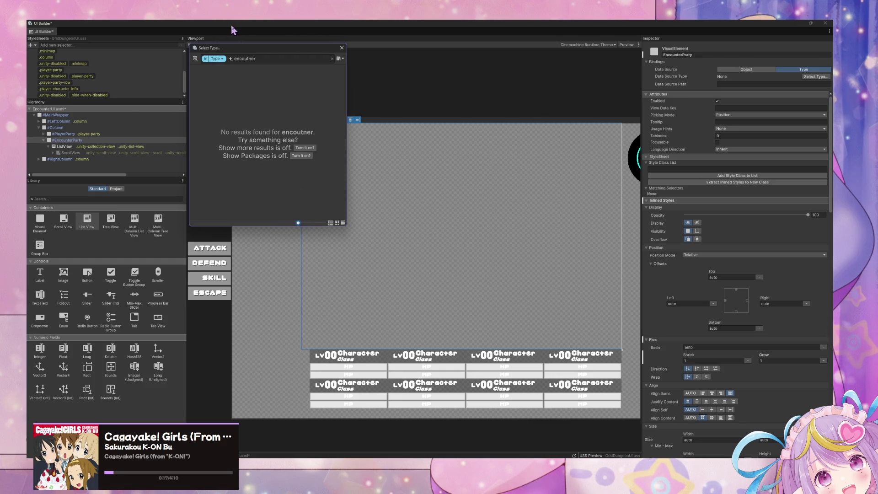
pyautogui.click(259, 59)
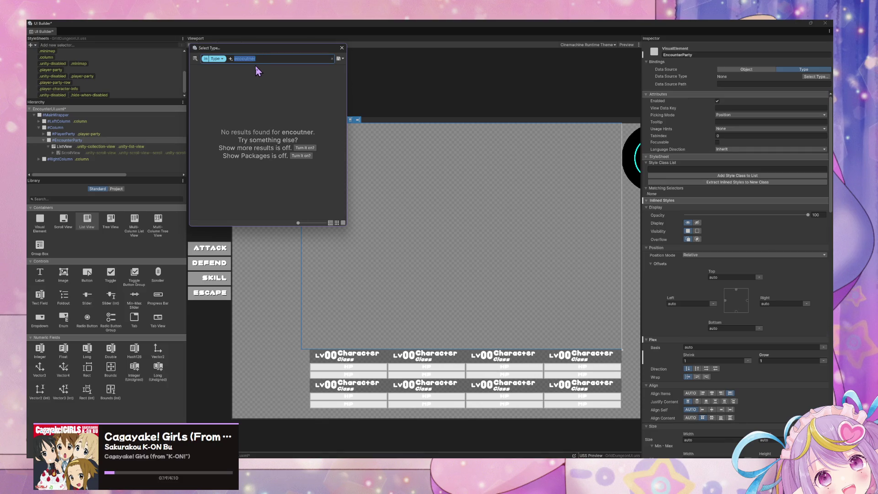
pyautogui.write('enco')
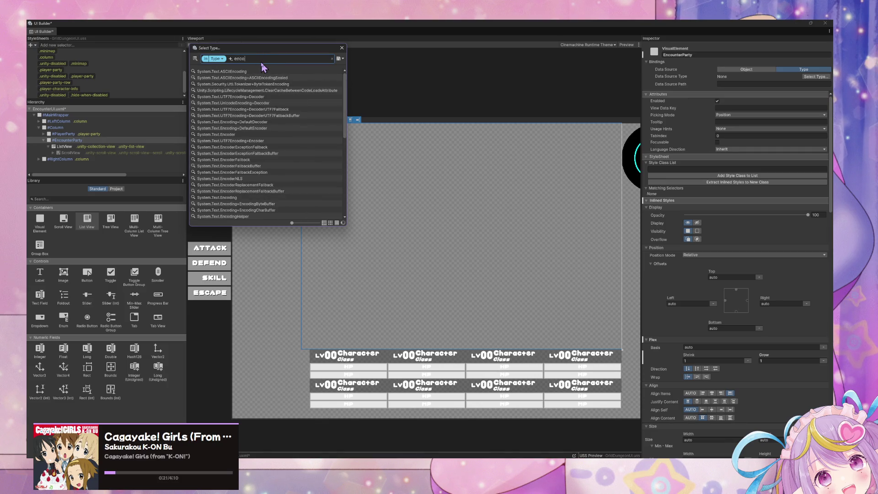
pyautogui.write('unt')
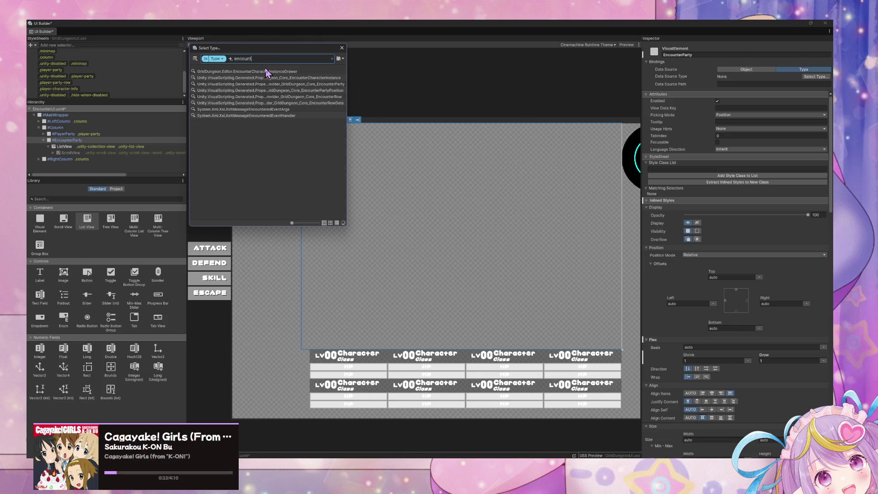
pyautogui.write('er')
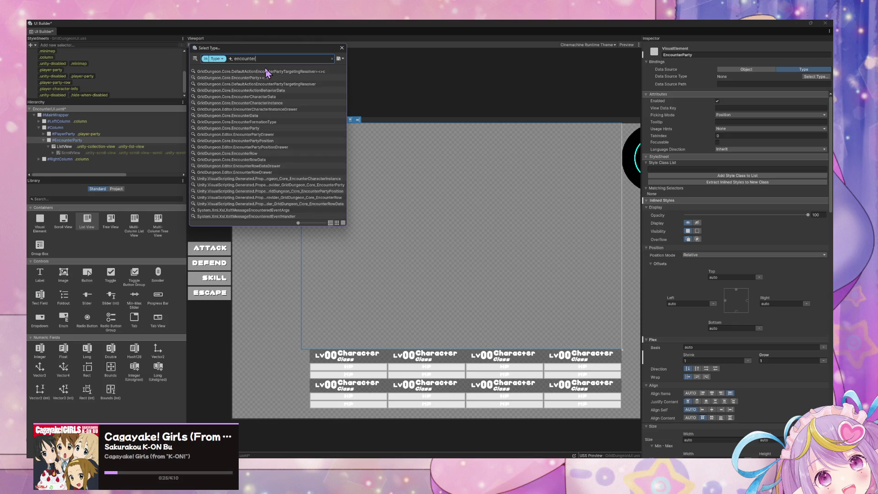
pyautogui.doubleClick(256, 128)
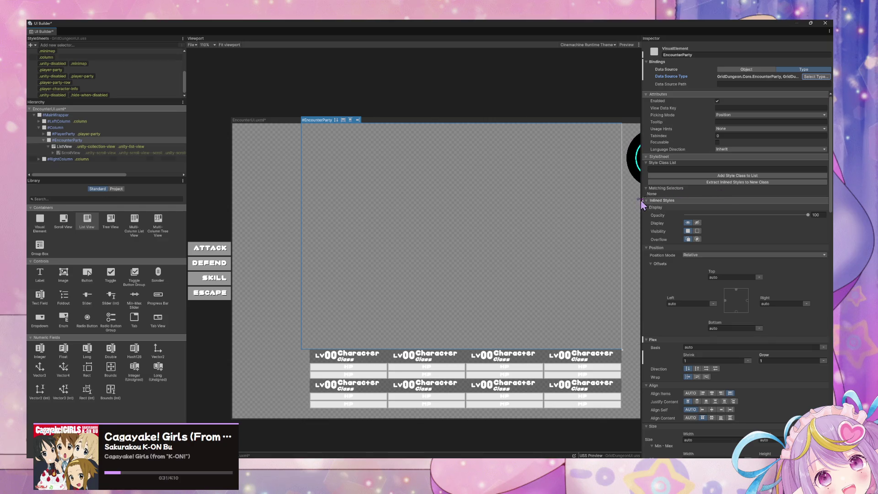
pyautogui.moveTo(642, 199); pyautogui.dragTo(476, 193)
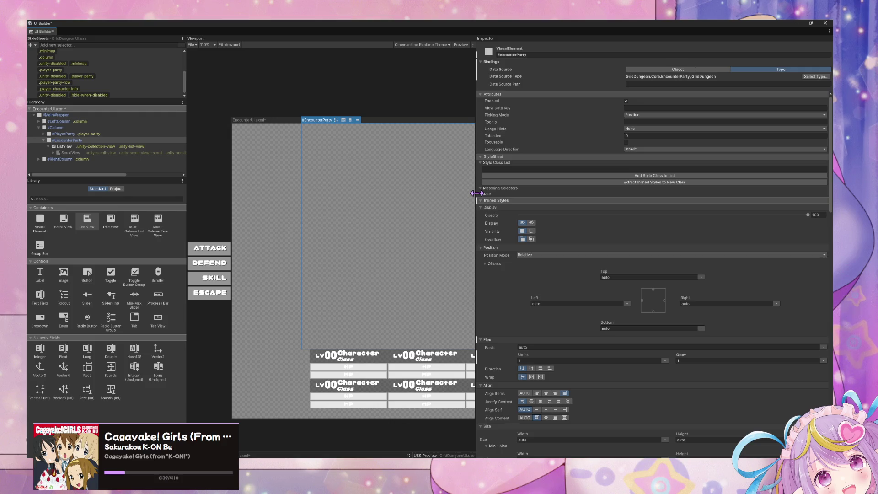
pyautogui.moveTo(477, 193); pyautogui.dragTo(496, 193)
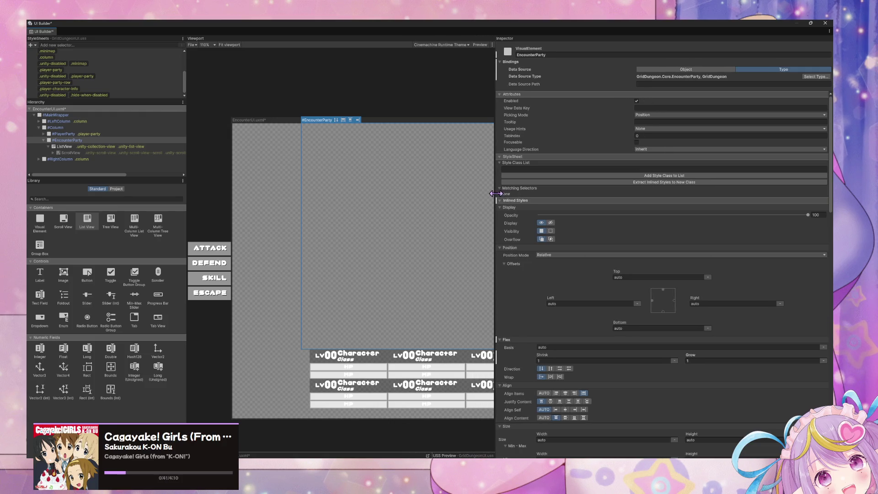
pyautogui.click(137, 147)
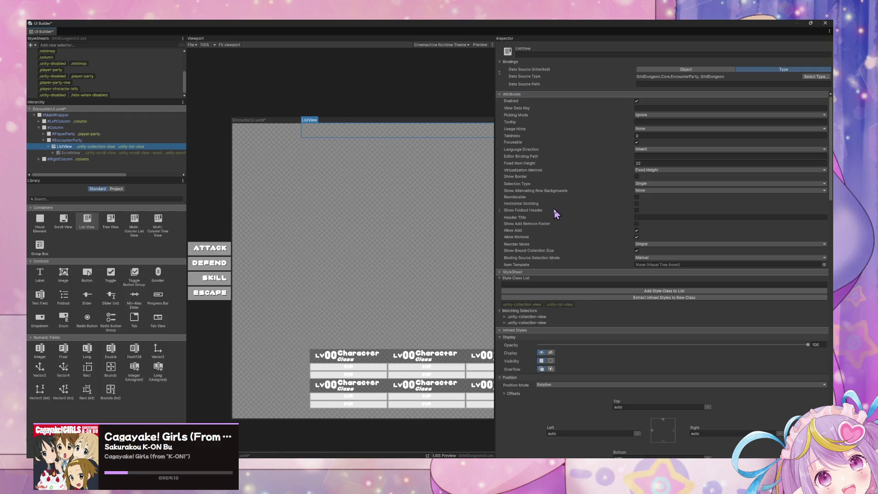
pyautogui.scroll(-10, 556, 215)
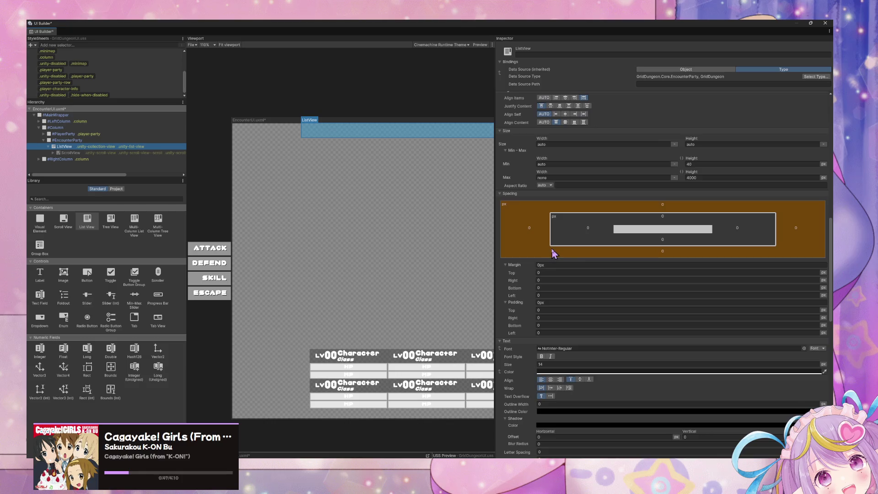
pyautogui.scroll(-15, 553, 253)
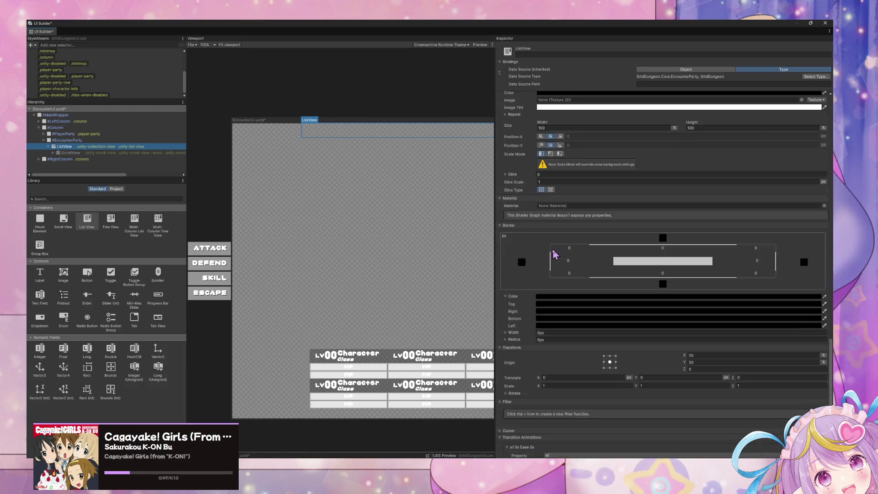
pyautogui.scroll(-2, 555, 254)
pyautogui.scroll(15, 562, 227)
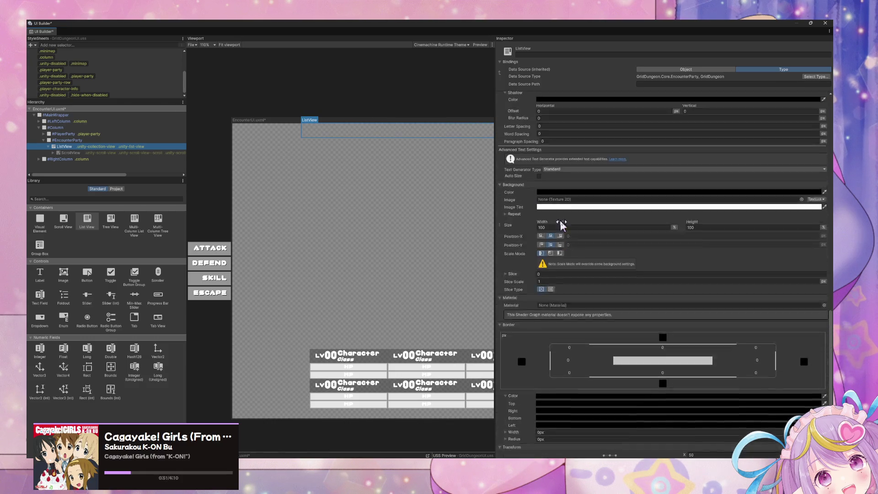
pyautogui.scroll(10, 561, 220)
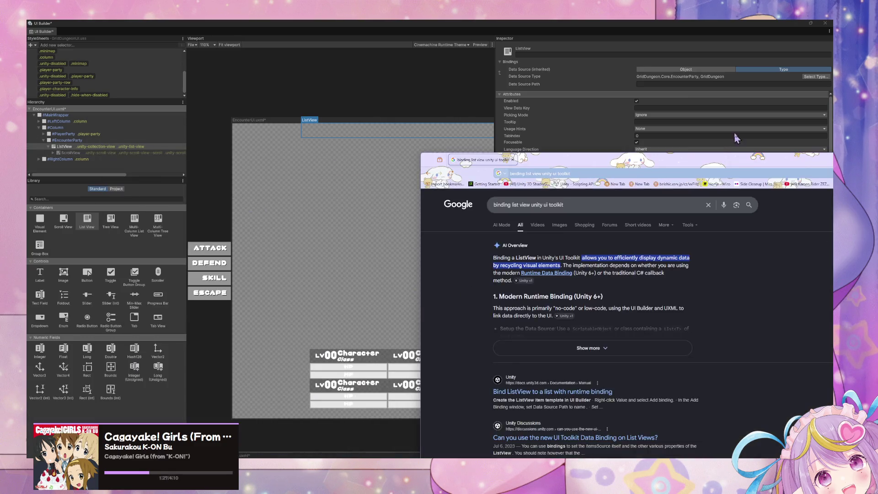
# - Expand Google's AI overview on ListView binding and read through its answer
pyautogui.moveTo(734, 133)
pyautogui.mouseDown()
pyautogui.moveTo(655, 68)
pyautogui.moveTo(565, 117)
pyautogui.mouseUp()
pyautogui.click(432, 331)
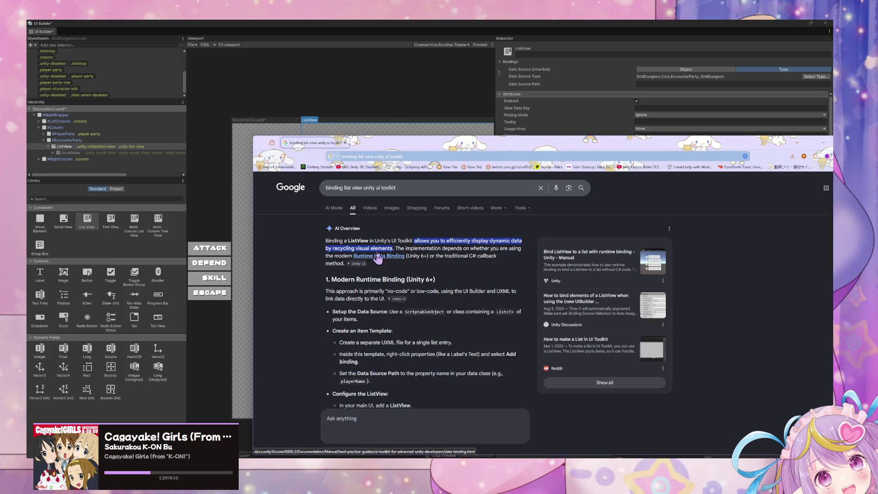
pyautogui.scroll(-2, 423, 246)
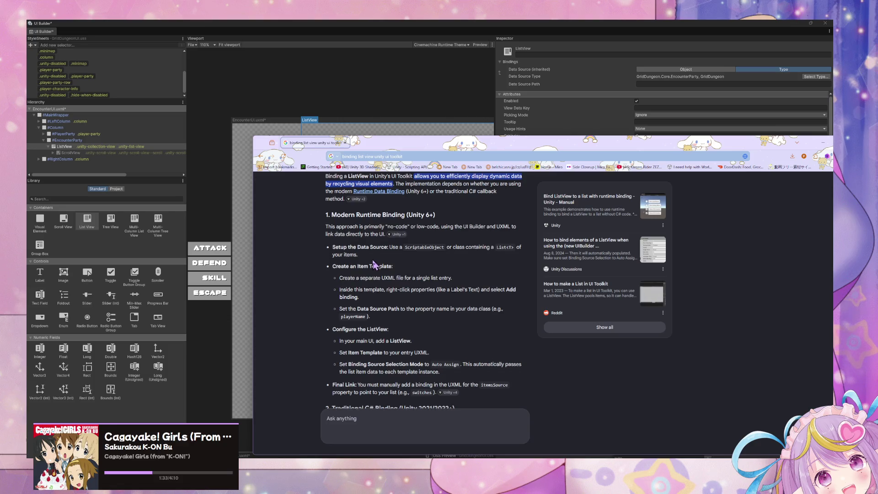
pyautogui.scroll(-1, 447, 292)
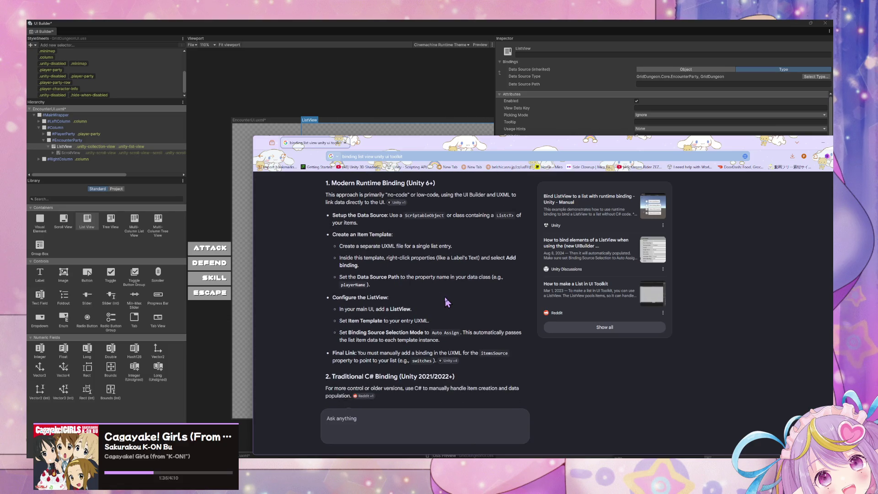
pyautogui.scroll(-1, 446, 299)
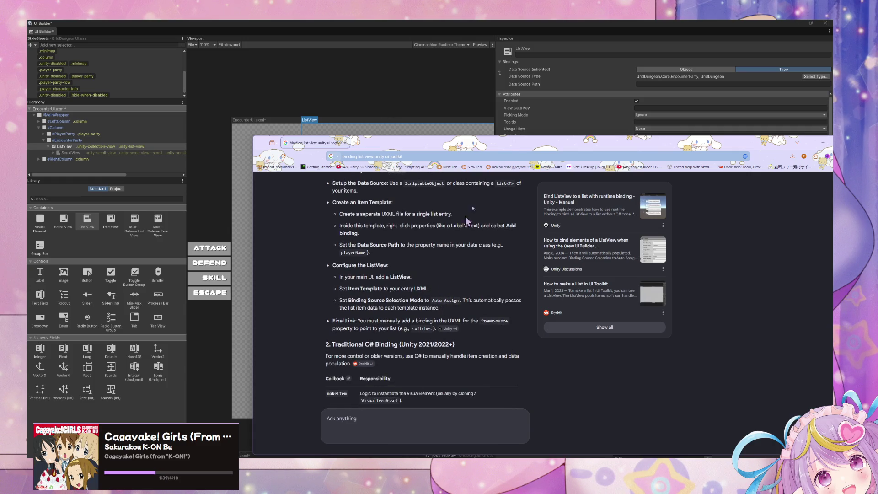
# - Follow the overview's Unity citation to the 'Manual: Bind to a list with ListView' page
pyautogui.moveTo(486, 147)
pyautogui.mouseDown()
pyautogui.moveTo(478, 256)
pyautogui.moveTo(437, 223)
pyautogui.mouseUp()
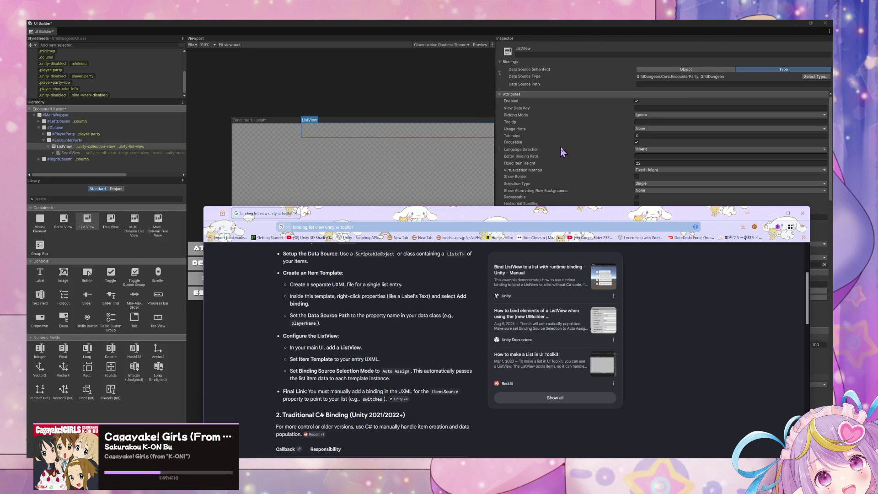
pyautogui.scroll(-2, 428, 296)
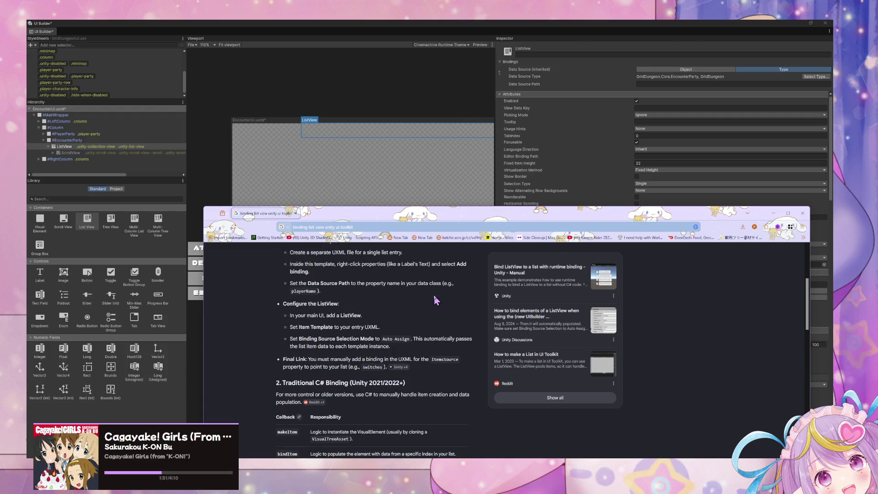
pyautogui.moveTo(399, 367)
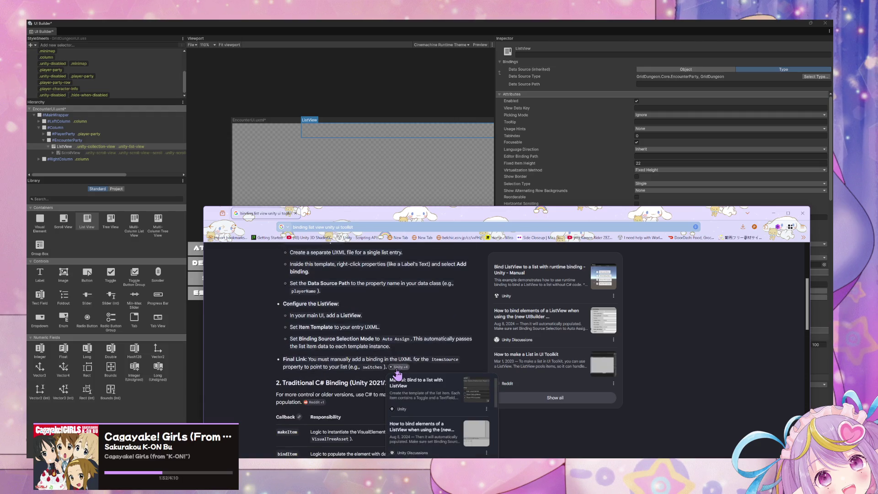
pyautogui.click(432, 388)
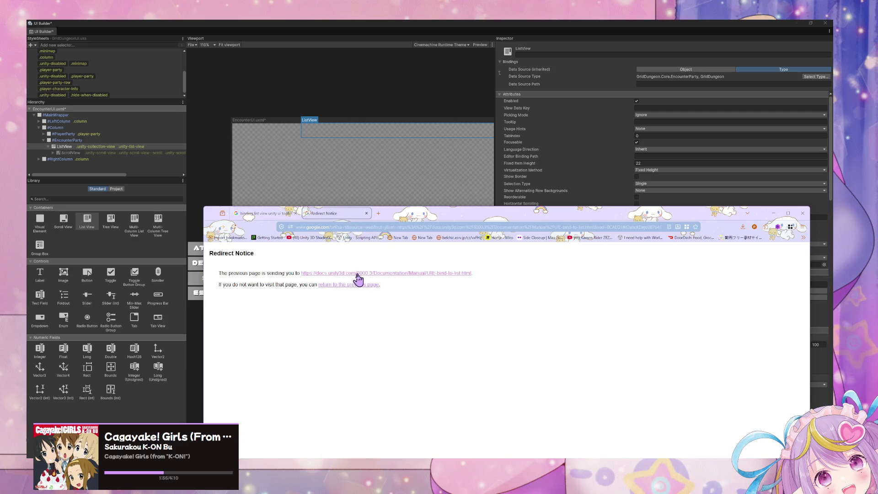
# - Continue through the redirect and read the Unity manual page on binding a ListView
pyautogui.click(357, 275)
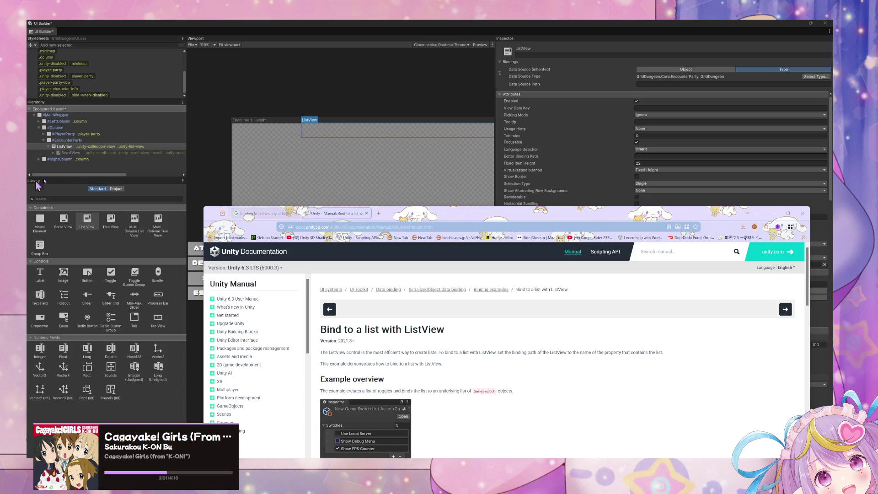
pyautogui.scroll(-2, 413, 288)
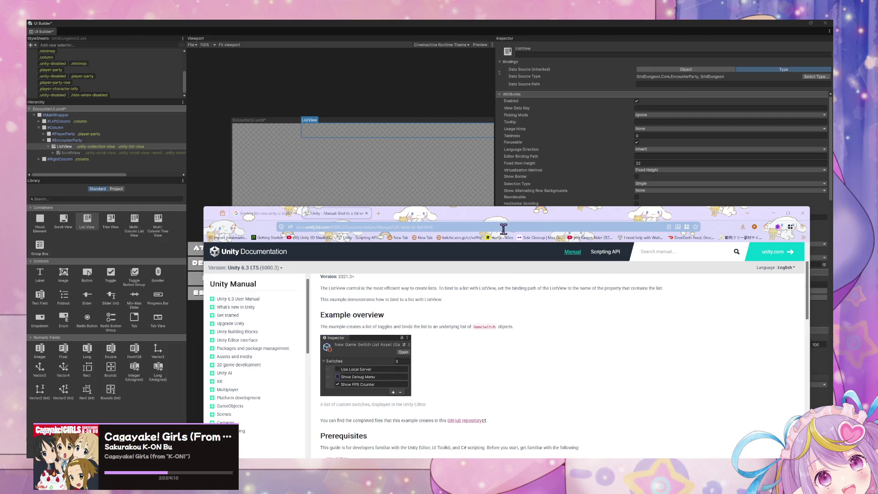
pyautogui.scroll(-10, 493, 286)
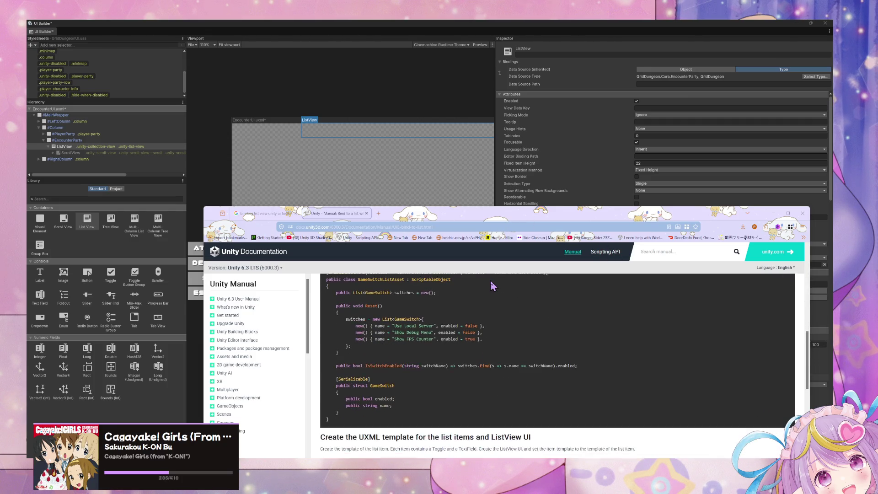
pyautogui.scroll(-15, 493, 286)
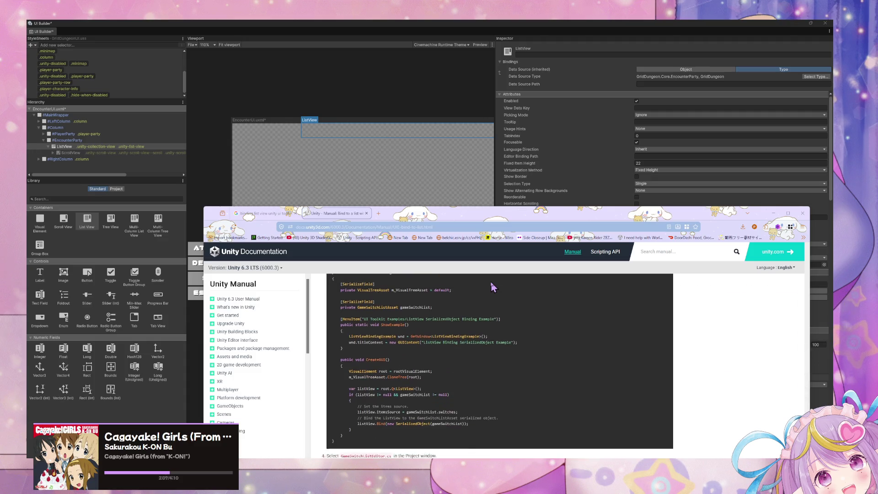
pyautogui.scroll(20, 493, 287)
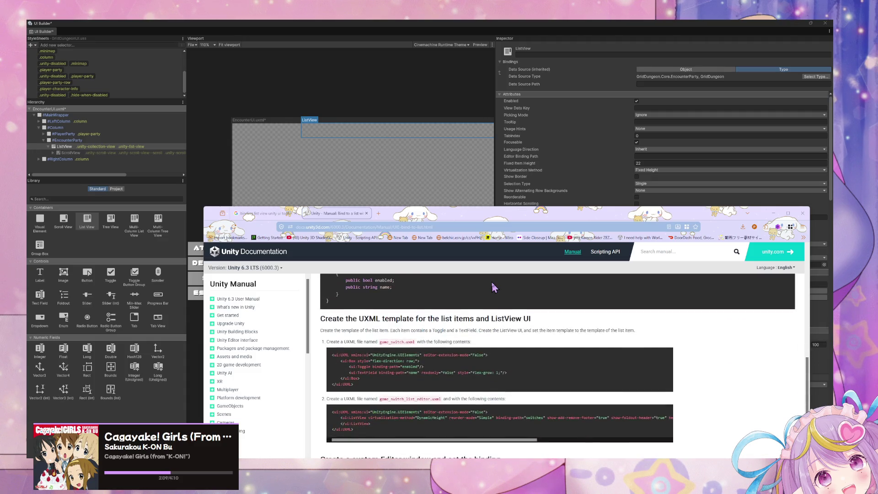
# - Back on Google, open the runtime binding manual and three ListView binding forum threads in new tabs
pyautogui.click(273, 218)
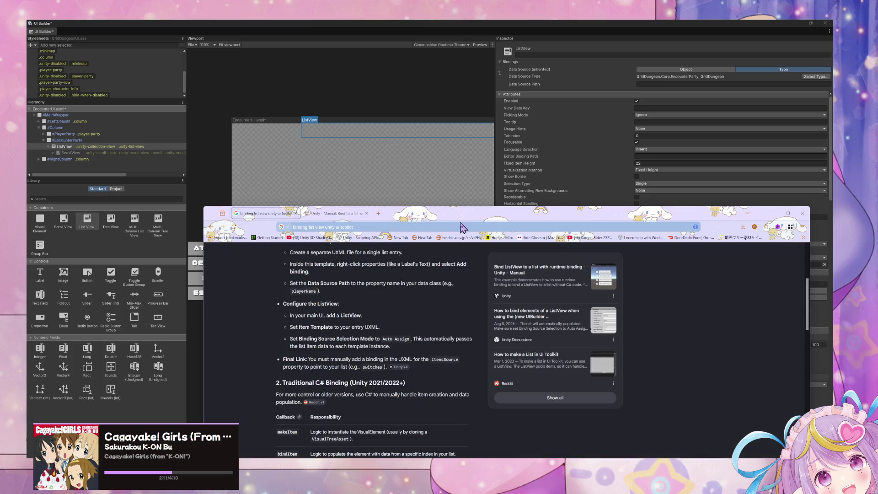
pyautogui.moveTo(463, 224); pyautogui.dragTo(442, 115)
pyautogui.scroll(2, 425, 259)
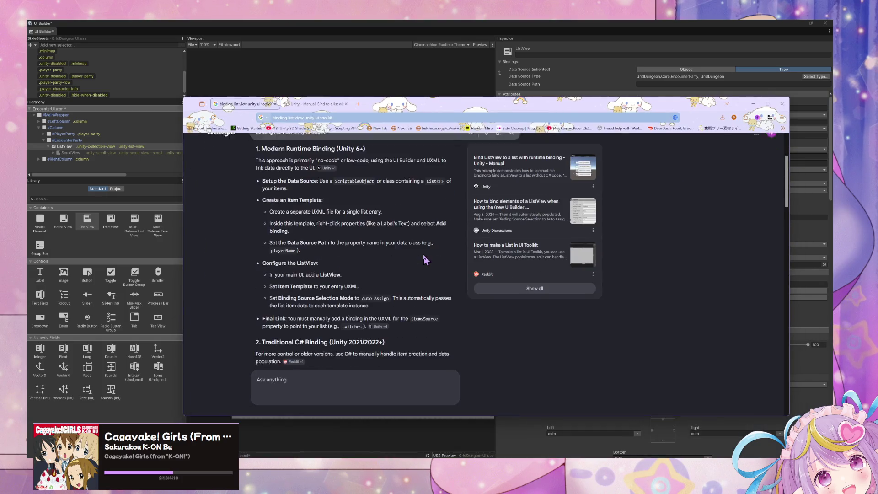
pyautogui.scroll(-3, 425, 260)
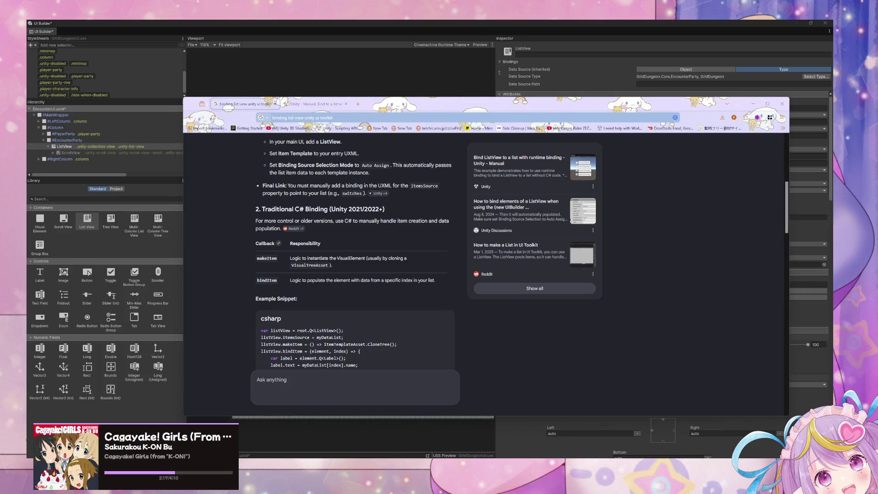
pyautogui.scroll(-5, 346, 219)
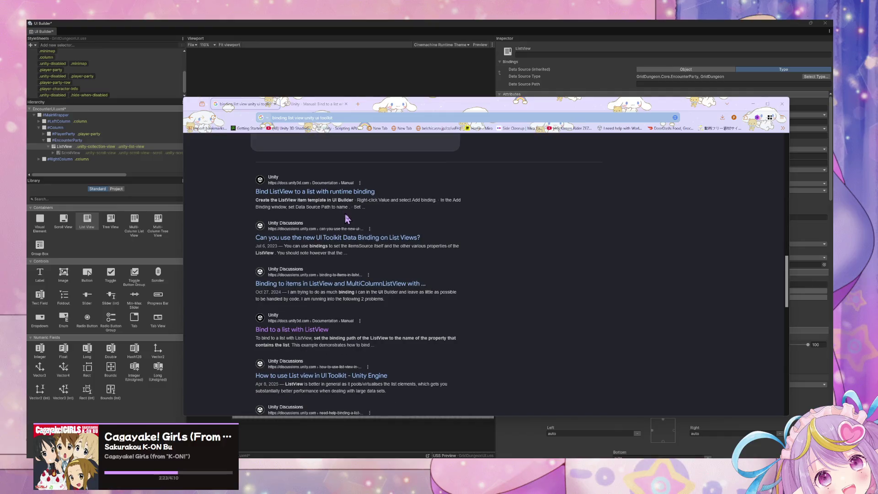
pyautogui.middleClick(359, 189)
pyautogui.middleClick(332, 284)
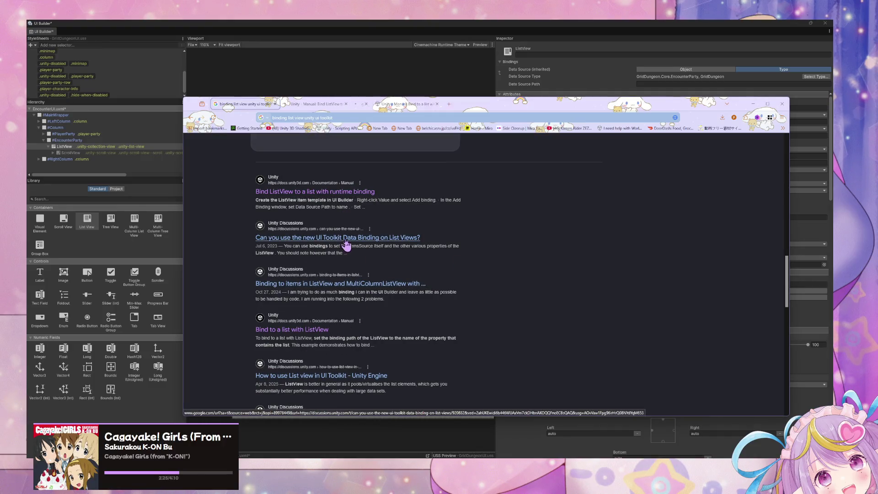
pyautogui.middleClick(333, 284)
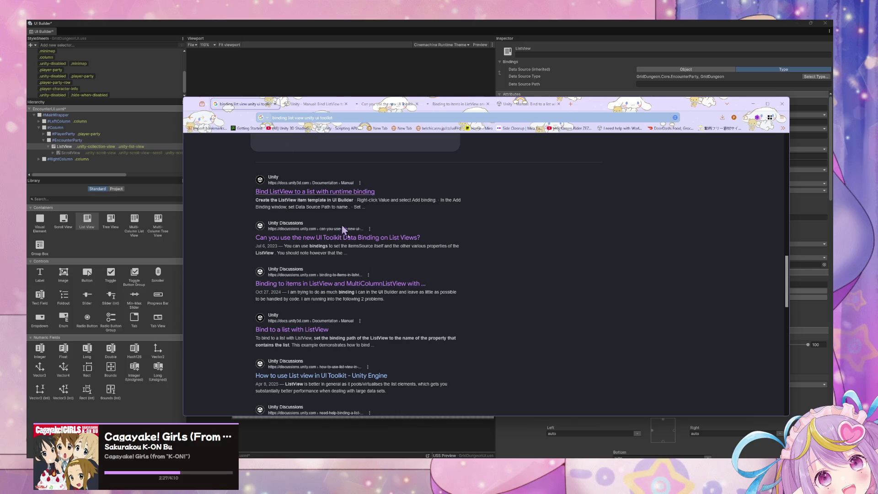
pyautogui.scroll(-3, 355, 297)
pyautogui.middleClick(355, 293)
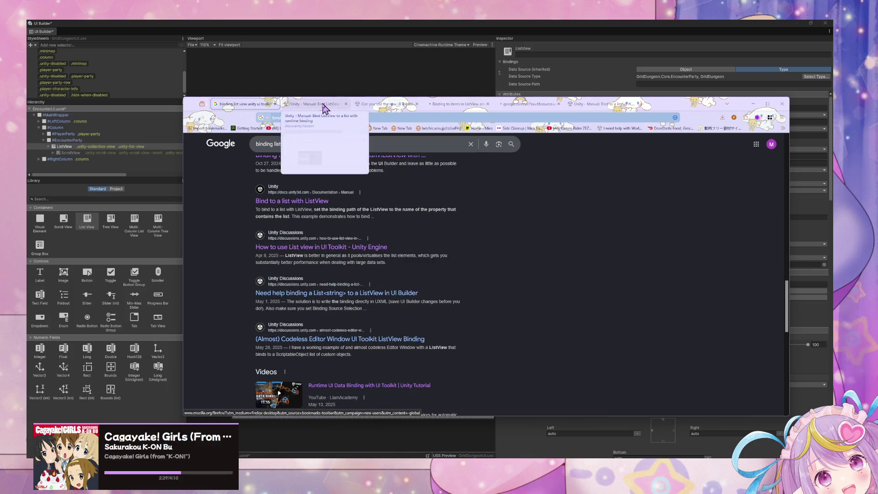
# - Browse the new tabs and read the 'How to use List view in UI Toolkit' thread
pyautogui.click(383, 105)
pyautogui.click(453, 104)
pyautogui.click(530, 104)
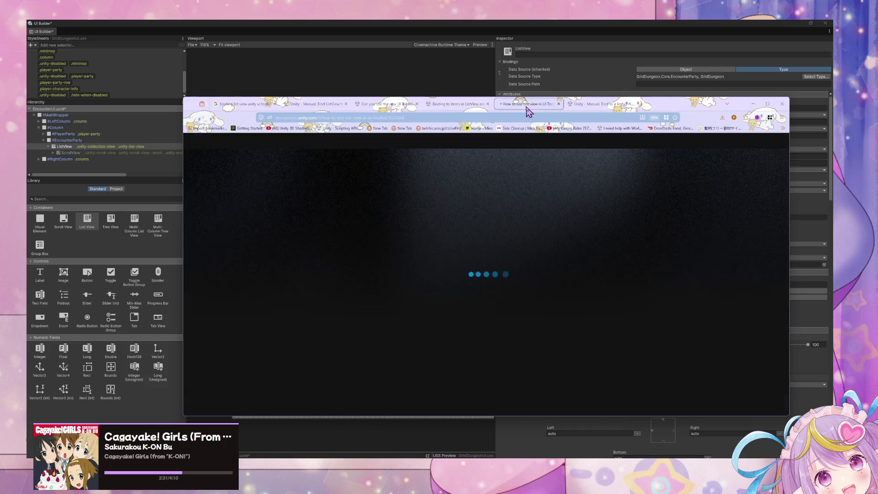
pyautogui.click(535, 105)
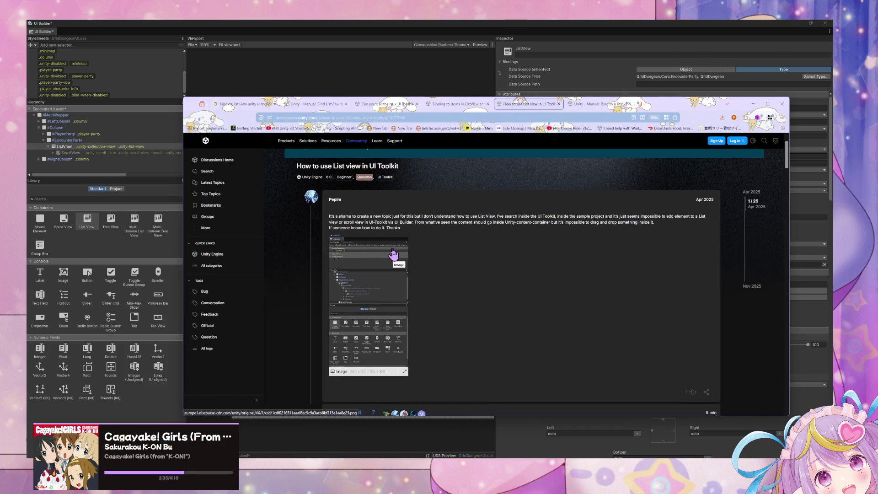
pyautogui.scroll(-2, 393, 234)
pyautogui.scroll(-3, 394, 235)
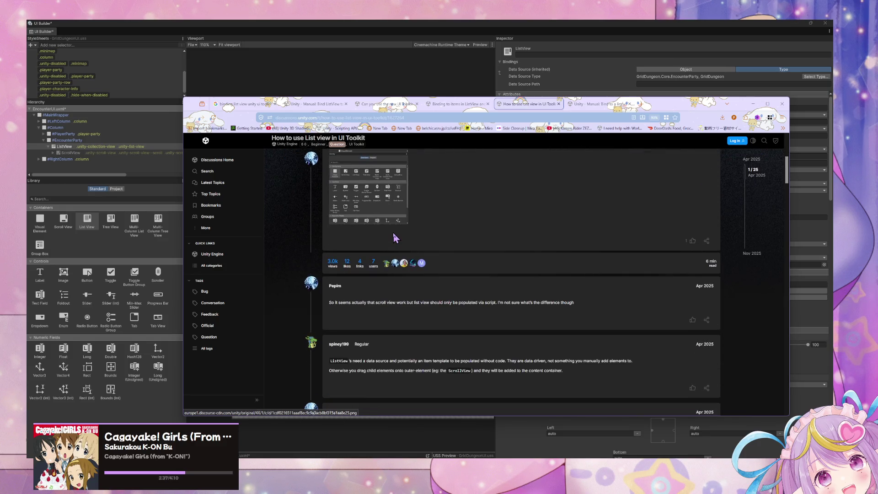
pyautogui.scroll(-3, 394, 232)
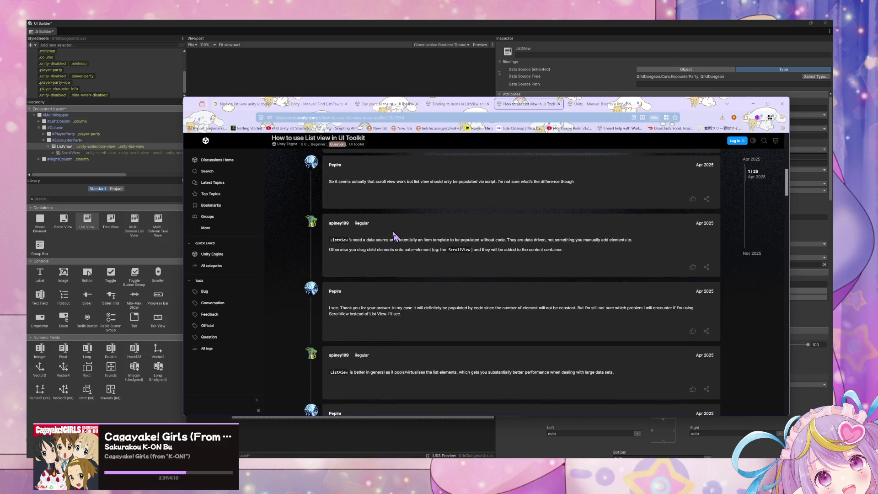
# - Highlight the reply explaining ListView needs a data source, then move to the 'Binding to items in ListView' thread
pyautogui.moveTo(345, 239)
pyautogui.mouseDown()
pyautogui.moveTo(478, 250)
pyautogui.moveTo(470, 254)
pyautogui.moveTo(482, 248)
pyautogui.mouseUp()
pyautogui.click(481, 239)
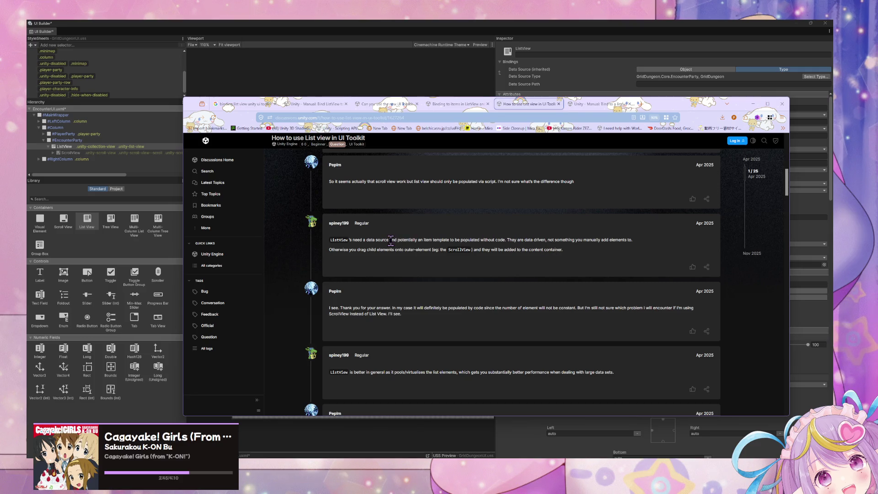
pyautogui.moveTo(390, 240)
pyautogui.mouseDown()
pyautogui.moveTo(546, 239)
pyautogui.moveTo(568, 254)
pyautogui.mouseUp()
pyautogui.click(574, 259)
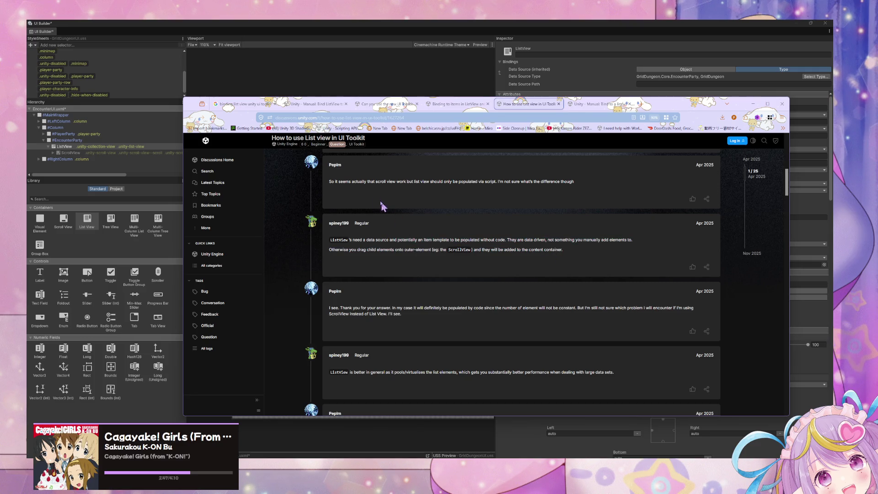
pyautogui.click(461, 106)
pyautogui.scroll(-15, 460, 249)
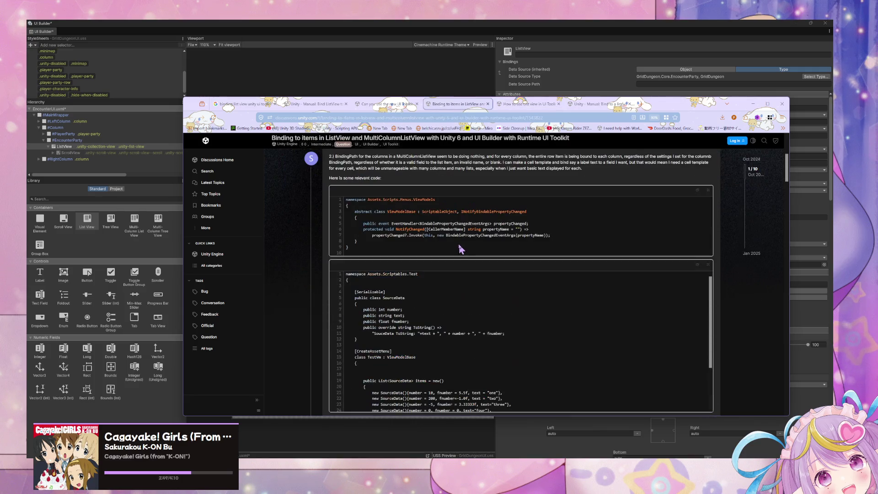
# - Read the data binding threads, opening the referenced thread on the new UI Toolkit binding system
pyautogui.scroll(-5, 475, 249)
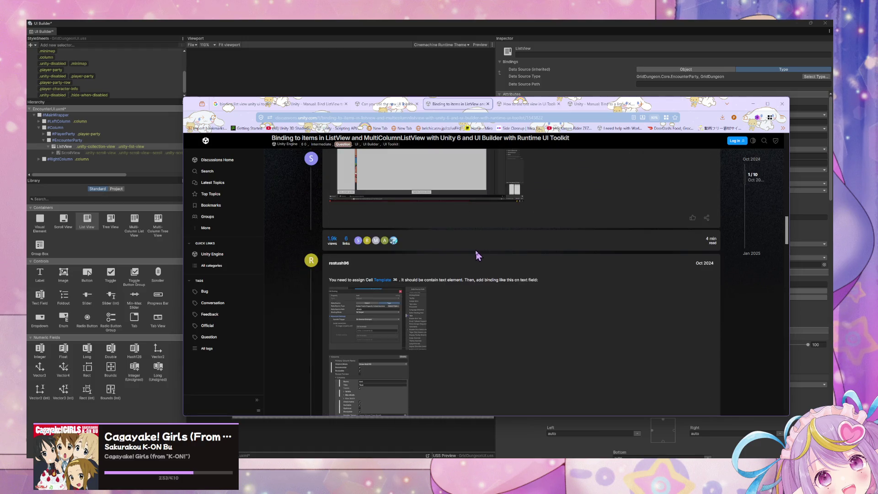
pyautogui.scroll(-5, 475, 251)
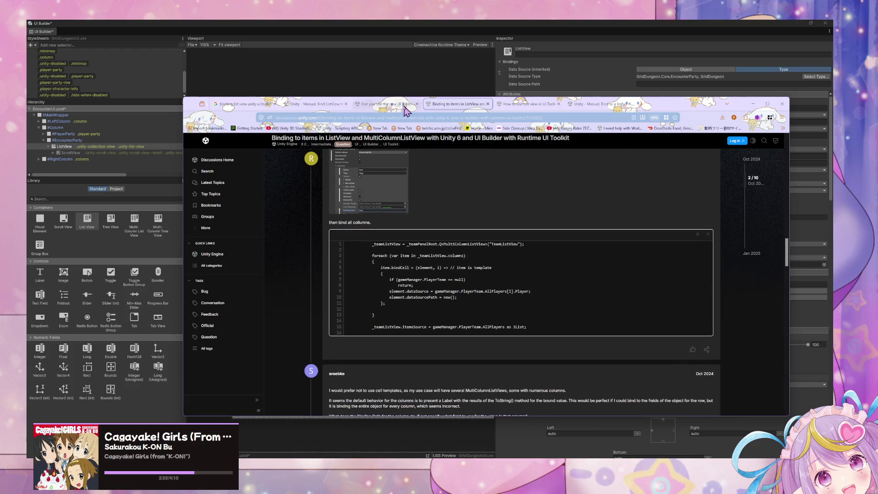
pyautogui.click(393, 104)
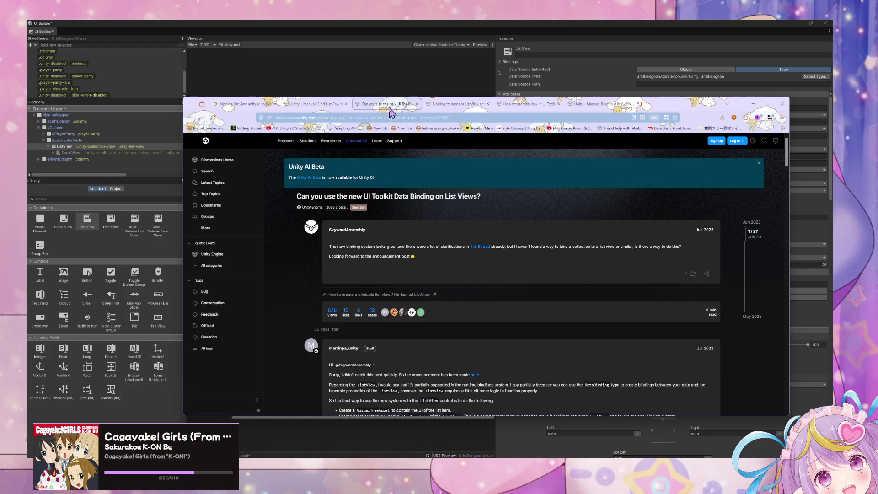
pyautogui.middleClick(483, 247)
pyautogui.click(458, 104)
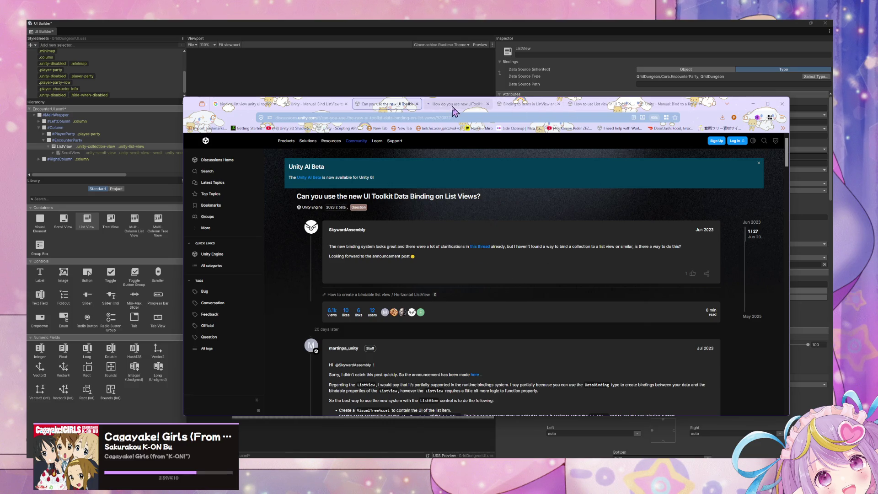
pyautogui.scroll(-3, 477, 229)
pyautogui.scroll(-2, 479, 229)
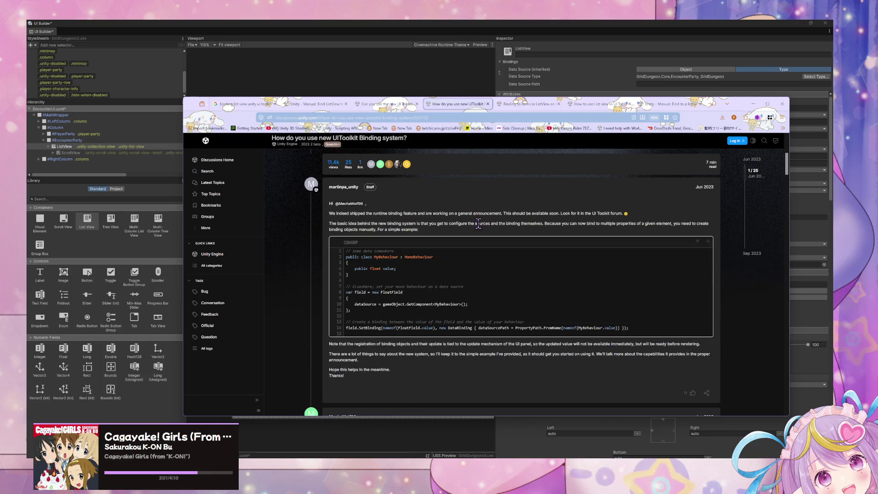
pyautogui.scroll(-4, 477, 223)
# - Review the manual's bind-to-a-list example, then go back from the documentation page
pyautogui.click(672, 104)
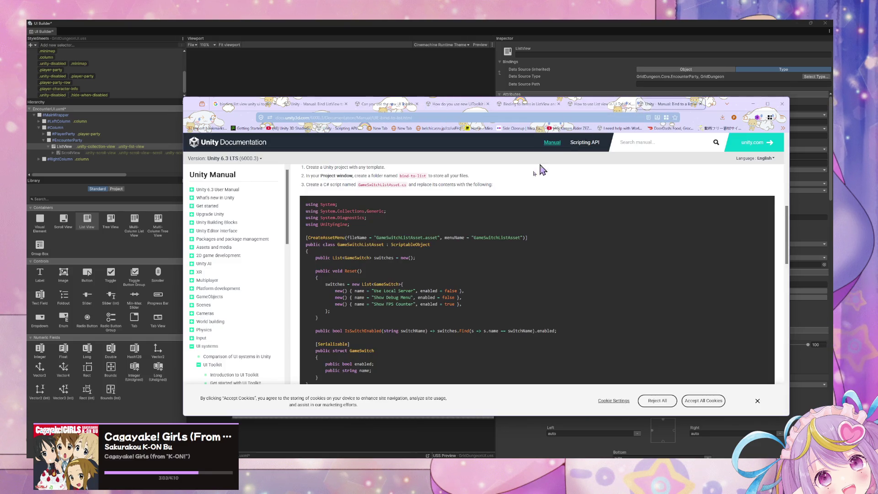
pyautogui.scroll(10, 493, 221)
pyautogui.scroll(-15, 490, 213)
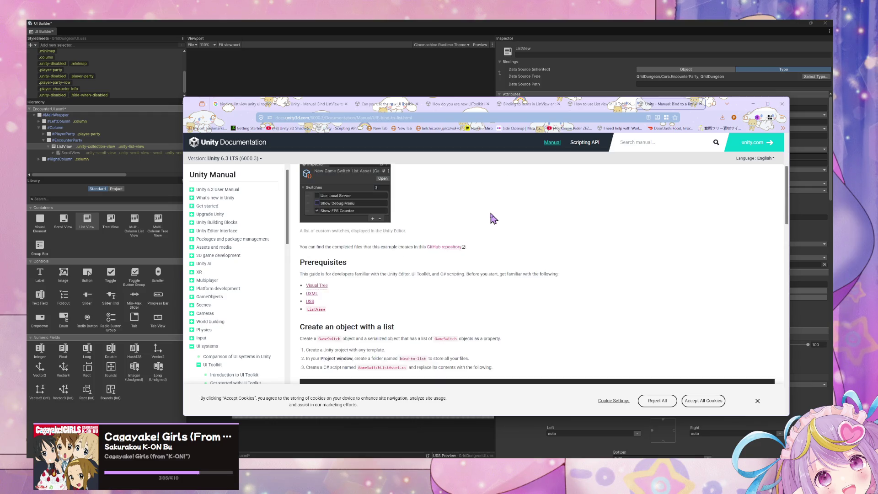
pyautogui.scroll(-2, 491, 214)
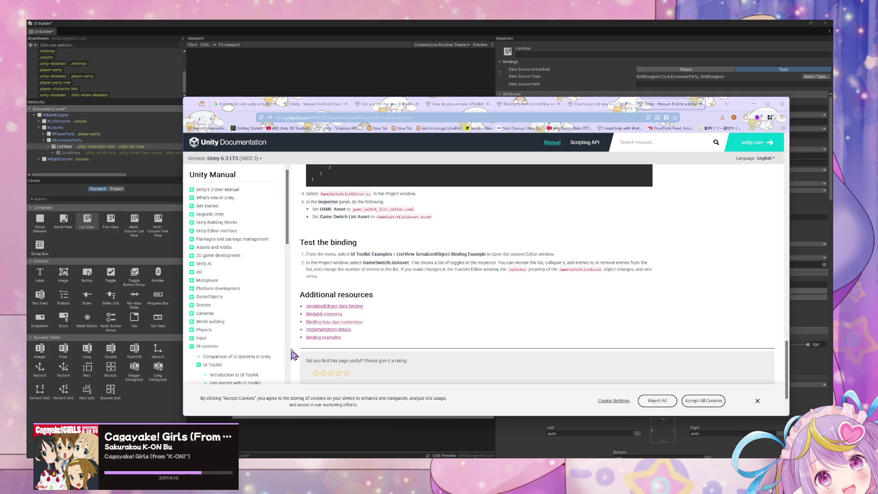
pyautogui.scroll(-3, 263, 308)
pyautogui.click(192, 117)
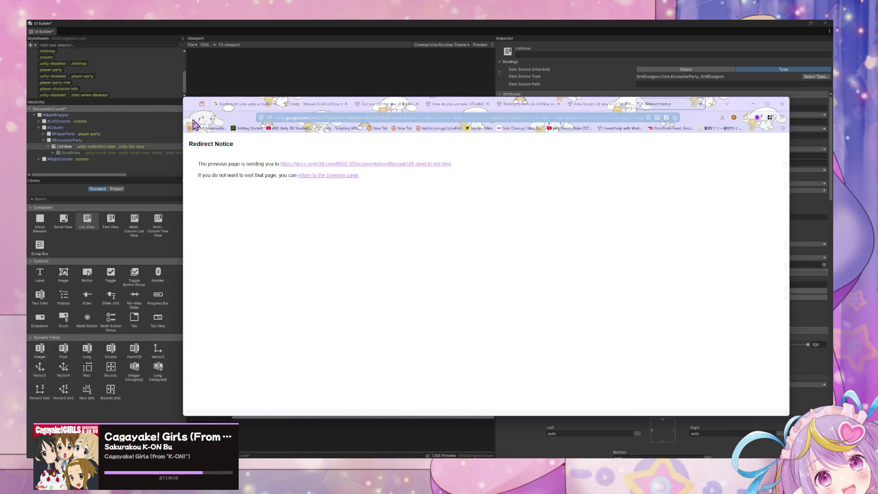
# - Refine the Google query to 'binding list view unity ui toolkit in ui editor'
pyautogui.click(320, 103)
pyautogui.click(242, 104)
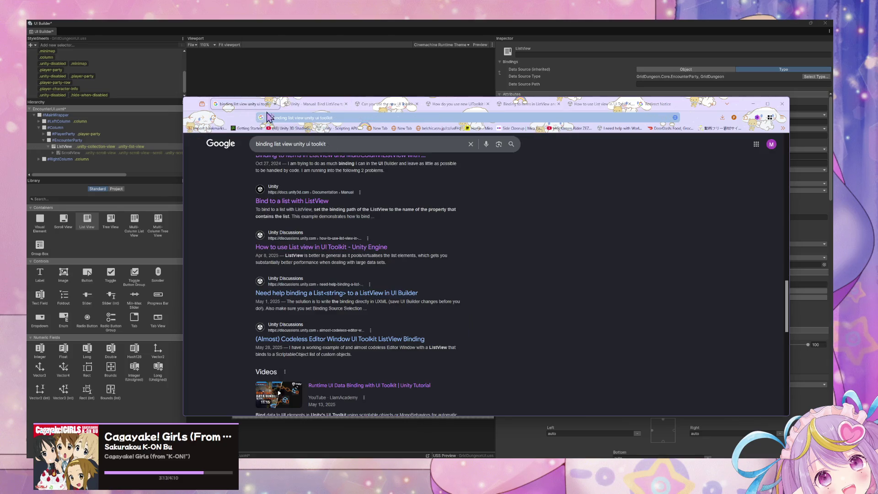
pyautogui.scroll(10, 361, 181)
pyautogui.scroll(10, 346, 168)
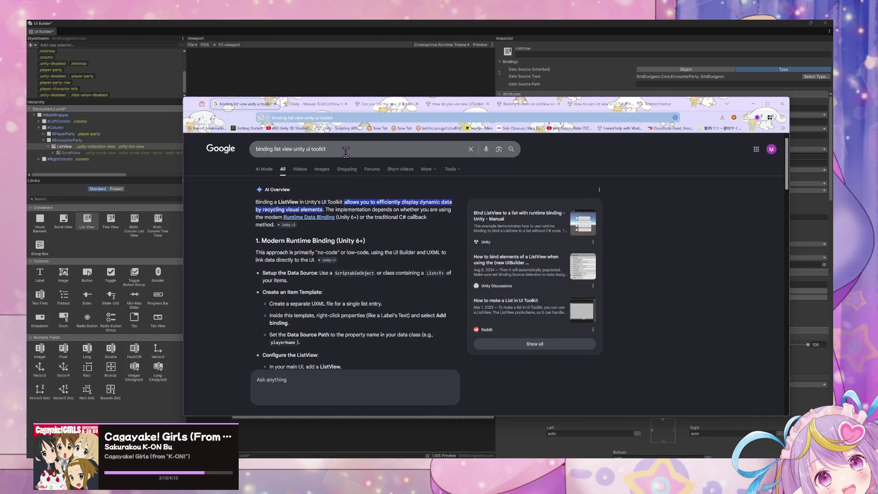
pyautogui.click(328, 149)
pyautogui.write('in ui editor')
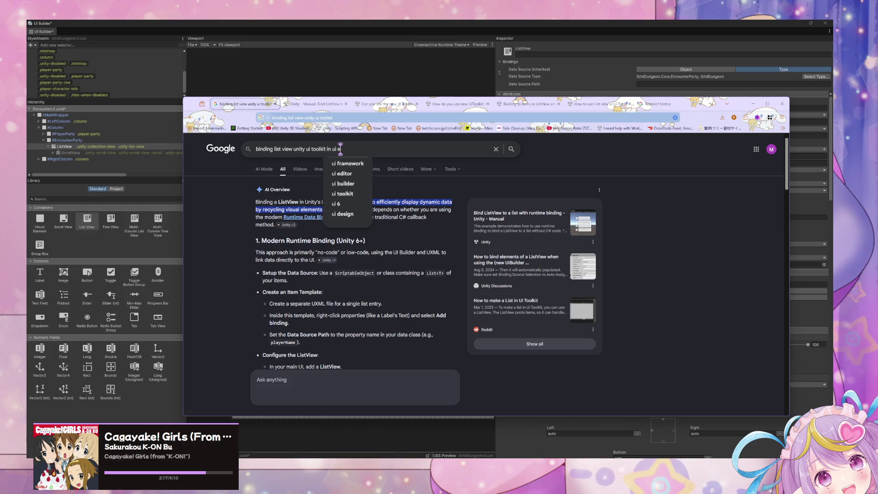
pyautogui.press('Return')
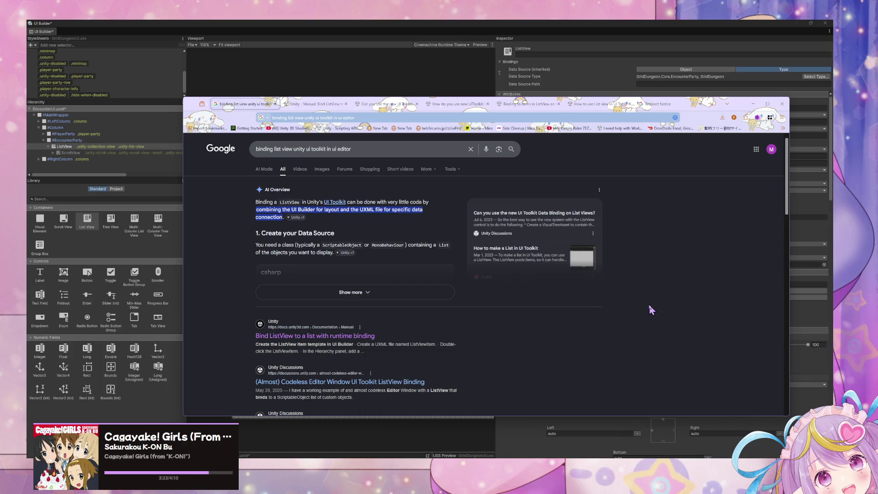
# - Expand the new AI overview and read its UI Builder setup, including the manual UXML Bindings step
pyautogui.scroll(-2, 650, 310)
pyautogui.click(392, 197)
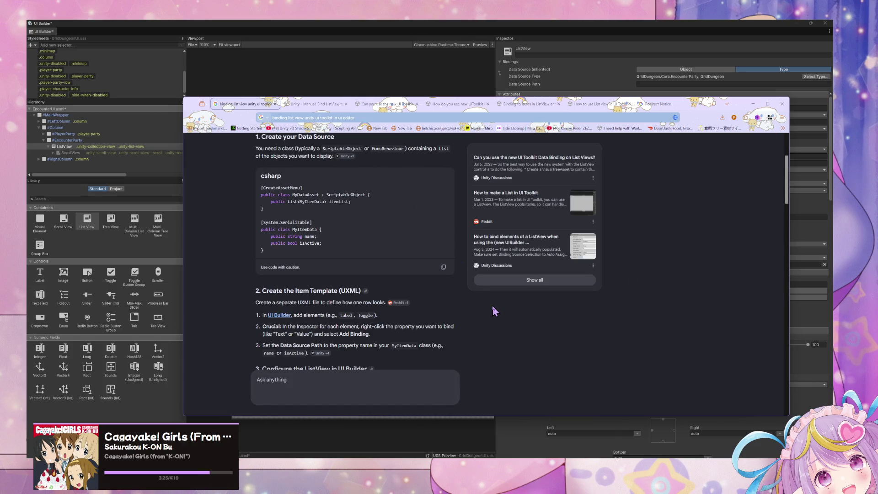
pyautogui.scroll(-5, 494, 311)
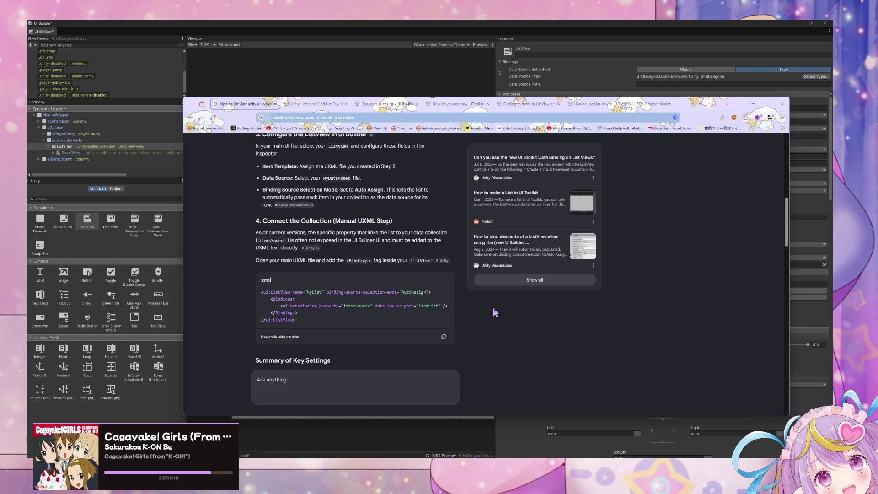
pyautogui.scroll(1, 494, 312)
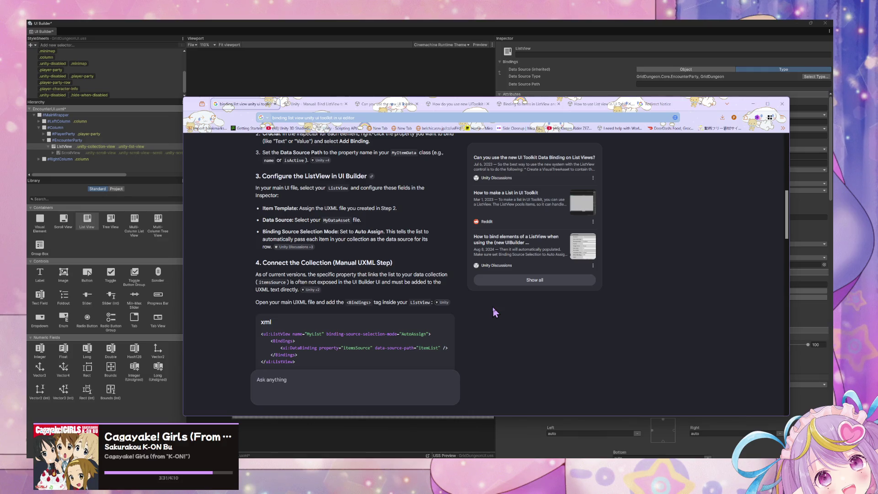
pyautogui.click(508, 34)
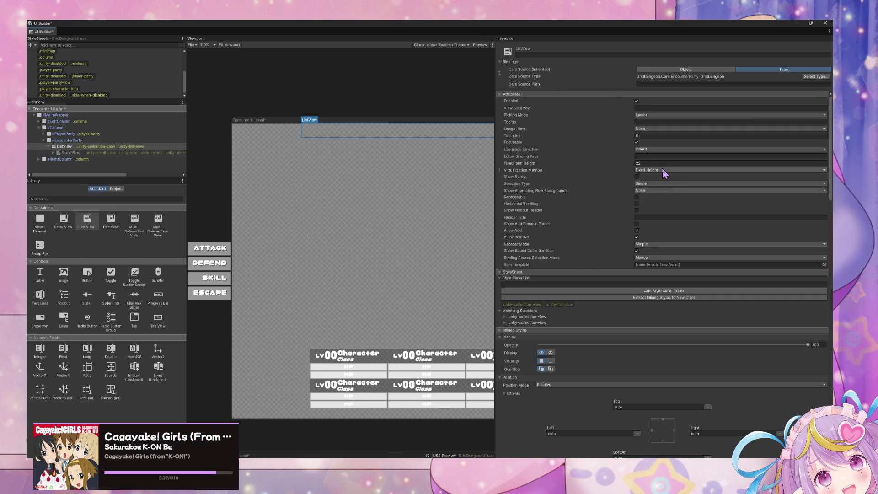
# - Set the ListView's Binding Source Selection Mode to Auto Assign
pyautogui.click(635, 115)
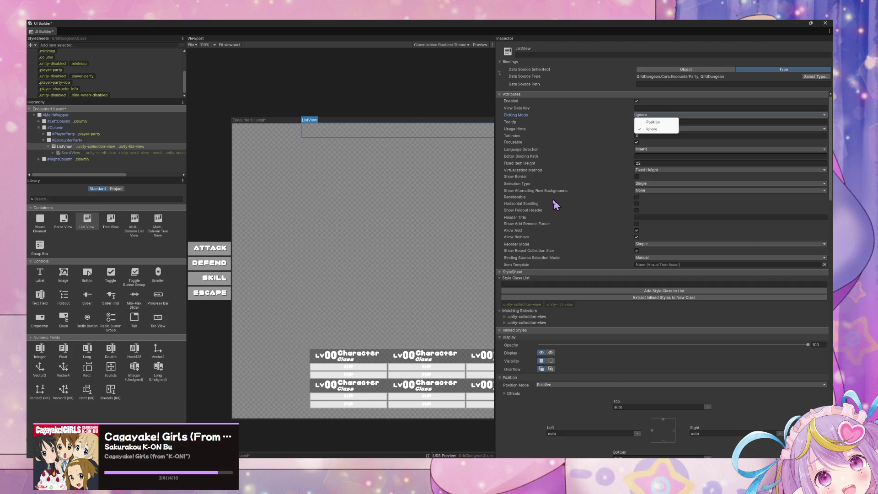
pyautogui.click(649, 258)
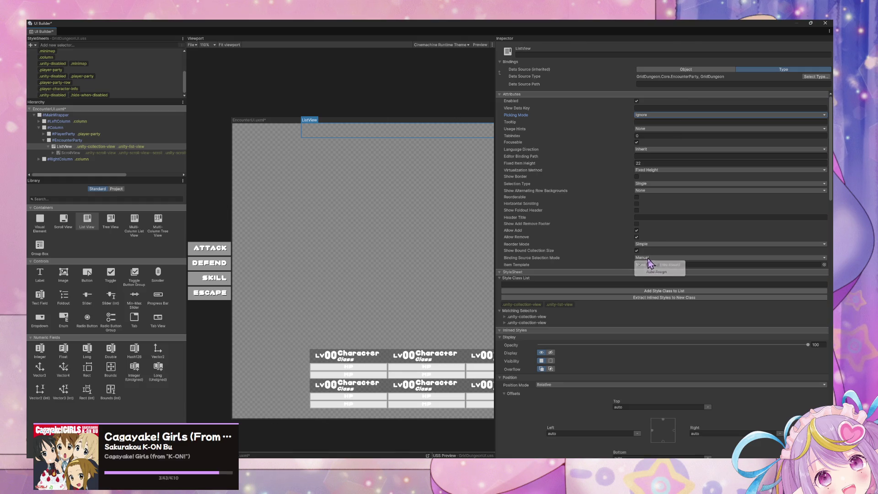
pyautogui.click(651, 258)
pyautogui.click(657, 271)
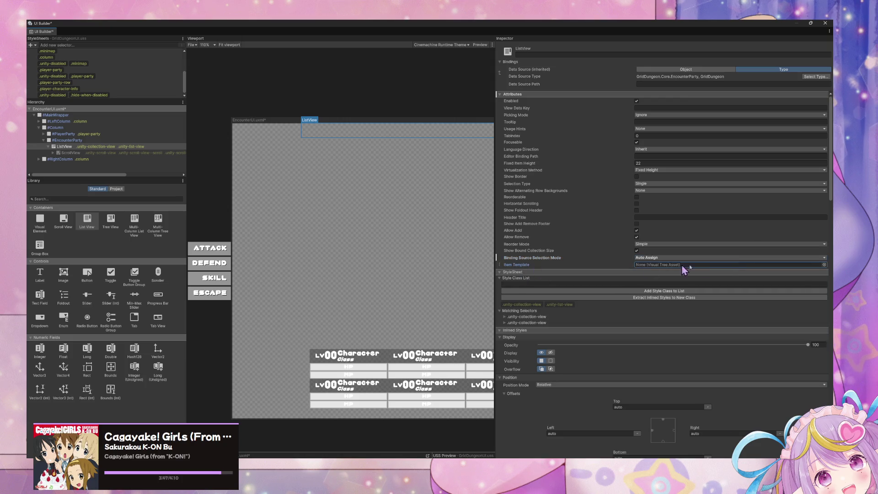
# - Choose EncounterCharacterInstance as the ListView's Item Template
pyautogui.click(824, 264)
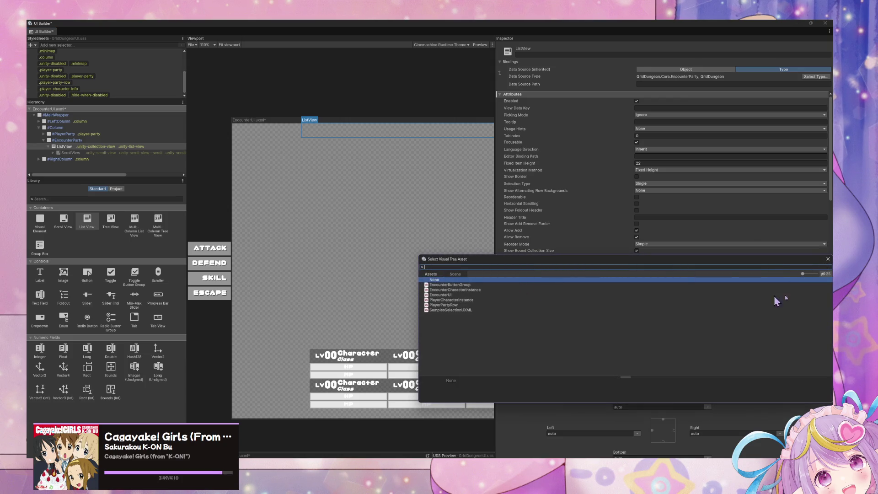
pyautogui.press('Escape')
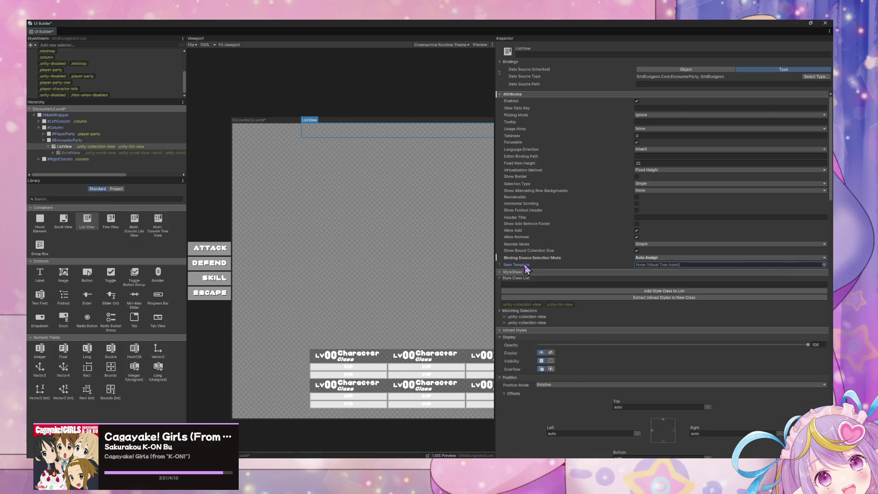
pyautogui.click(824, 264)
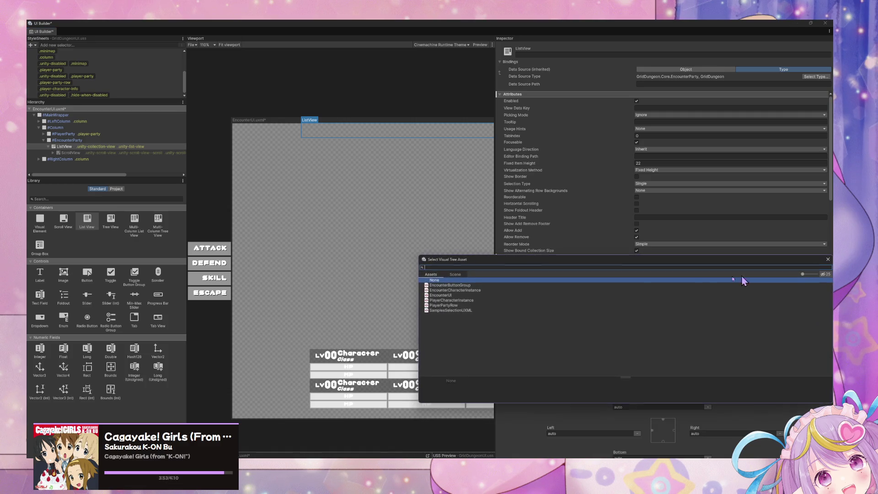
pyautogui.click(467, 290)
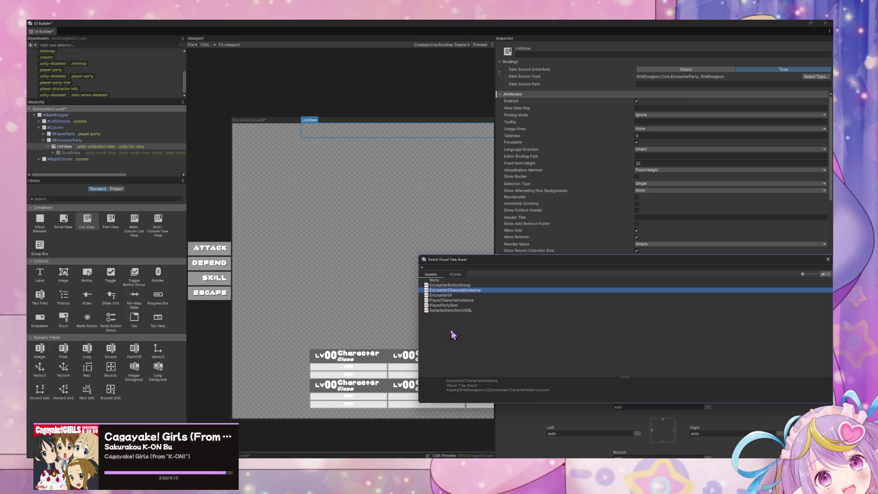
pyautogui.click(468, 305)
pyautogui.click(469, 291)
pyautogui.press('Return')
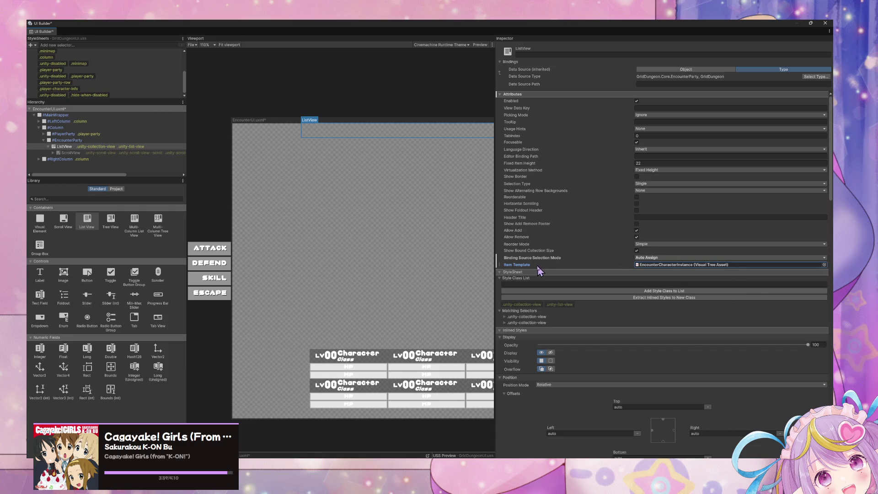
pyautogui.click(640, 84)
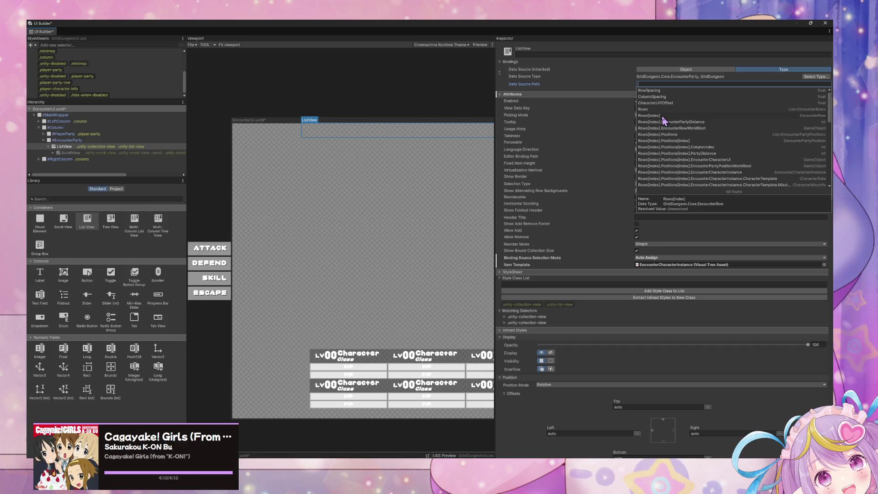
# - Close the Item Template picker, leaving the ListView's template set to None
pyautogui.click(808, 268)
pyautogui.click(824, 264)
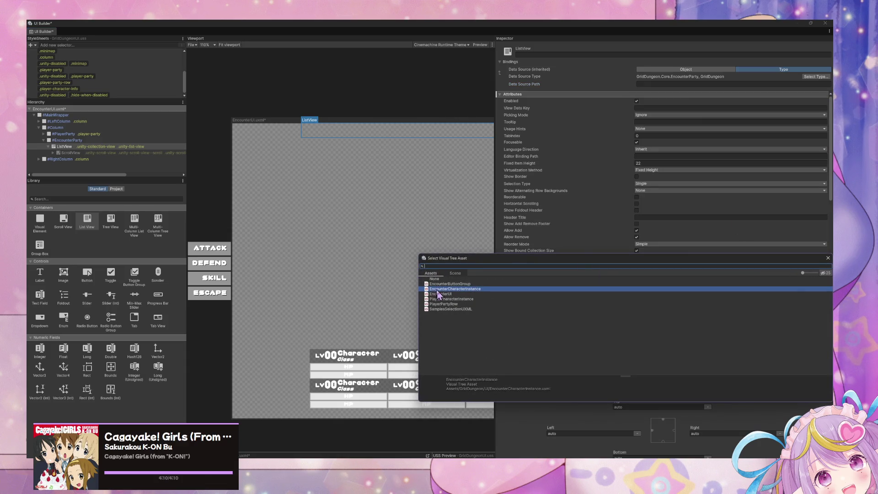
pyautogui.press('Escape')
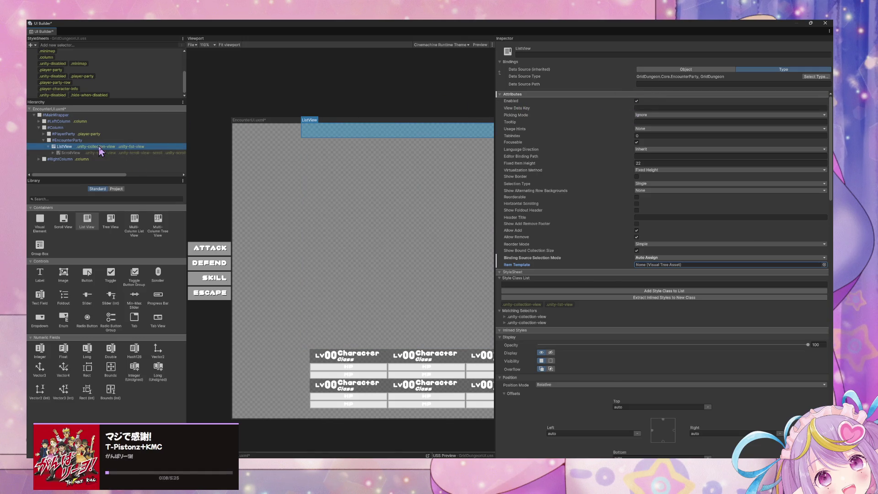
# - Drag a plain VisualElement from the Library into EncounterParty, above the ListView
pyautogui.click(58, 154)
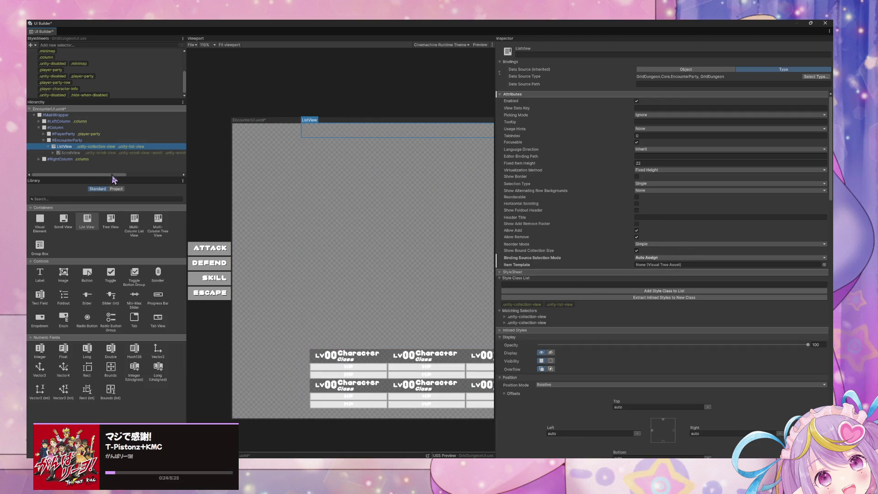
pyautogui.click(89, 228)
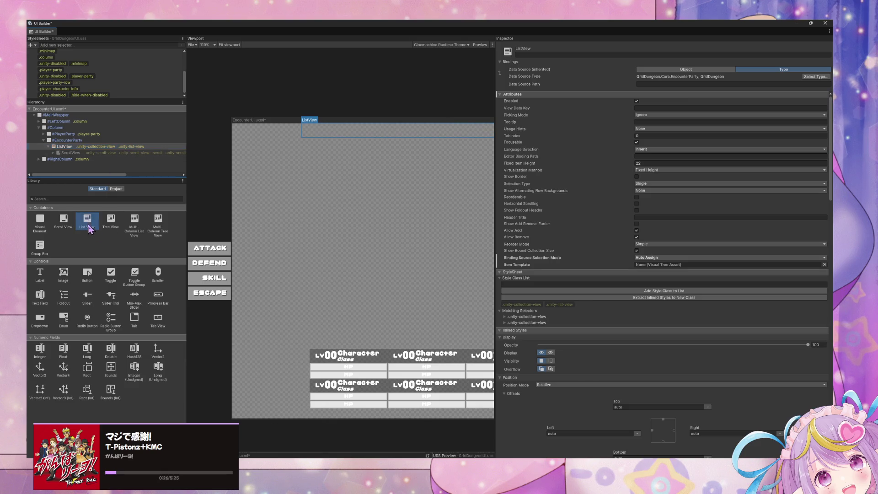
pyautogui.moveTo(89, 229)
pyautogui.mouseDown()
pyautogui.moveTo(80, 148)
pyautogui.moveTo(93, 230)
pyautogui.mouseUp()
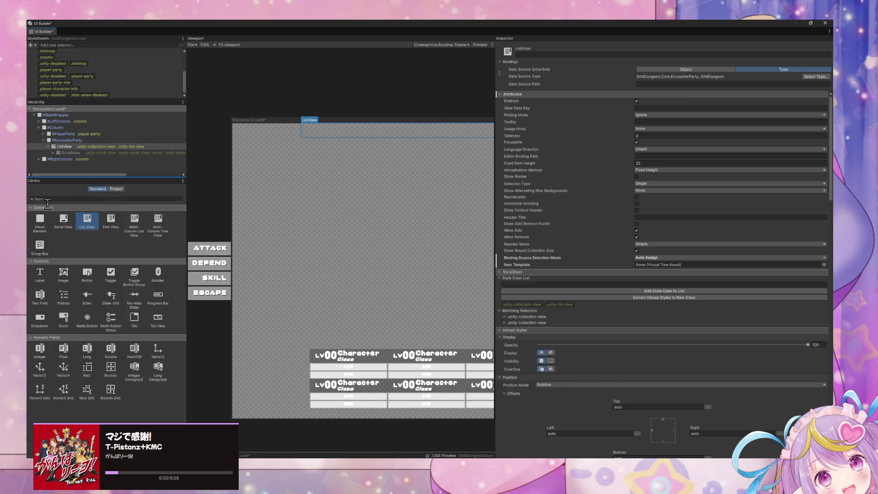
pyautogui.click(49, 147)
pyautogui.click(48, 147)
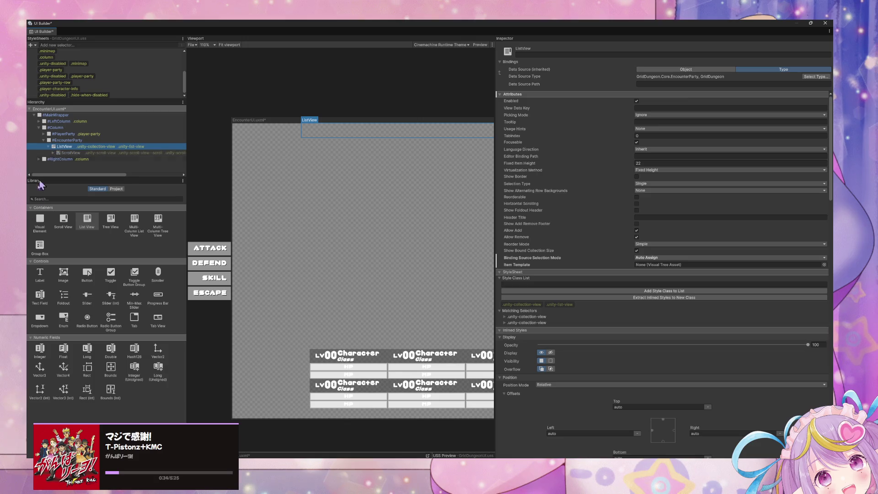
pyautogui.moveTo(41, 227)
pyautogui.mouseDown()
pyautogui.moveTo(59, 158)
pyautogui.moveTo(74, 146)
pyautogui.mouseUp()
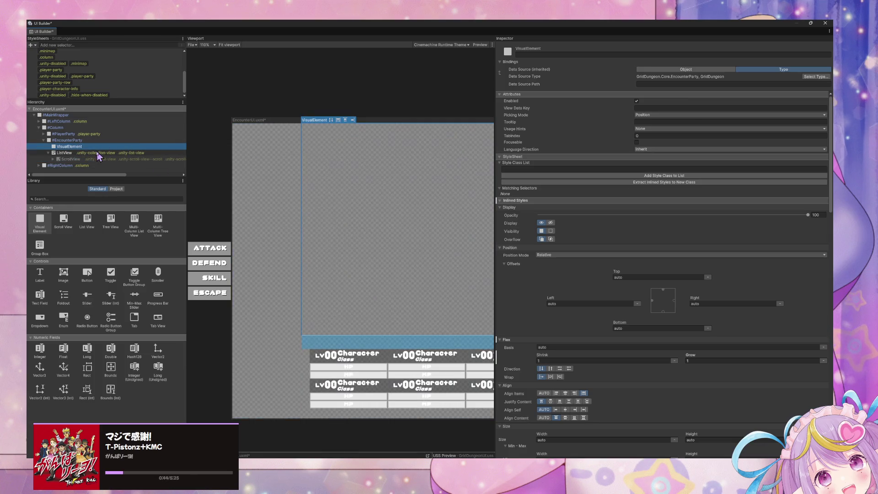
# - Rename the new VisualElement to EncounterPartyRow through the Inspector name field
pyautogui.rightClick(101, 147)
pyautogui.press('Escape')
pyautogui.click(554, 55)
pyautogui.write('VisualElement')
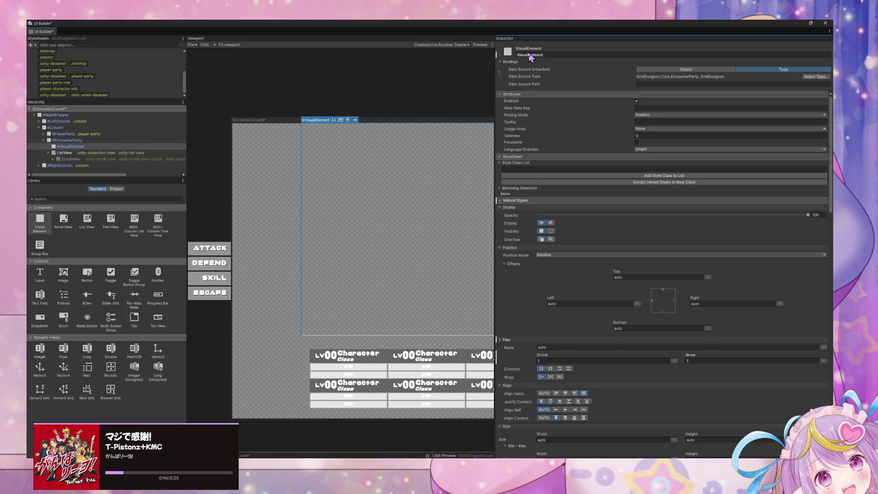
pyautogui.click(554, 55)
pyautogui.write('EncounterPartyRow')
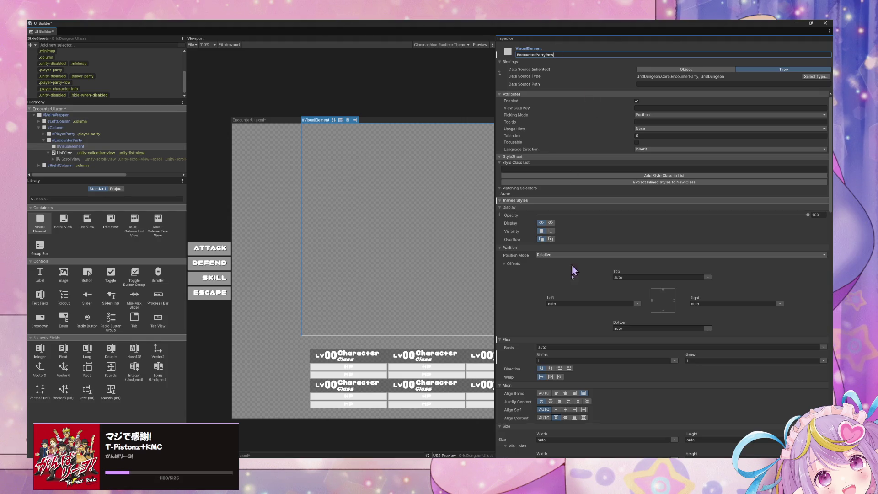
pyautogui.hotkey('alt', 'Tab')
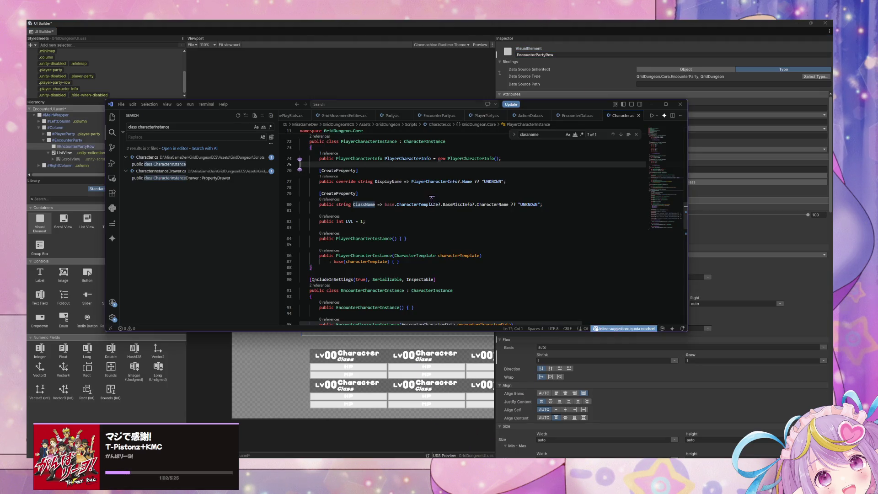
# - Scroll through the EncounterParty.cs classes in VS Code, then minimize it back to UI Builder
pyautogui.scroll(5, 427, 196)
pyautogui.scroll(1, 338, 117)
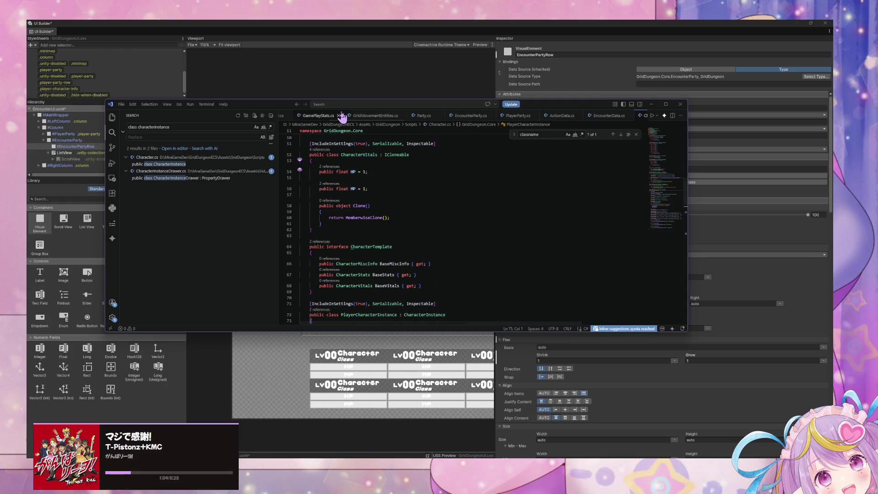
pyautogui.click(463, 116)
pyautogui.scroll(-3, 416, 211)
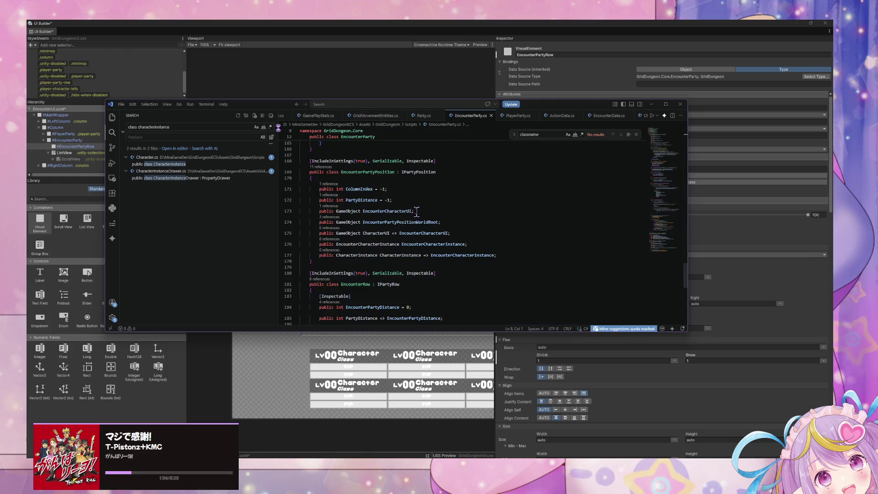
pyautogui.scroll(1, 416, 211)
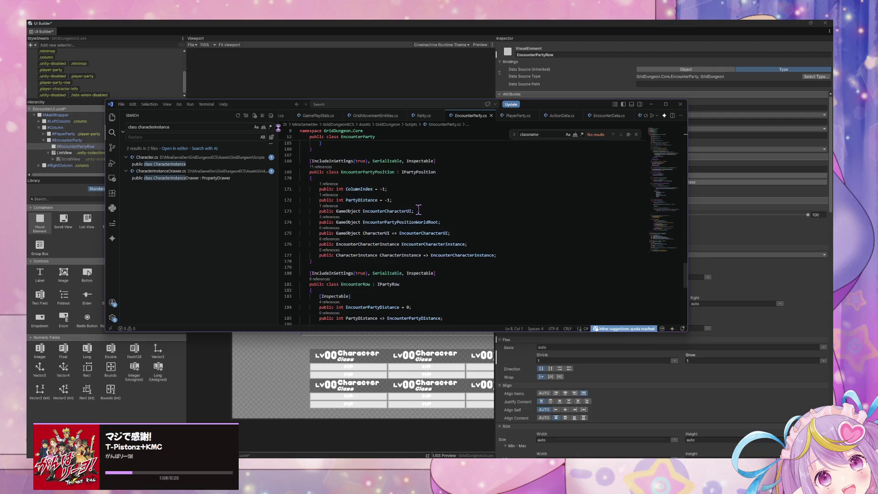
pyautogui.scroll(20, 419, 210)
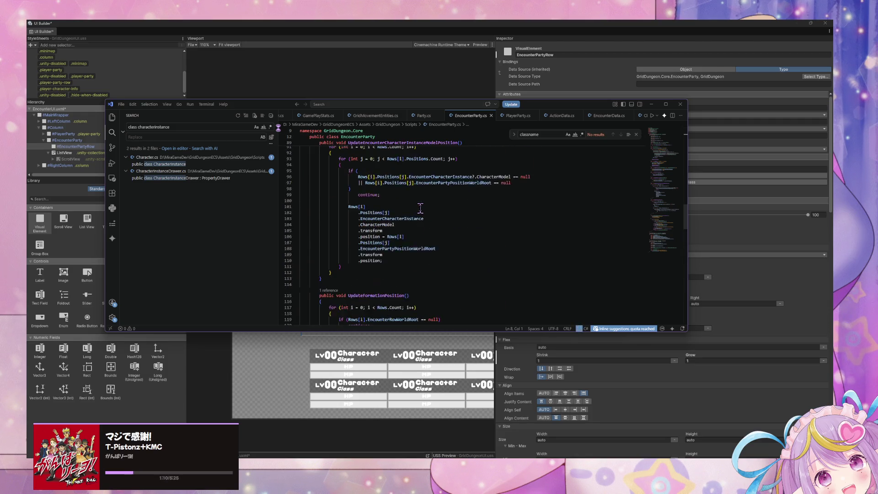
pyautogui.scroll(5, 420, 208)
pyautogui.scroll(15, 420, 208)
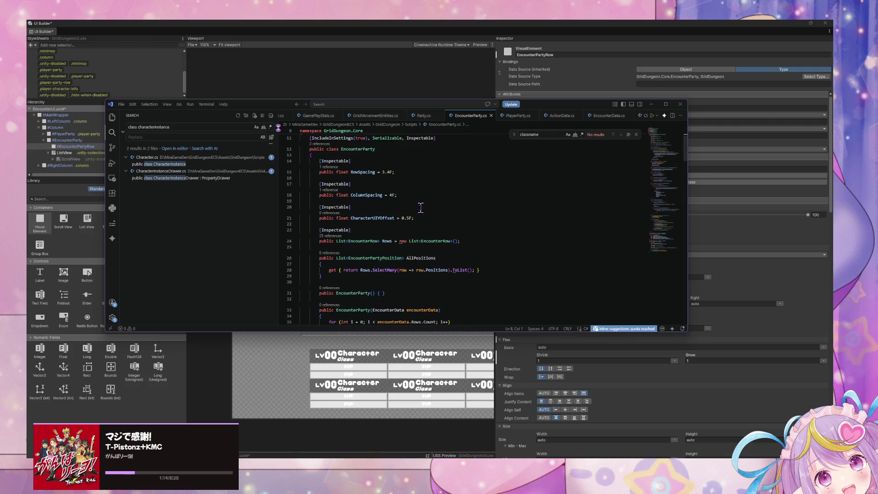
pyautogui.scroll(1, 403, 203)
pyautogui.scroll(-2, 403, 202)
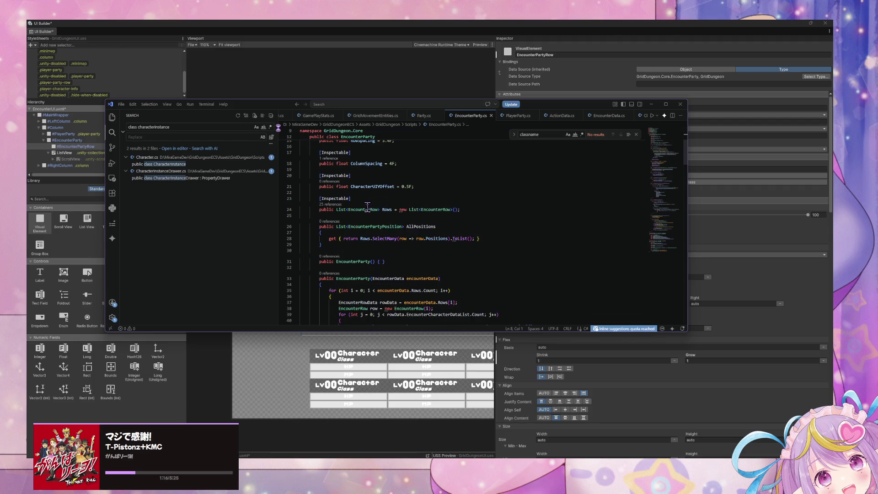
pyautogui.click(652, 105)
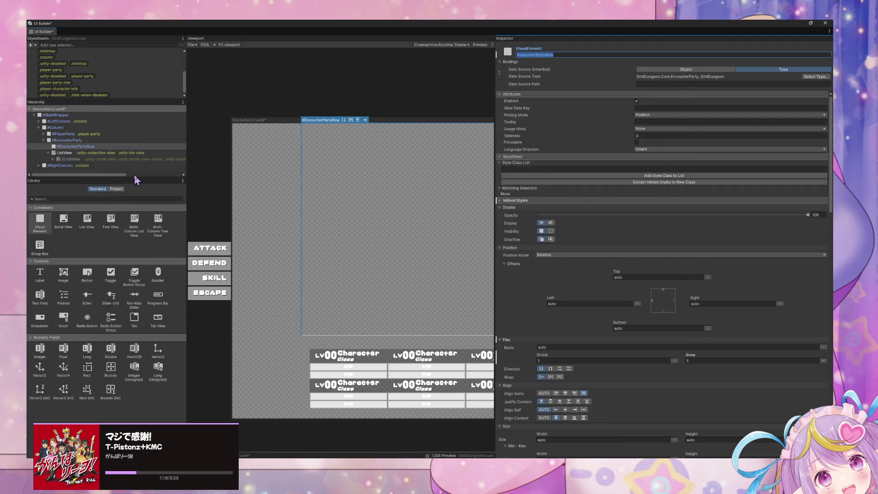
# - Delete the ListView, then select EncounterPartyRow and open its Data Source Type chooser
pyautogui.click(98, 152)
pyautogui.click(98, 147)
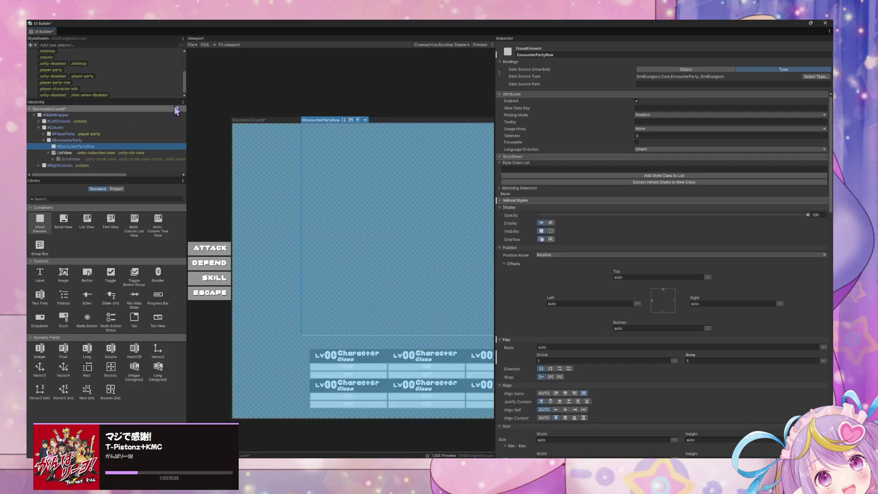
pyautogui.click(67, 146)
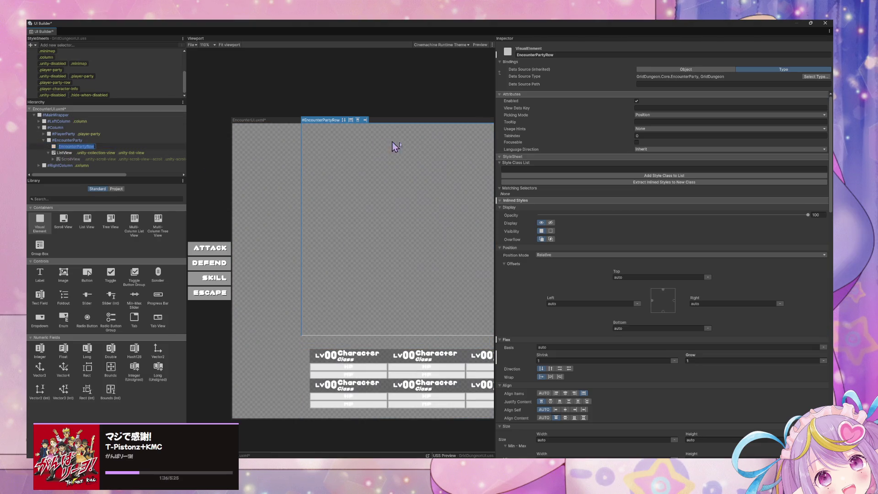
pyautogui.click(110, 153)
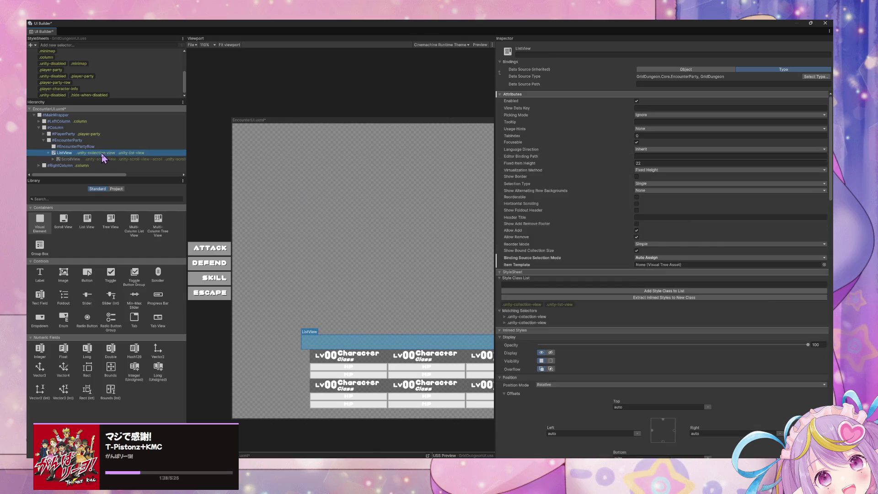
pyautogui.press('Delete')
pyautogui.click(166, 146)
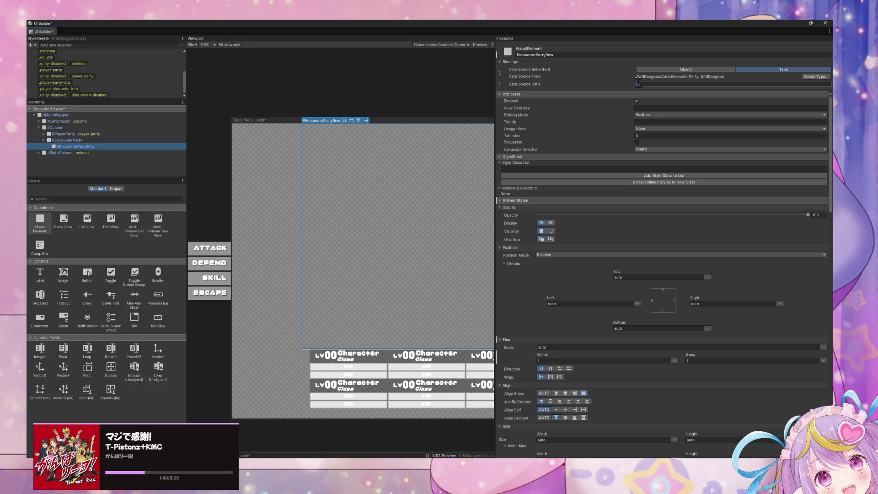
pyautogui.click(805, 78)
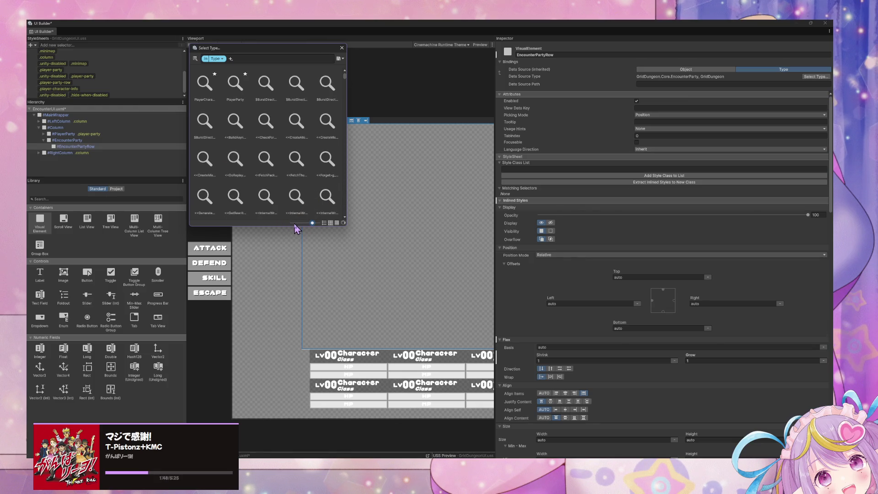
# - Search the type chooser for 'encoutparow', find no match, close it and switch to VS Code
pyautogui.click(295, 223)
pyautogui.click(242, 58)
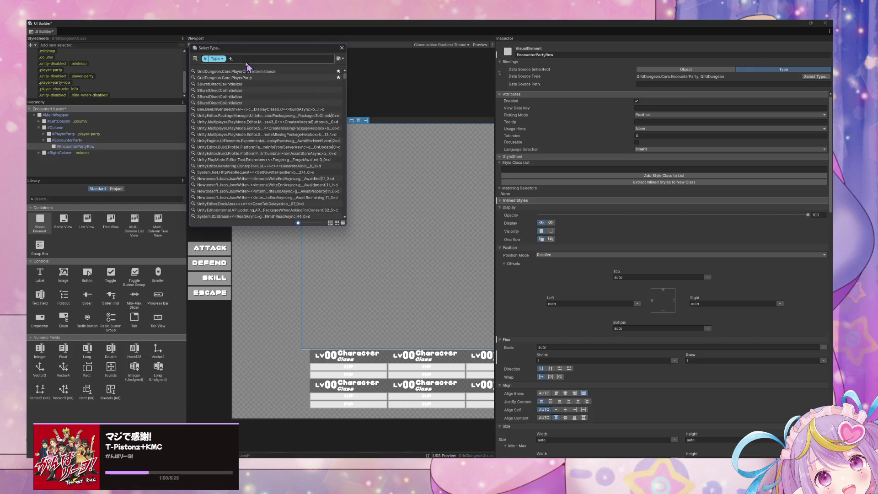
pyautogui.write('encoun')
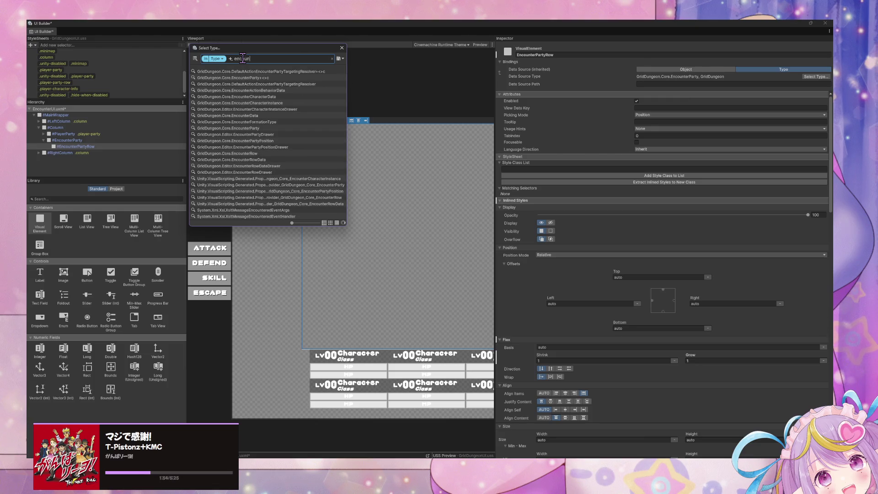
pyautogui.write('ter')
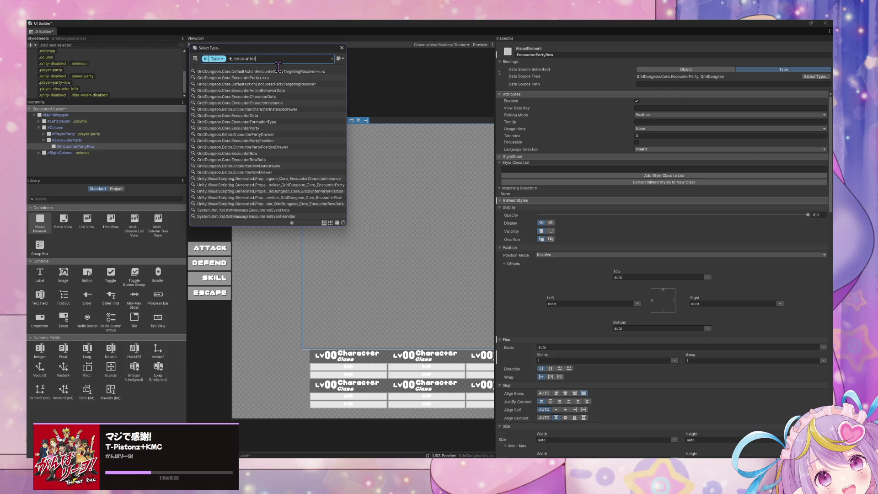
pyautogui.write('par')
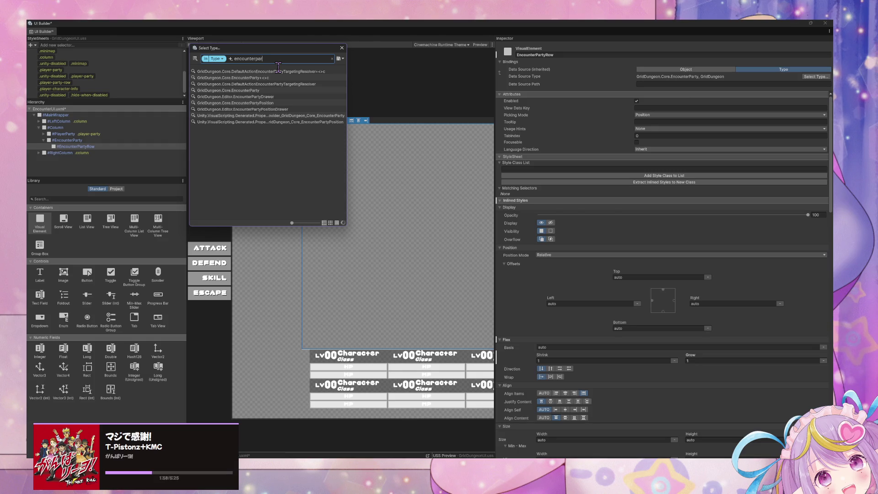
pyautogui.write('tyrow')
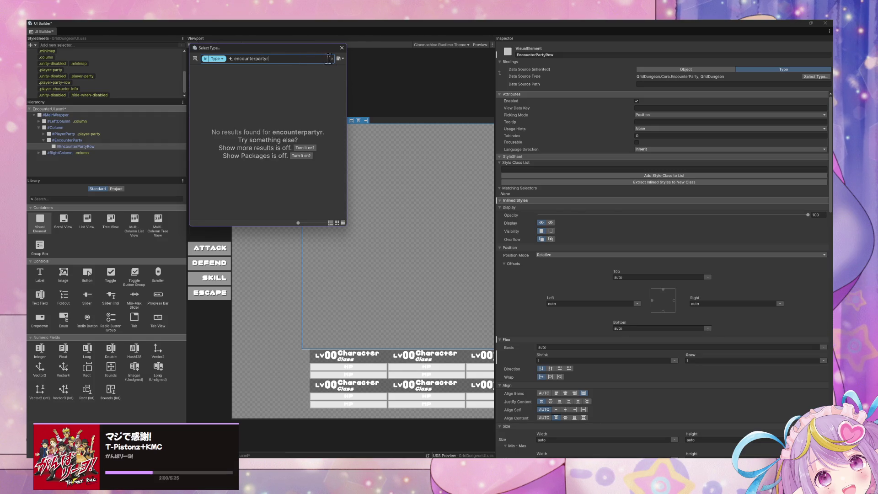
pyautogui.press('Escape')
pyautogui.hotkey('alt', 'Tab')
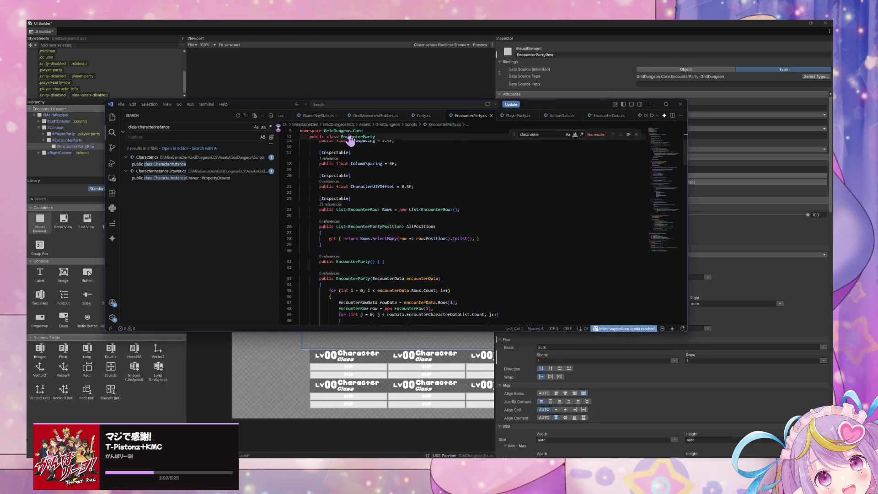
# - Find the EncounterRow class name near line 24 of EncounterParty.cs, then return to UI Builder
pyautogui.scroll(2, 387, 181)
pyautogui.scroll(-5, 361, 176)
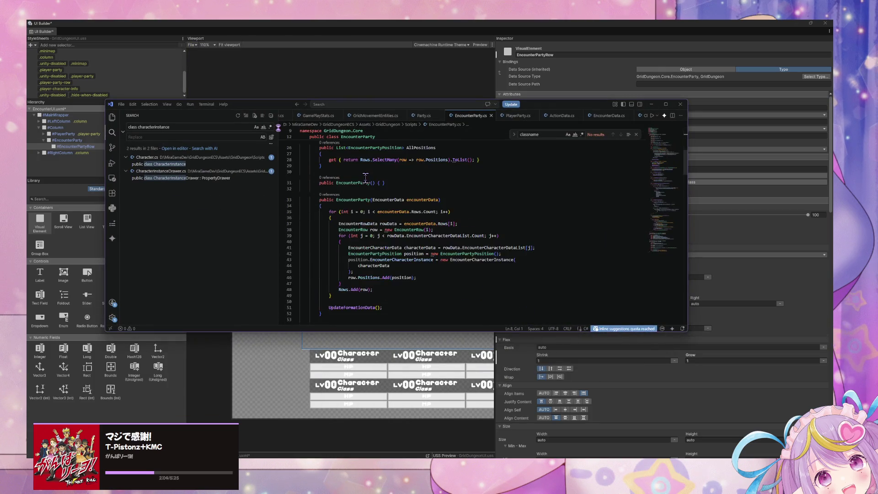
pyautogui.doubleClick(356, 177)
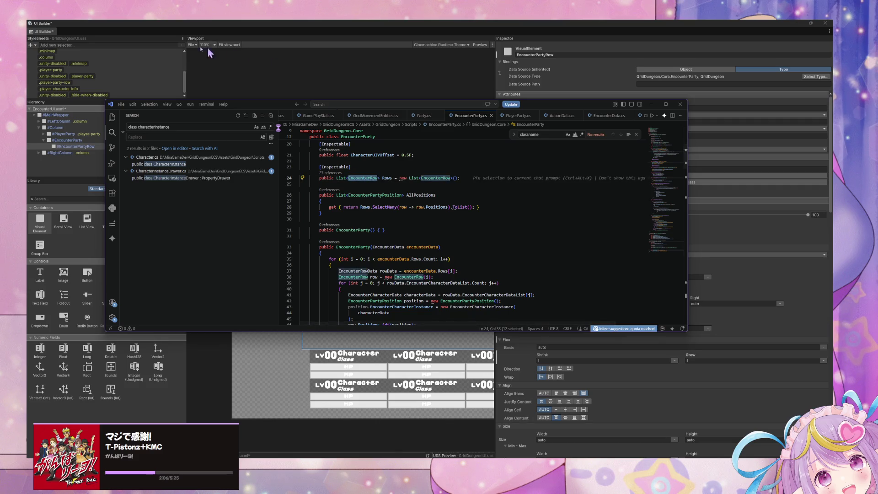
pyautogui.click(201, 26)
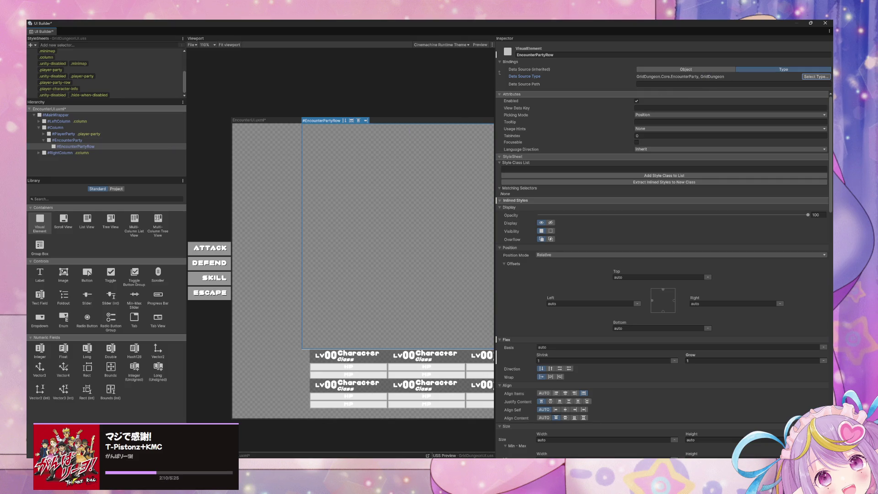
# - Search for EncounterRow and set it as EncounterPartyRow's data source type, GridDungeon.Core.EncounterRow
pyautogui.click(77, 147)
pyautogui.click(666, 83)
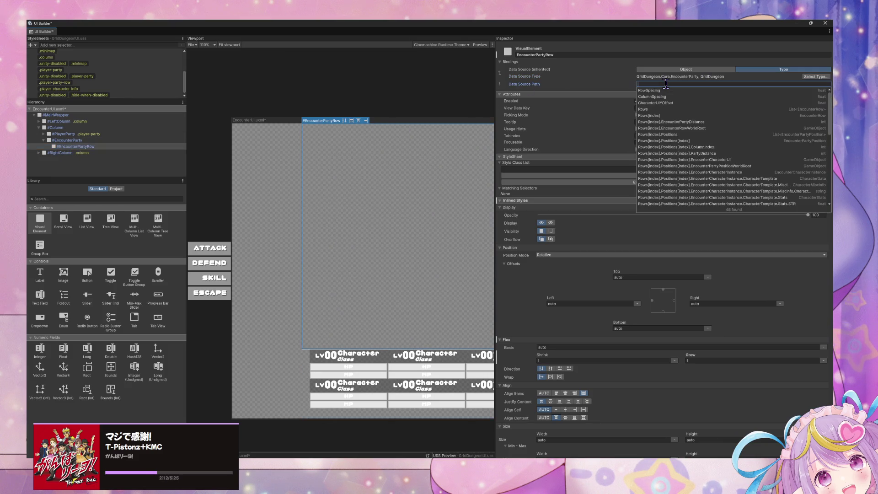
pyautogui.click(74, 141)
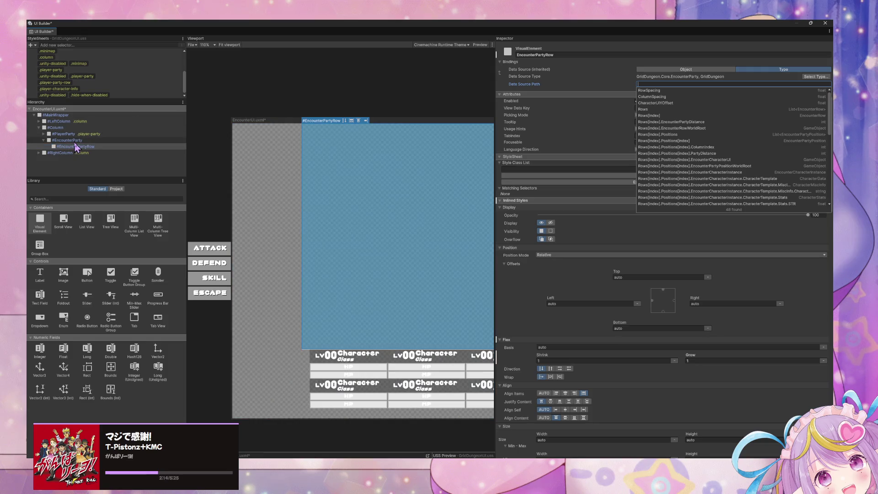
pyautogui.click(73, 147)
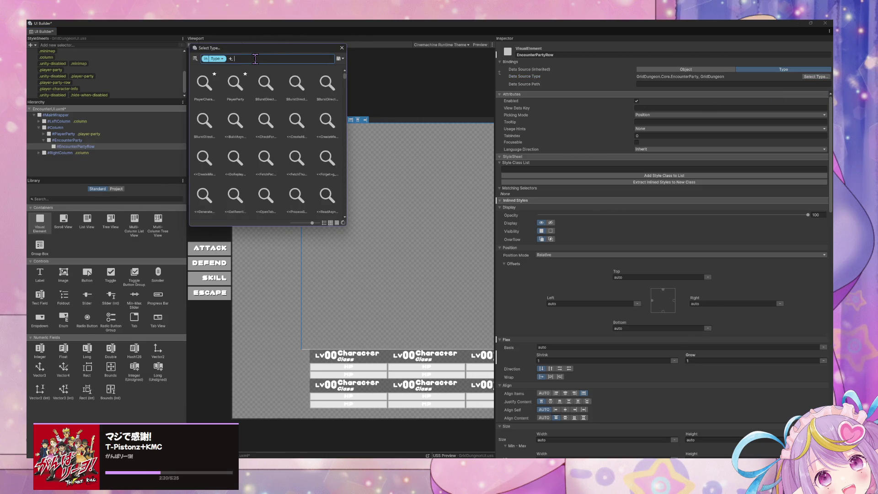
pyautogui.write('EncounterRow')
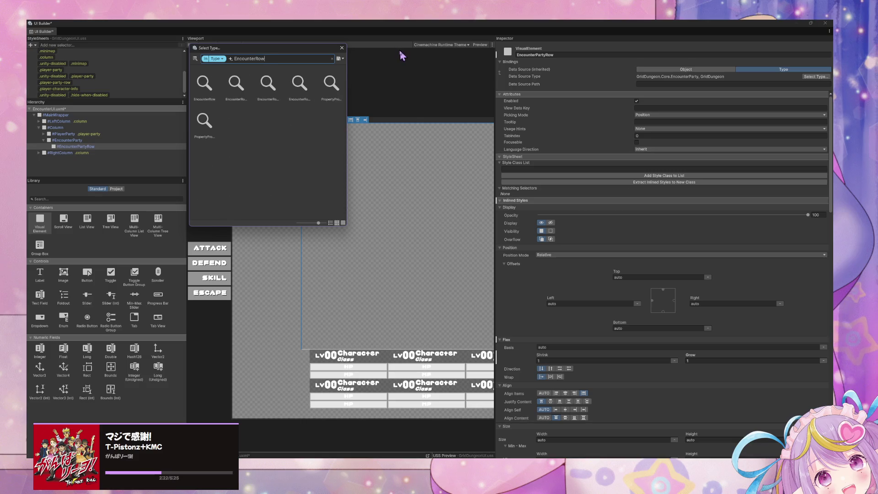
pyautogui.doubleClick(205, 84)
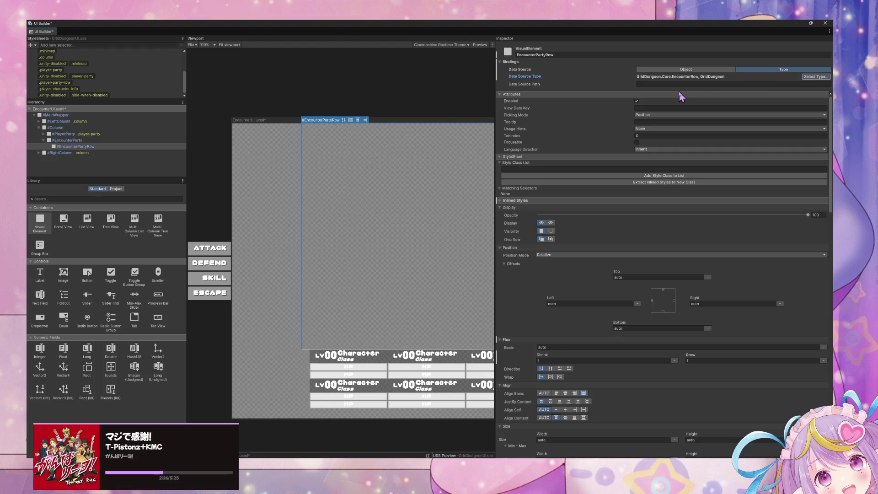
pyautogui.click(87, 148)
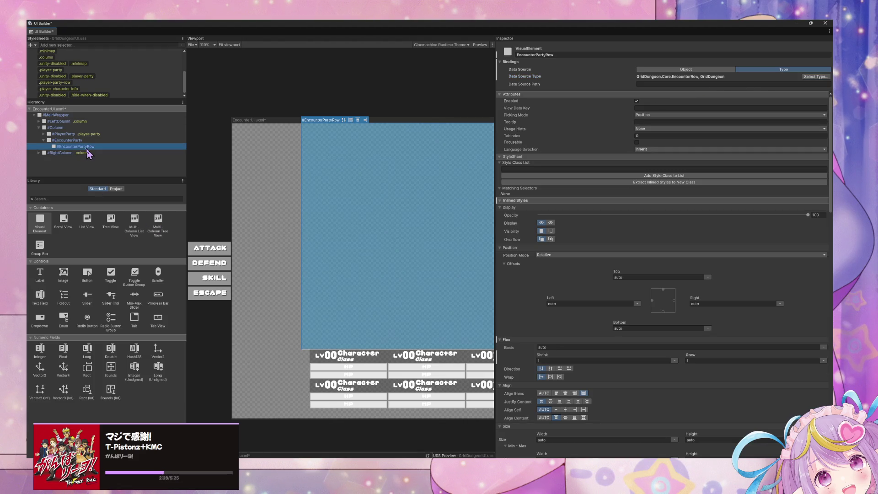
# - Rename the EncounterPartyRow element to EncounterRow by removing 'Party' from its name
pyautogui.doubleClick(86, 146)
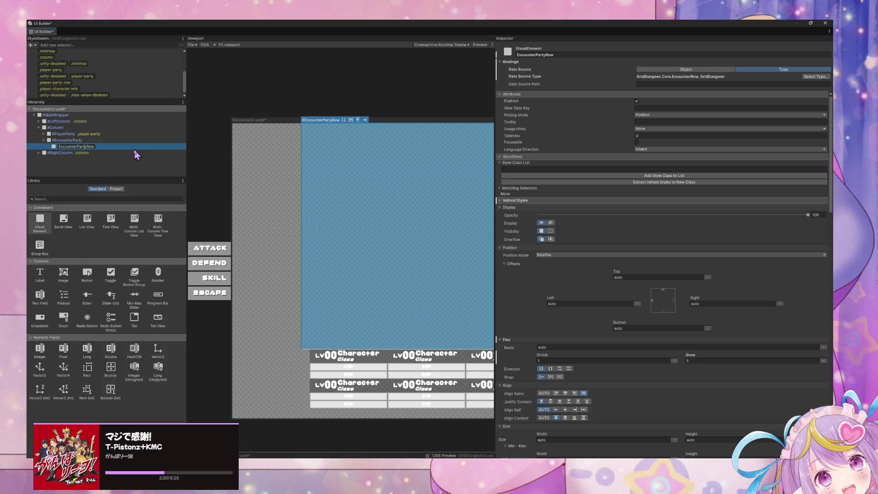
pyautogui.press('BackSpace')
pyautogui.press('BackSpace')
pyautogui.press('BackSpace')
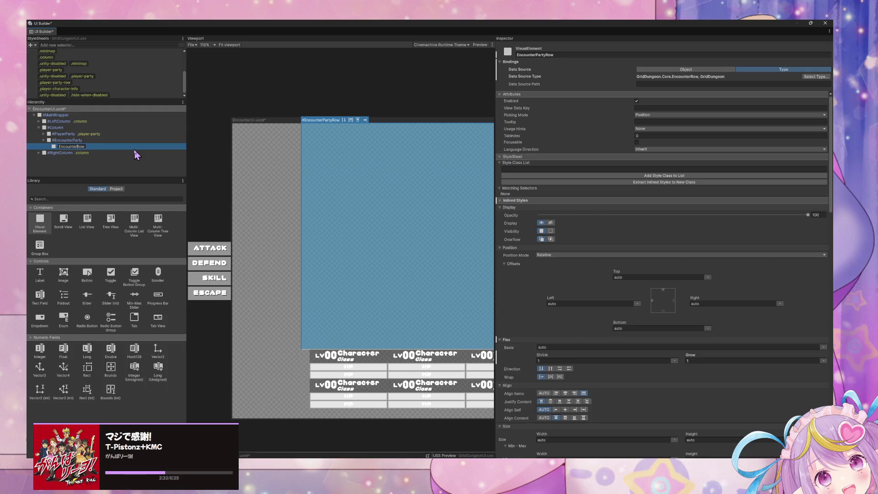
pyautogui.press('Return')
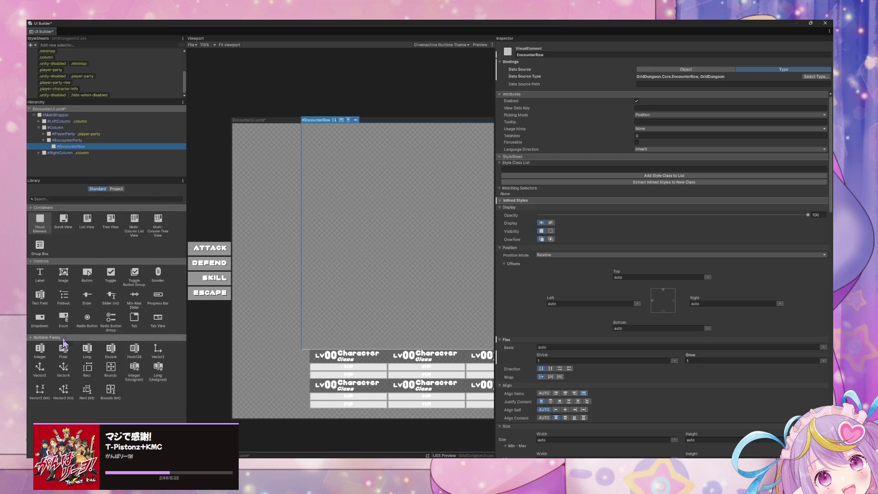
# - Undo the stray FloatField and add a Label named RowLabel inside EncounterRow
pyautogui.moveTo(63, 352)
pyautogui.mouseDown()
pyautogui.moveTo(93, 198)
pyautogui.moveTo(77, 149)
pyautogui.mouseUp()
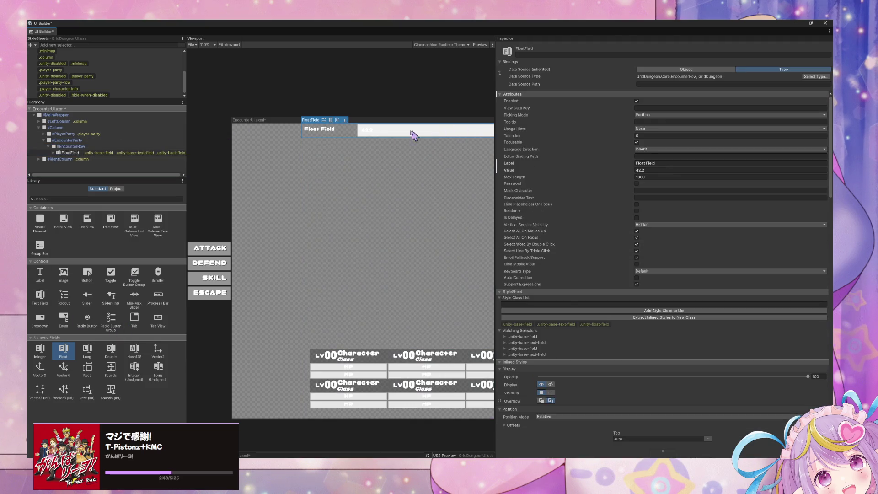
pyautogui.hotkey('ctrl', 'z')
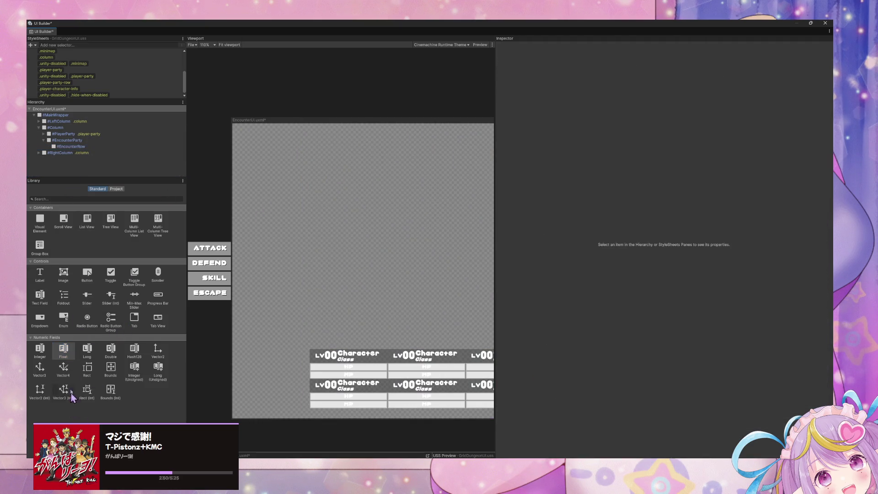
pyautogui.moveTo(50, 273)
pyautogui.mouseDown()
pyautogui.moveTo(91, 147)
pyautogui.moveTo(102, 171)
pyautogui.mouseUp()
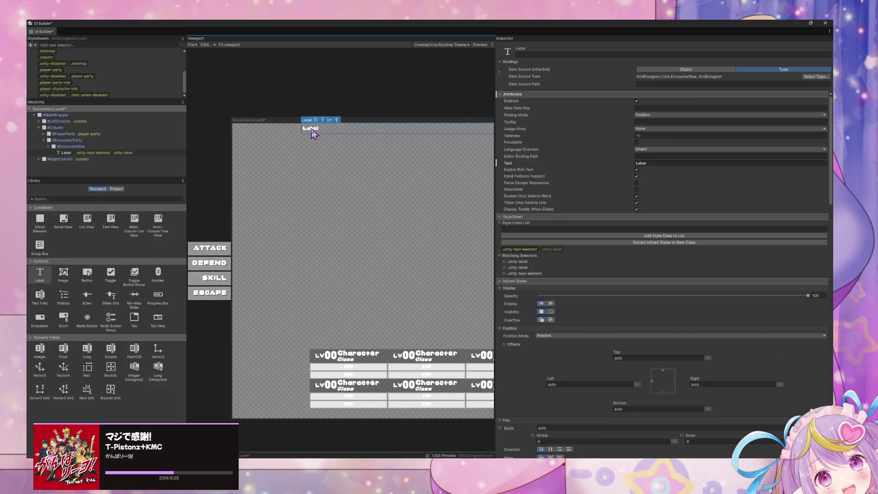
pyautogui.click(535, 54)
pyautogui.write('Row')
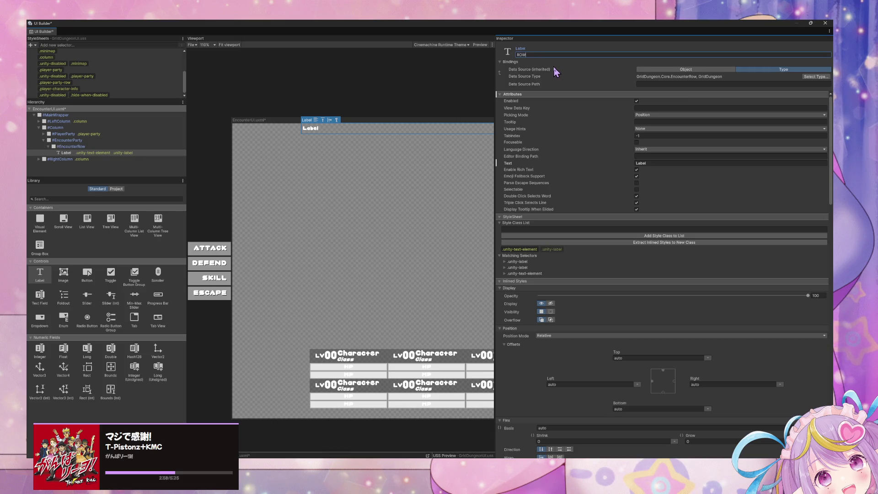
pyautogui.press('Return')
pyautogui.click(547, 55)
pyautogui.press('Return')
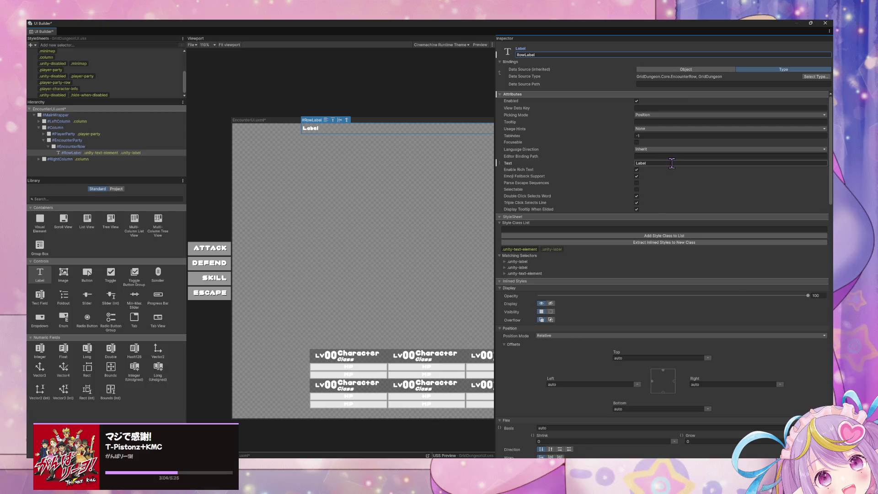
# - Set RowLabel's Text to ROW INDEX
pyautogui.click(664, 164)
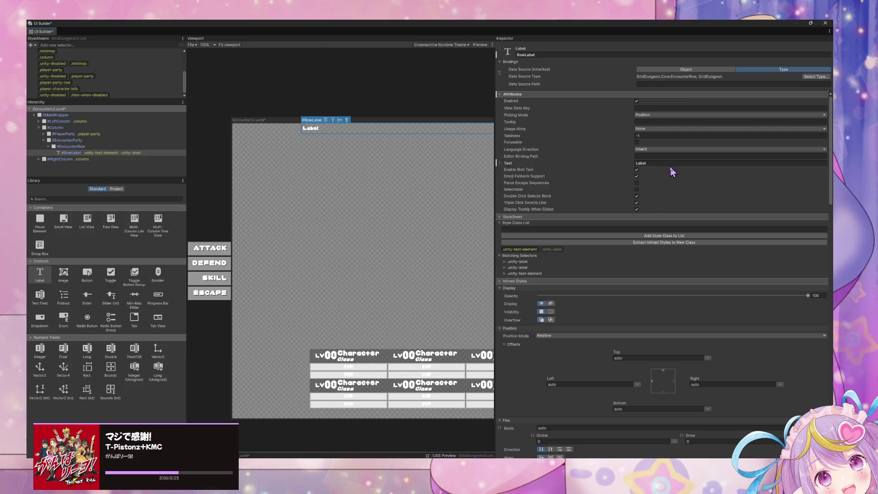
pyautogui.write('ROW ')
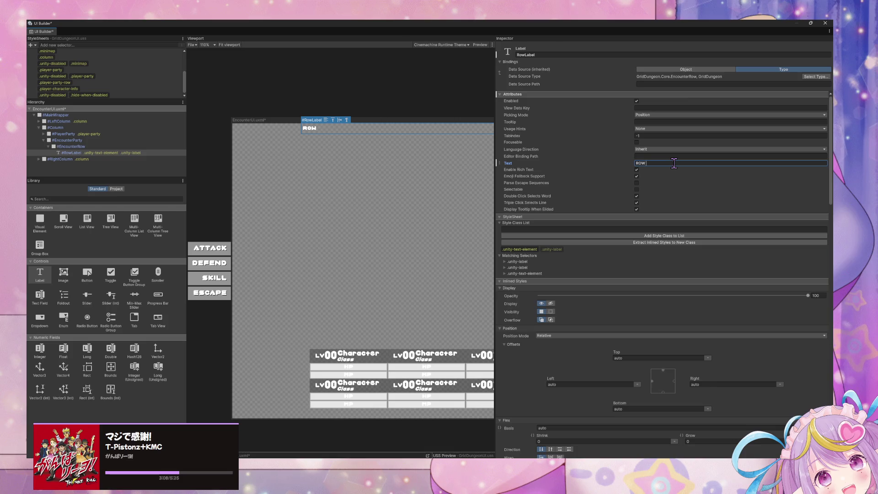
pyautogui.write('INDEX')
pyautogui.press('Return')
pyautogui.press('BackSpace')
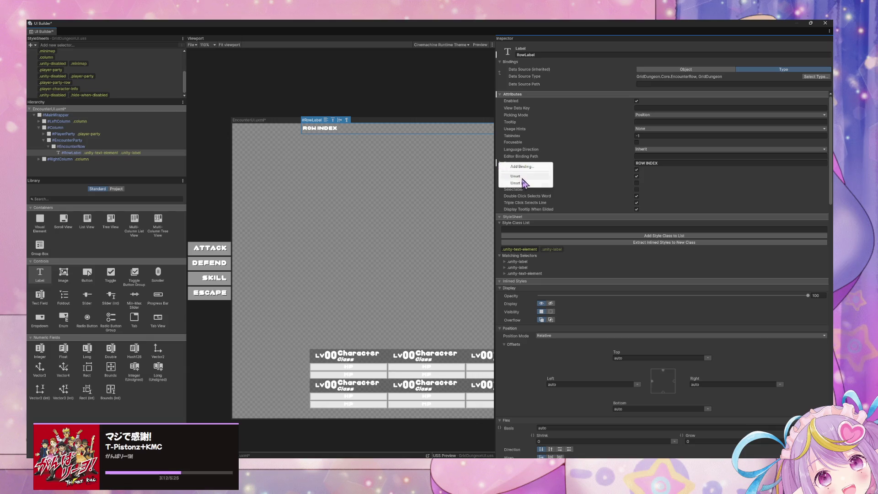
pyautogui.click(533, 167)
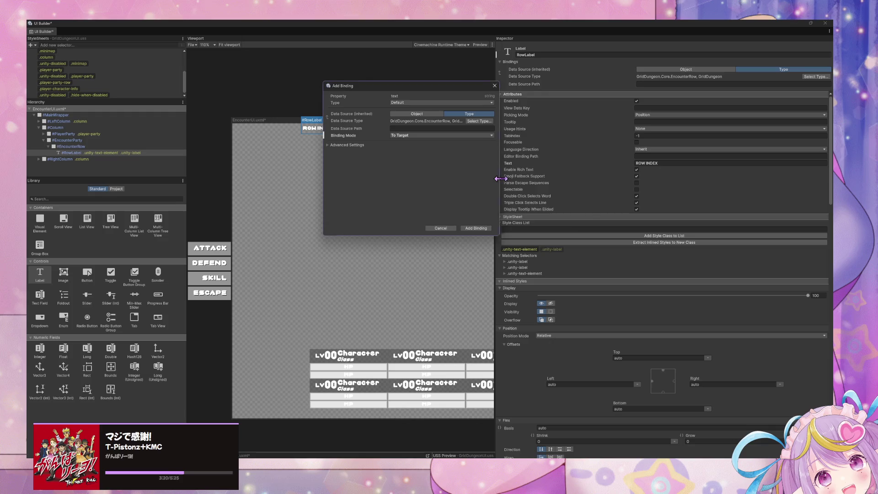
# - Browse the Add Binding dialog's data source paths, then cancel without adding a binding
pyautogui.moveTo(498, 184); pyautogui.dragTo(620, 181)
pyautogui.click(524, 129)
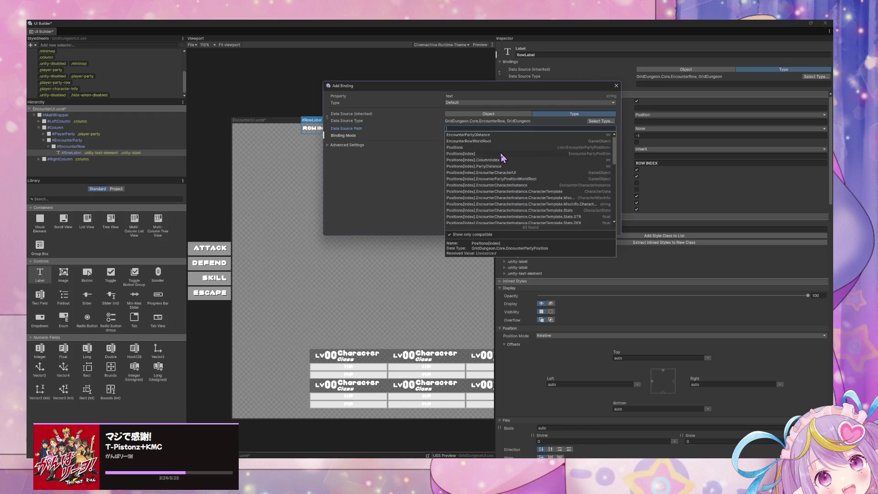
pyautogui.scroll(-5, 534, 196)
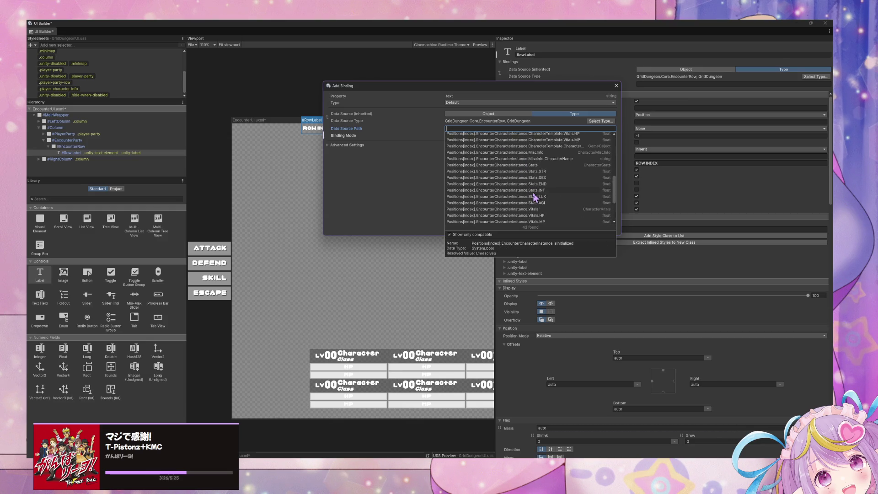
pyautogui.scroll(5, 534, 196)
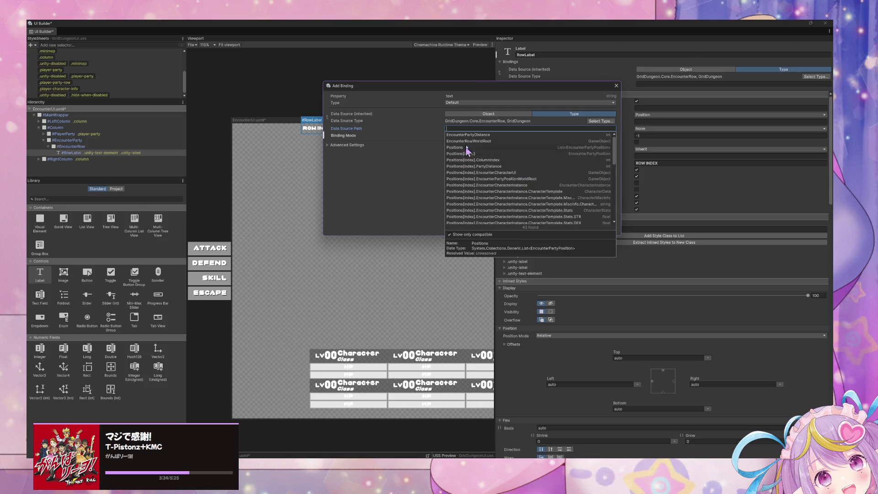
pyautogui.scroll(-10, 586, 198)
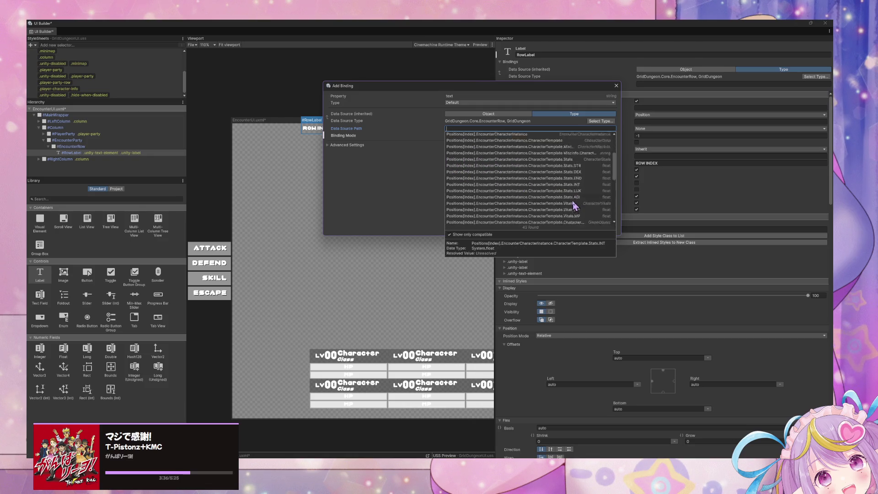
pyautogui.scroll(1, 558, 207)
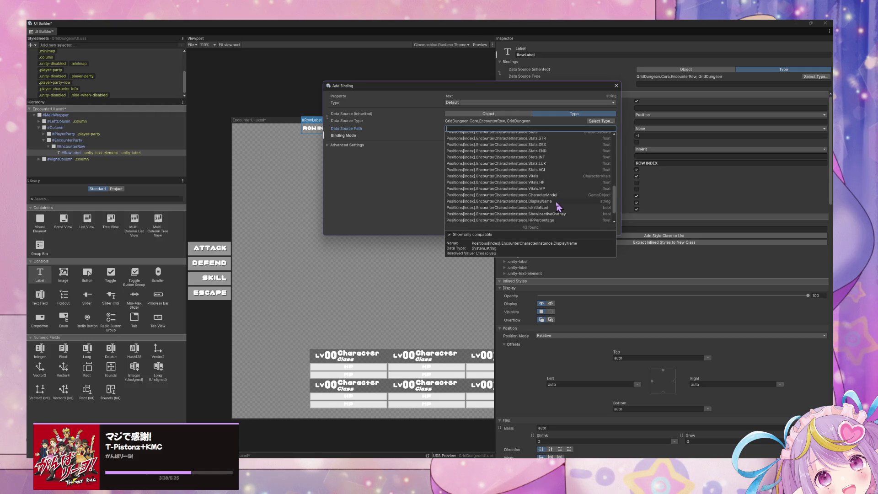
pyautogui.scroll(-1, 558, 207)
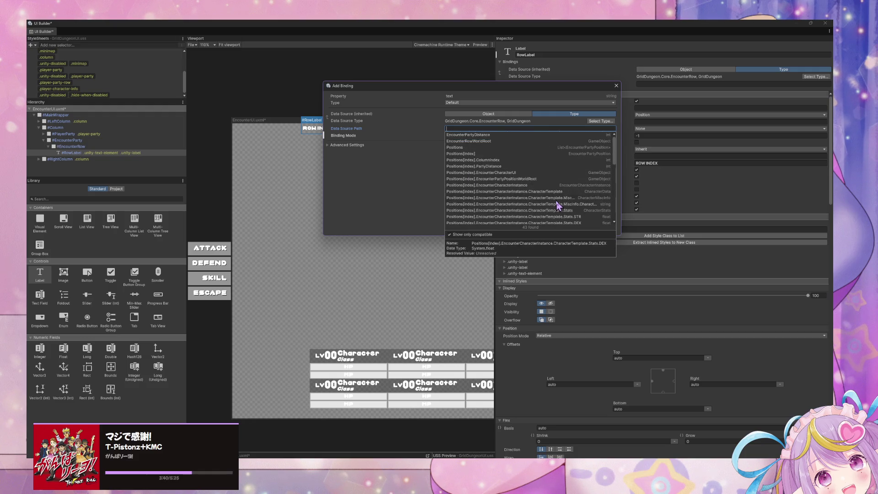
pyautogui.click(429, 189)
pyautogui.moveTo(577, 89); pyautogui.dragTo(427, 119)
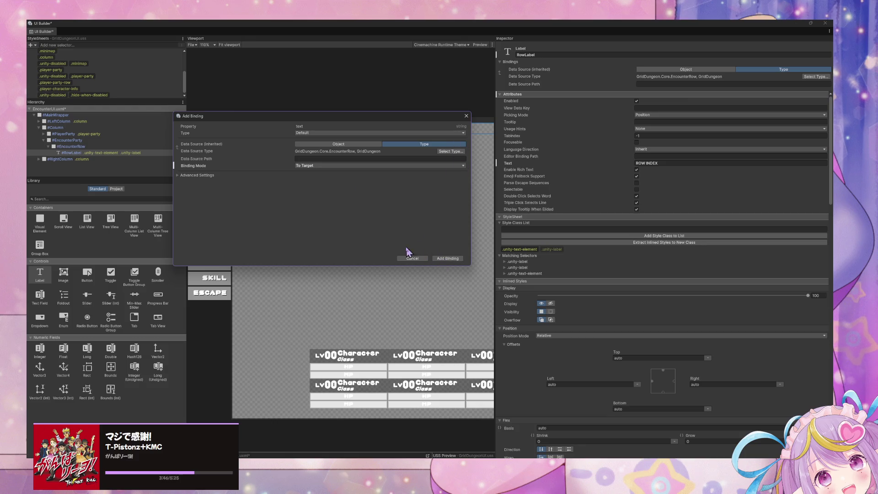
pyautogui.click(405, 259)
# - Shorten RowLabel's text to ROW and save the EncounterUI document
pyautogui.click(661, 162)
pyautogui.write('ROW')
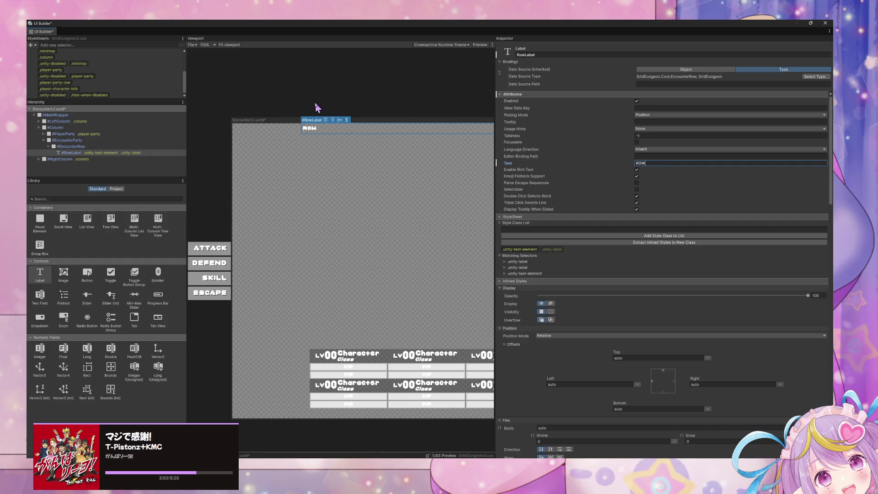
pyautogui.click(101, 153)
pyautogui.hotkey('ctrl', 's')
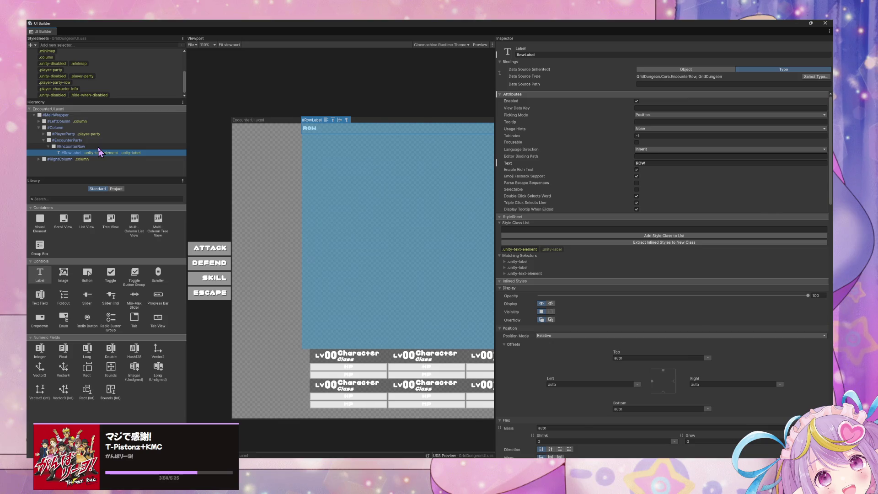
# - Select the EncounterRow element and change its flex Grow from 1 to 0
pyautogui.press('Up')
pyautogui.press('Down')
pyautogui.press('Up')
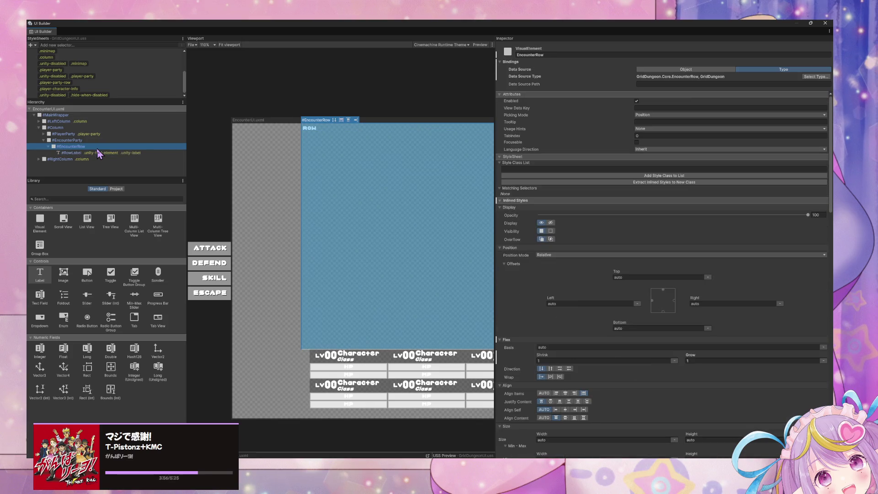
pyautogui.scroll(-5, 660, 210)
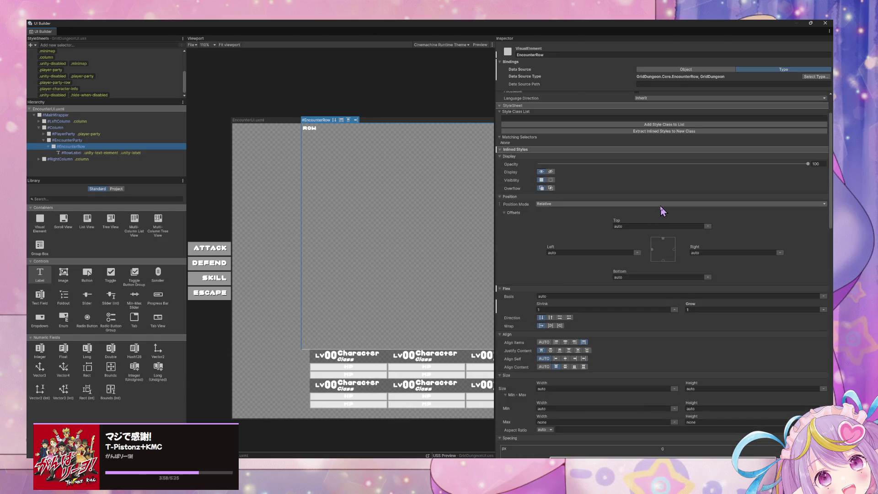
pyautogui.scroll(5, 662, 210)
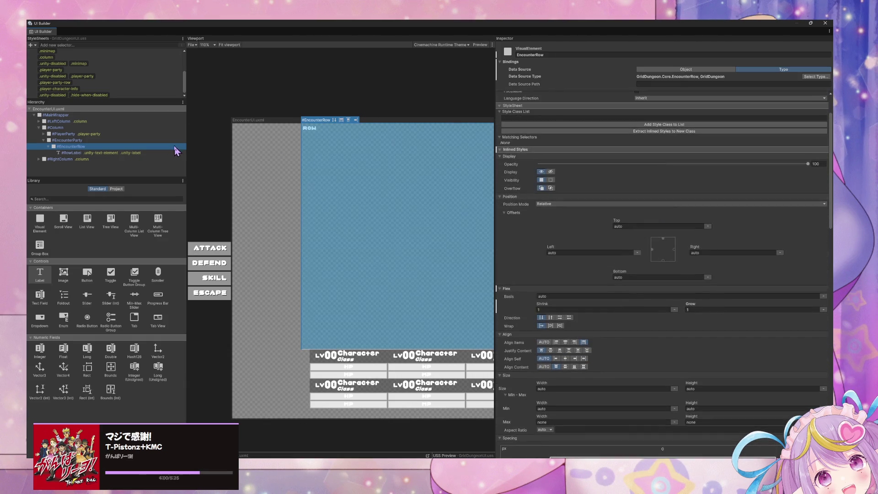
pyautogui.scroll(-4, 800, 192)
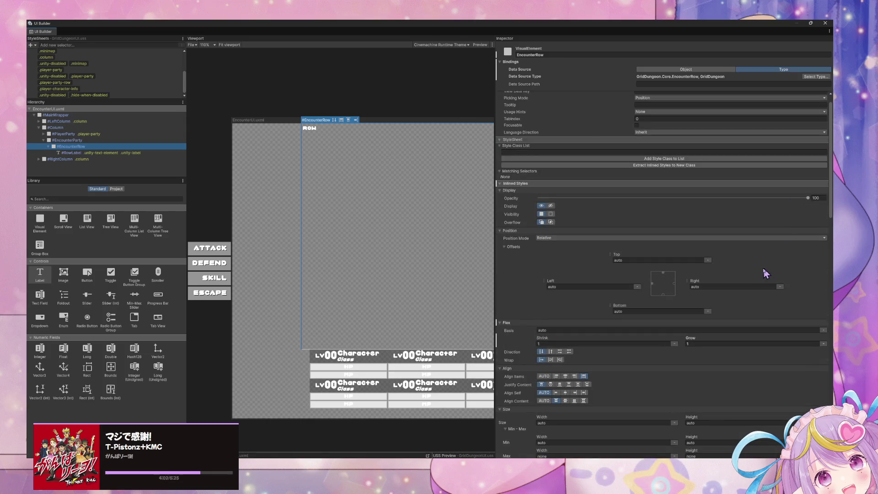
pyautogui.click(722, 243)
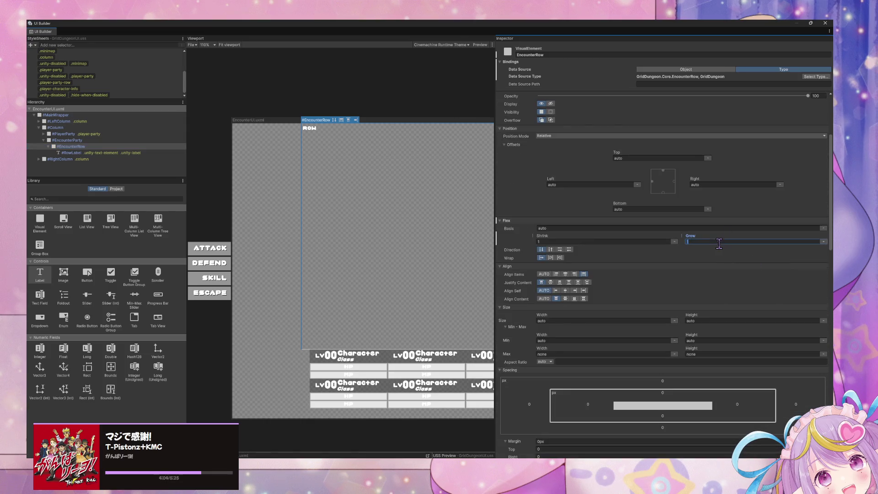
pyautogui.write('0')
pyautogui.press('Return')
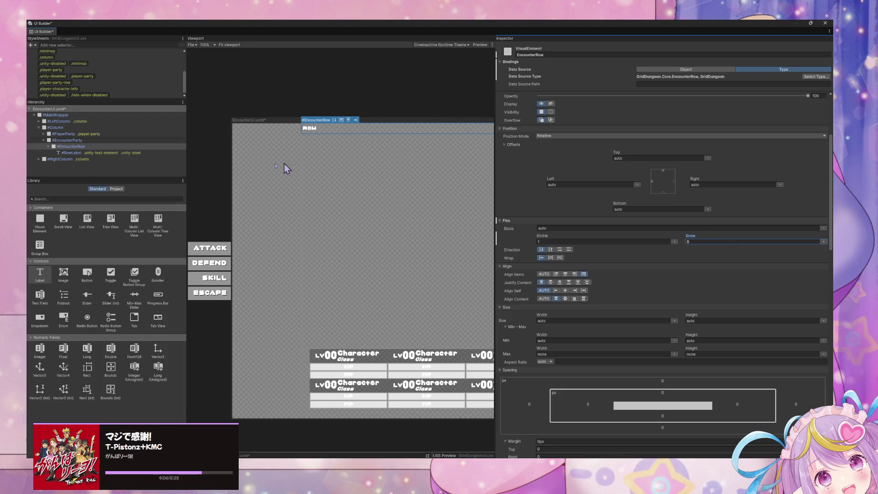
pyautogui.rightClick(77, 147)
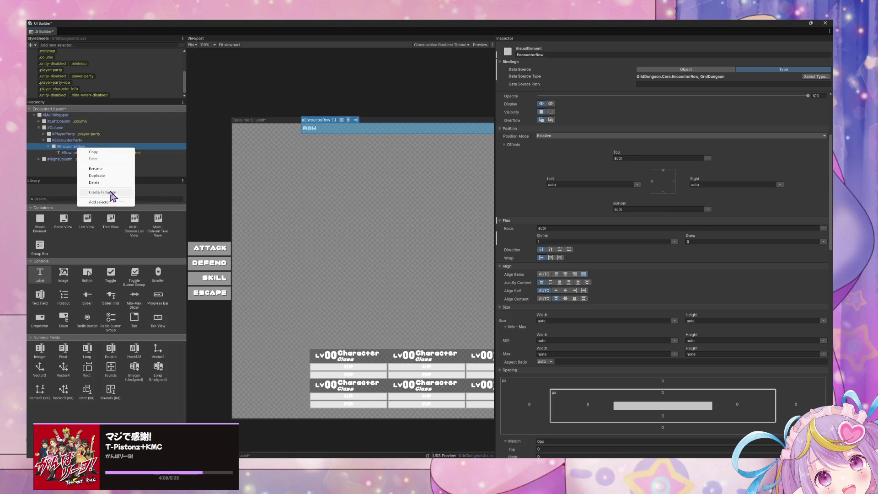
# - Save EncounterRow as a template, EncounterRow.uxml, in Assets/GridDungeon/UI and accept the reload
pyautogui.click(110, 192)
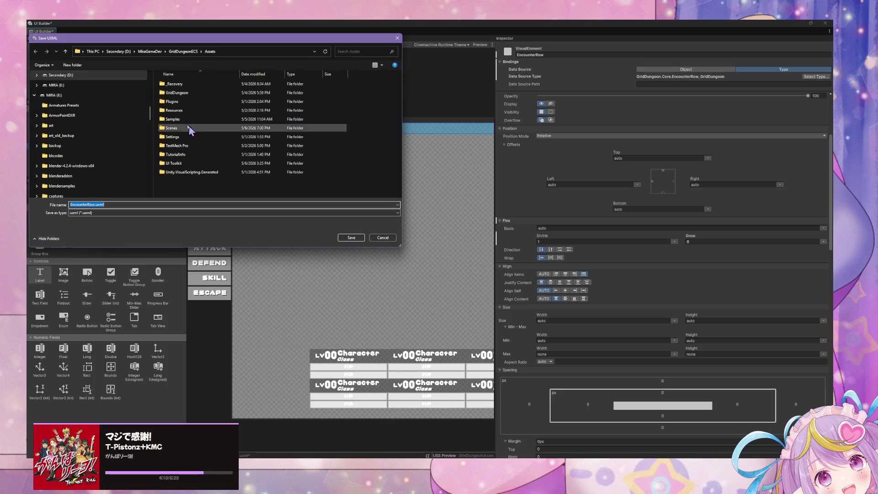
pyautogui.doubleClick(192, 93)
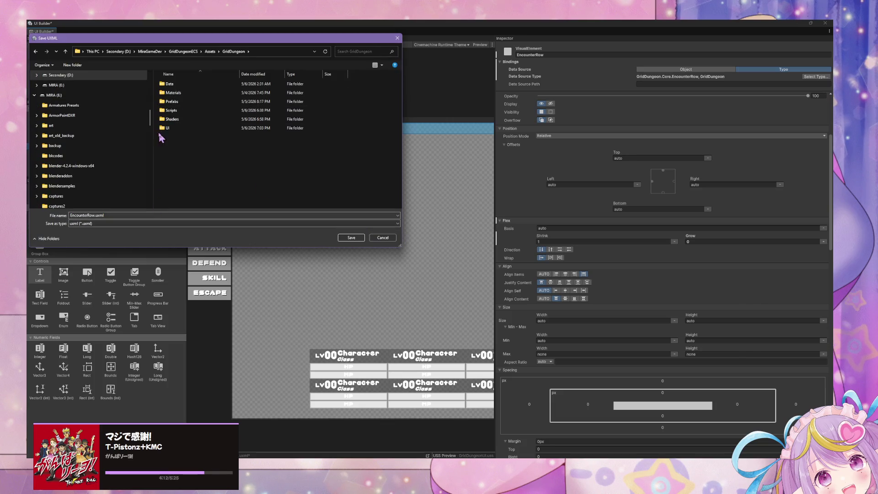
pyautogui.click(169, 129)
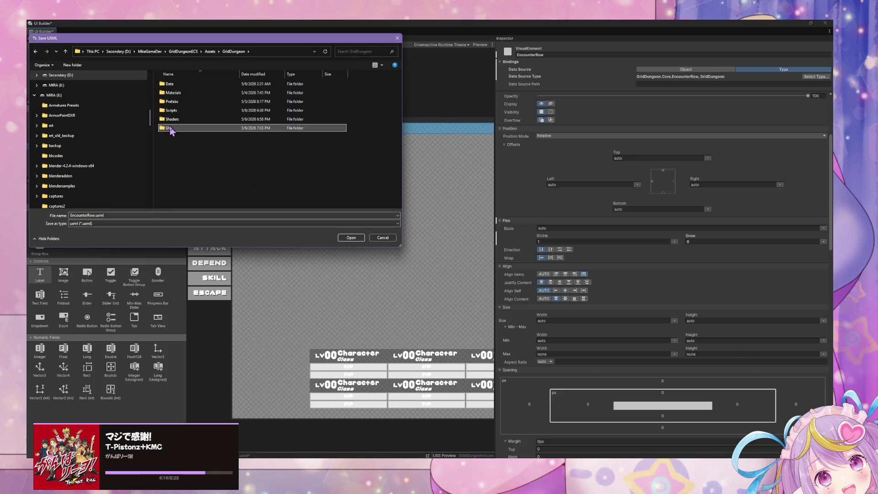
pyautogui.doubleClick(170, 128)
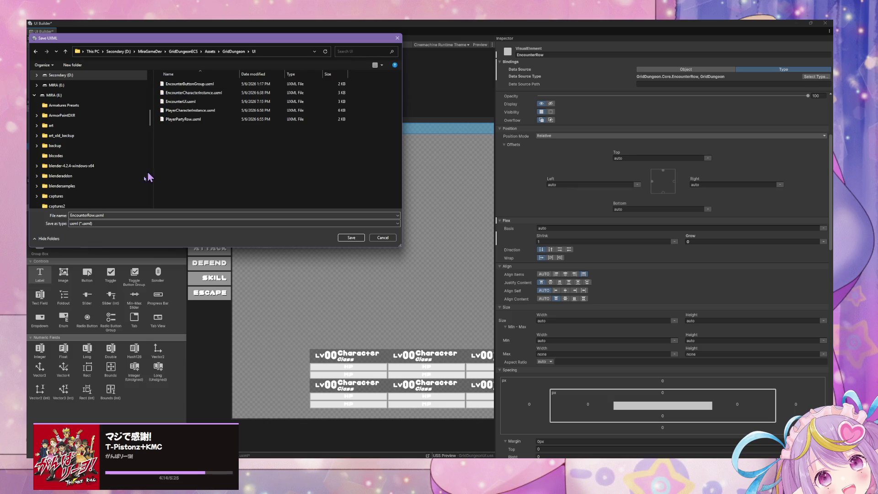
pyautogui.click(350, 239)
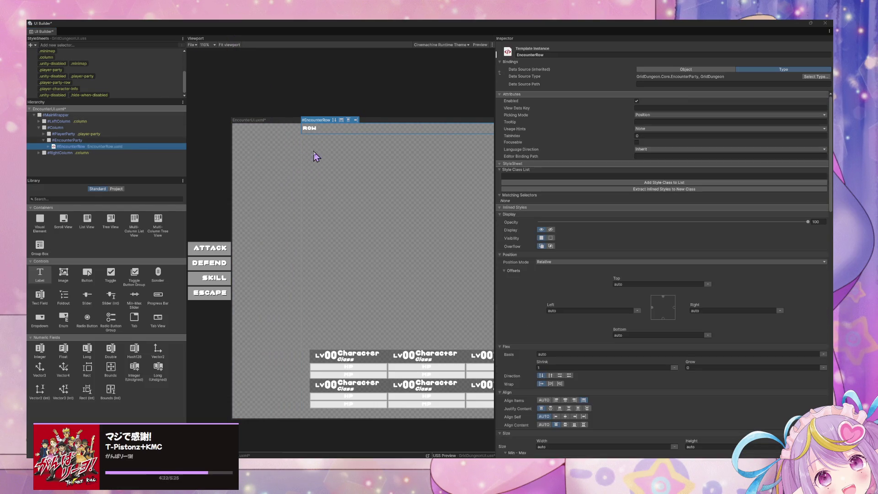
pyautogui.click(385, 257)
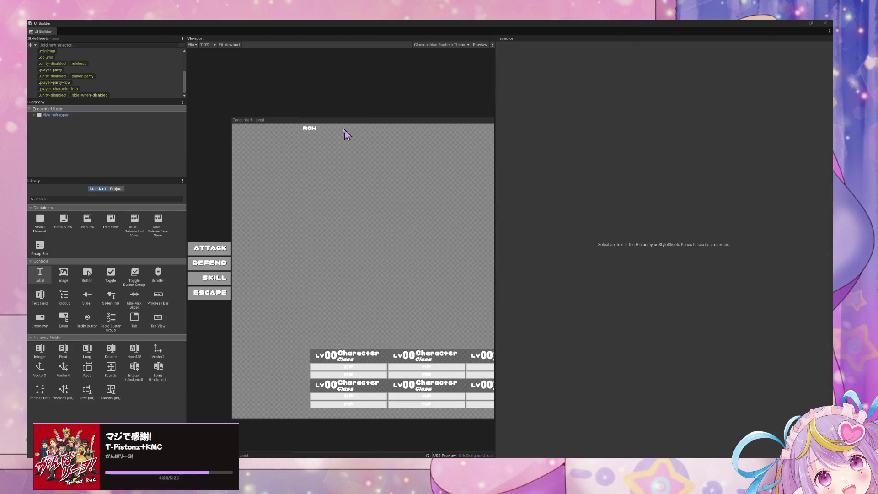
# - Inspect the EncounterRow template instance under MainWrapper > Column > EncounterParty, then close UI Builder
pyautogui.click(35, 115)
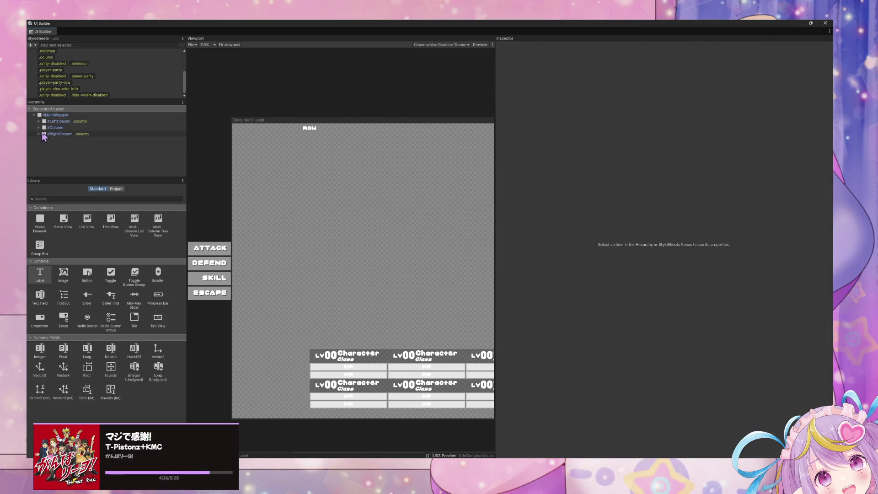
pyautogui.click(39, 127)
pyautogui.click(44, 140)
pyautogui.click(64, 146)
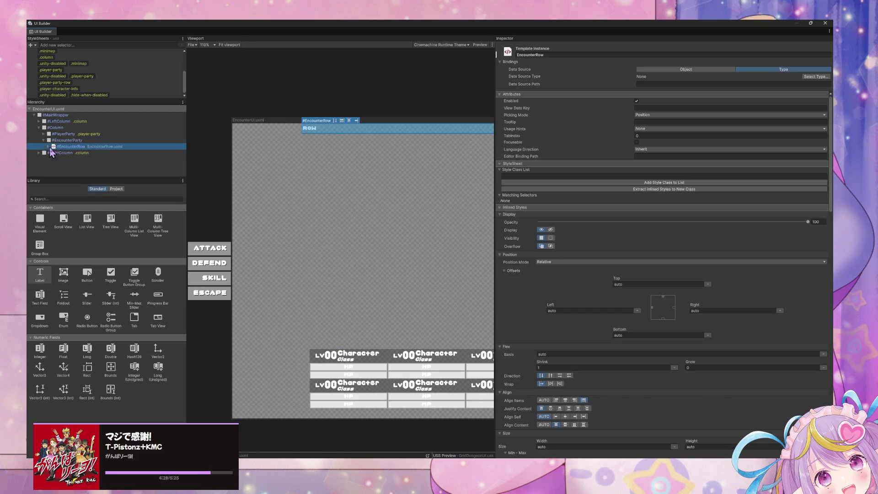
pyautogui.click(825, 23)
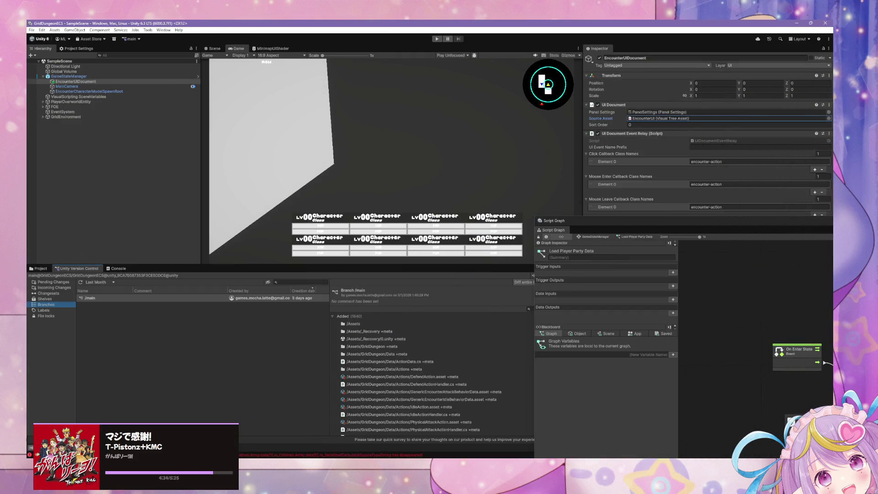
# - Clear the Console errors and show the UI assets as a compact list
pyautogui.click(118, 268)
pyautogui.click(34, 275)
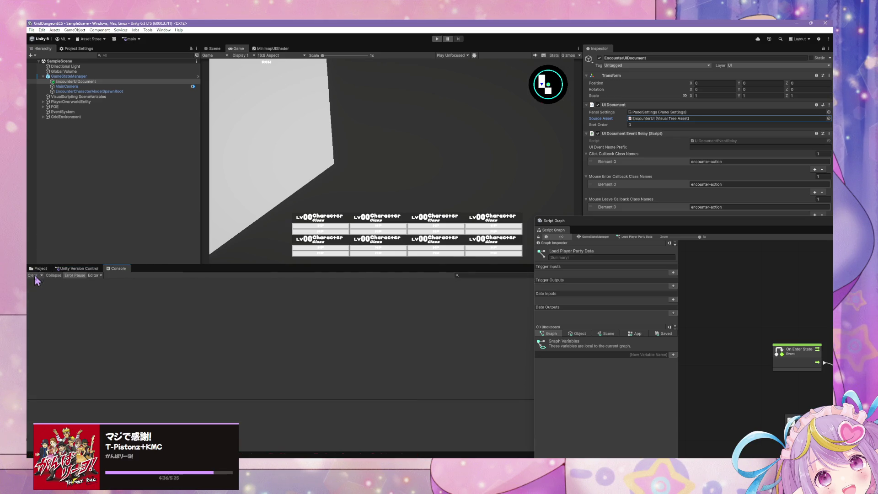
pyautogui.click(39, 268)
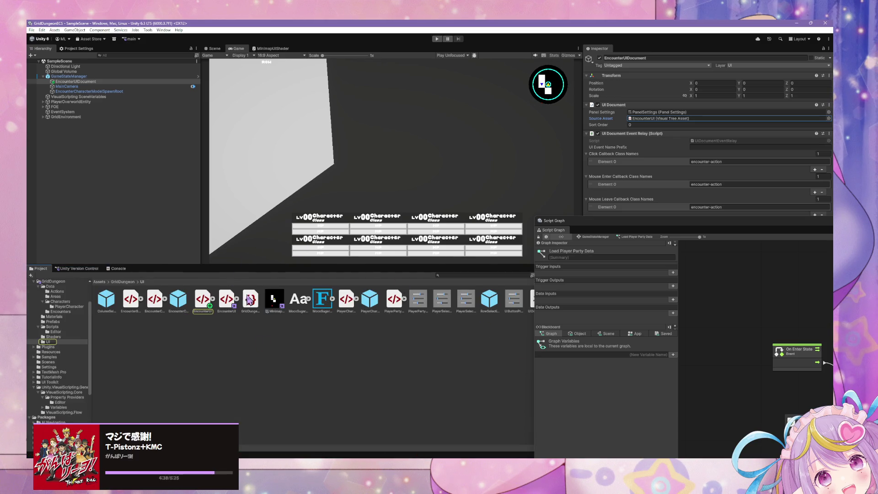
pyautogui.moveTo(573, 232); pyautogui.dragTo(701, 219)
pyautogui.moveTo(571, 449); pyautogui.dragTo(533, 451)
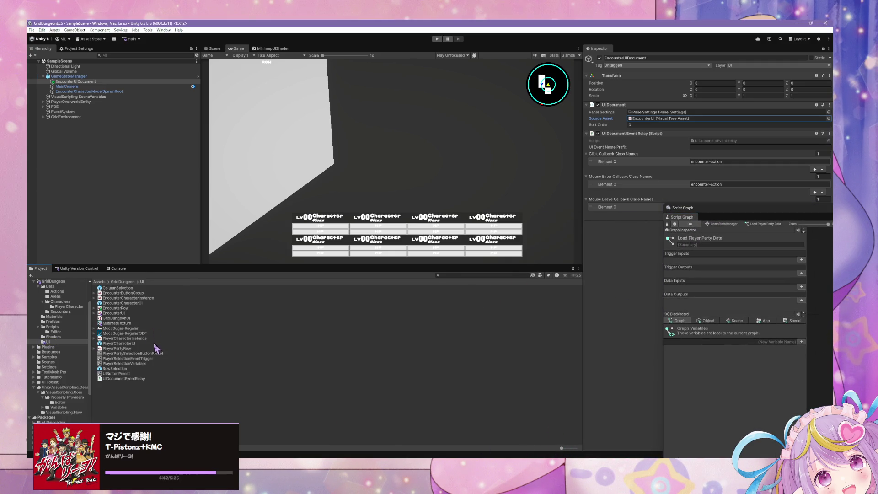
# - Check in all pending changes to version control with the summary 'Pre-Rename'
pyautogui.click(77, 268)
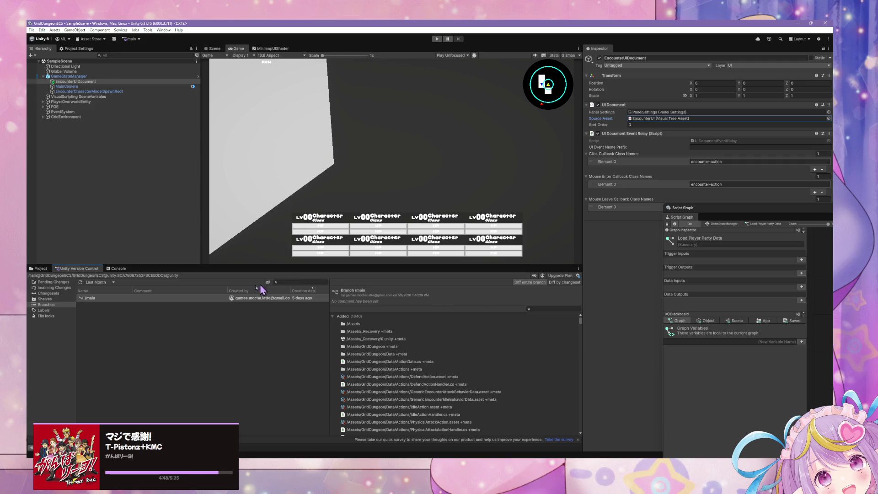
pyautogui.click(64, 281)
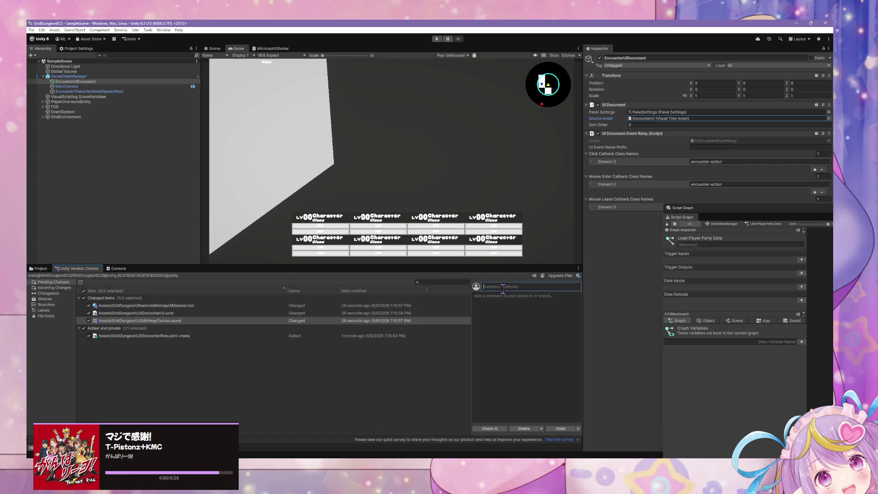
pyautogui.write('Pre-Re')
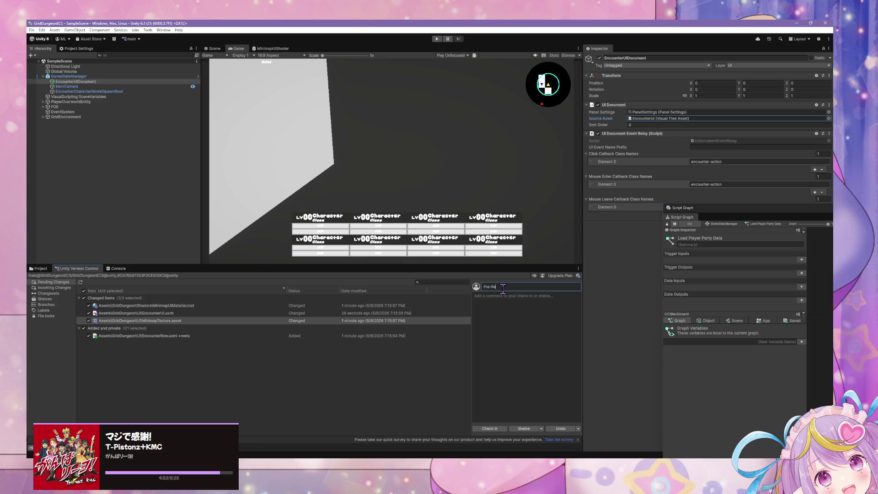
pyautogui.write('name')
pyautogui.click(489, 428)
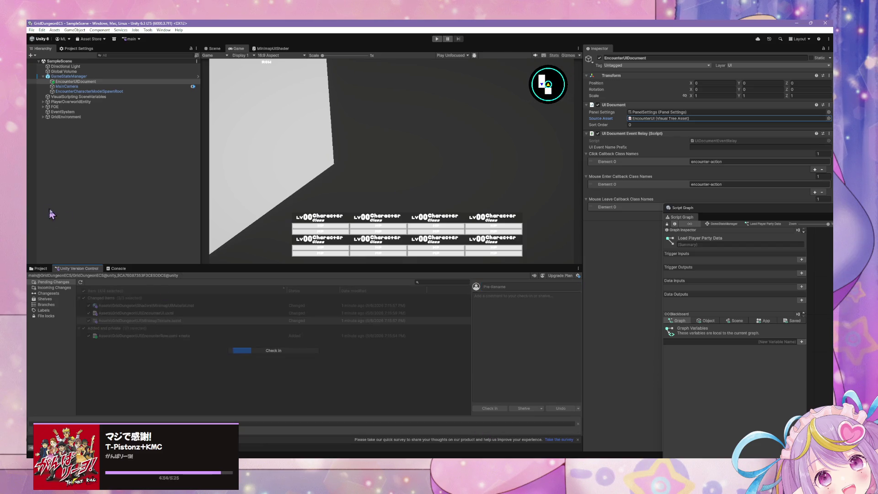
pyautogui.click(40, 269)
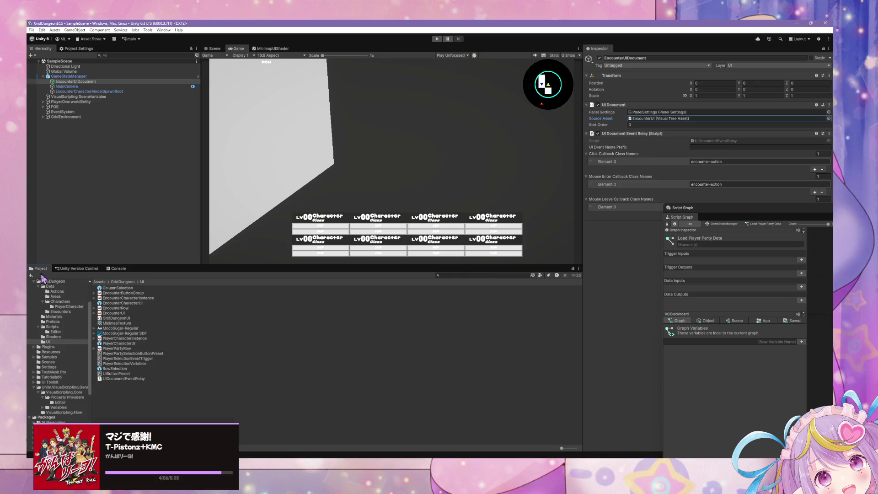
# - Rename the PlayerCharacterInstance asset to PlayerPartyPosition, leaving EncounterCharacterInstance unchanged
pyautogui.click(137, 303)
pyautogui.click(143, 298)
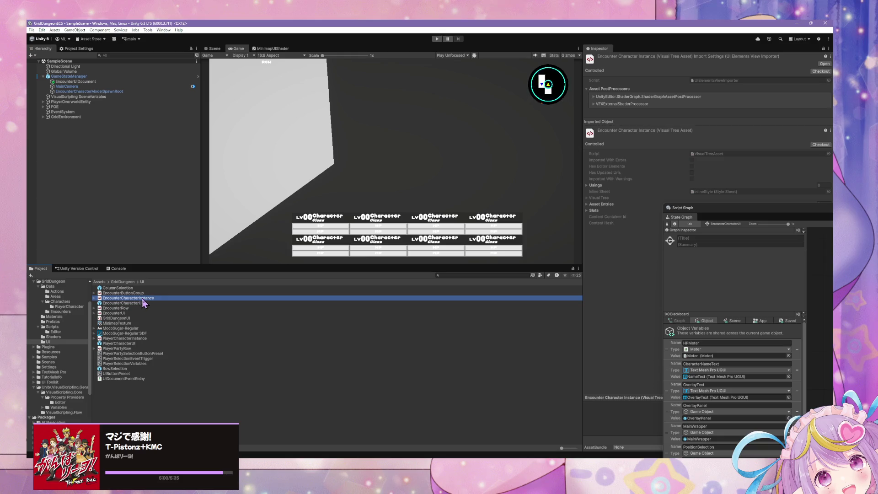
pyautogui.click(142, 299)
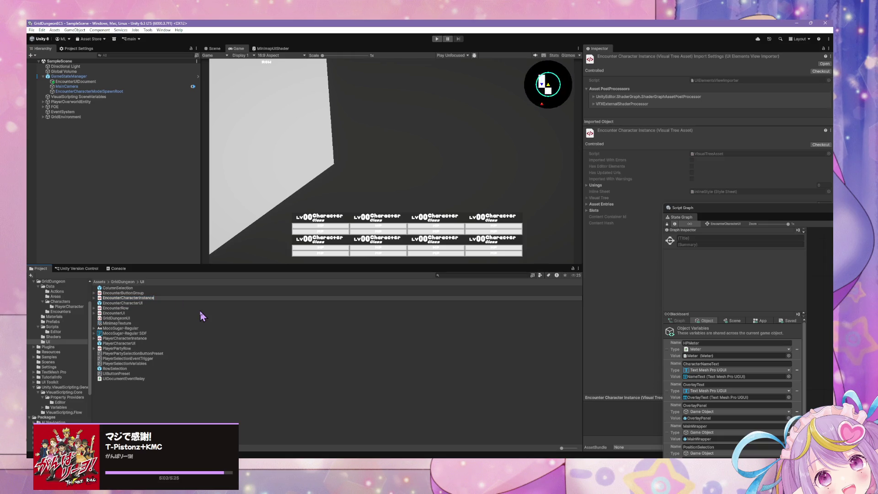
pyautogui.press('Return')
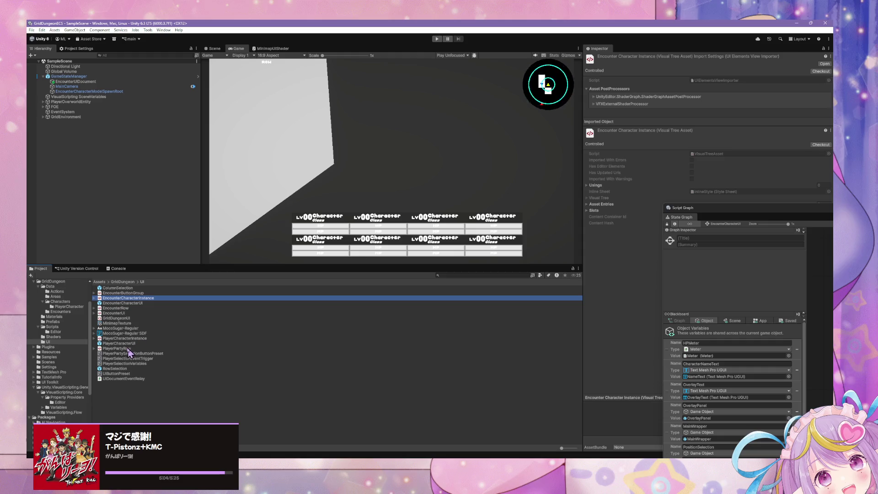
pyautogui.click(120, 343)
pyautogui.click(137, 339)
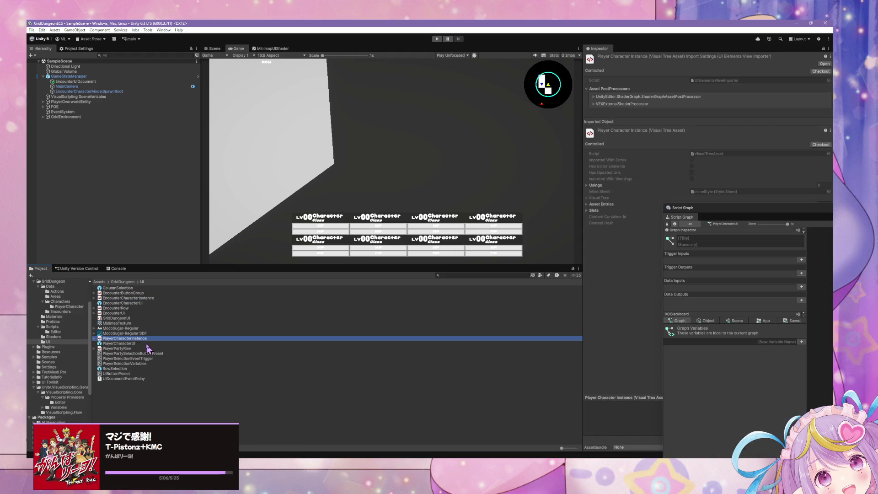
pyautogui.click(151, 338)
pyautogui.click(158, 337)
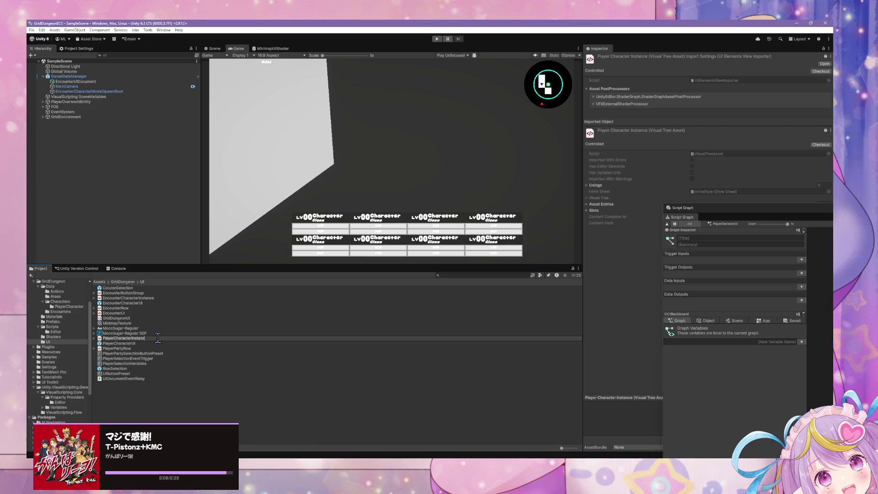
pyautogui.press('BackSpace')
pyautogui.press('BackSpace')
pyautogui.press('BackSpace')
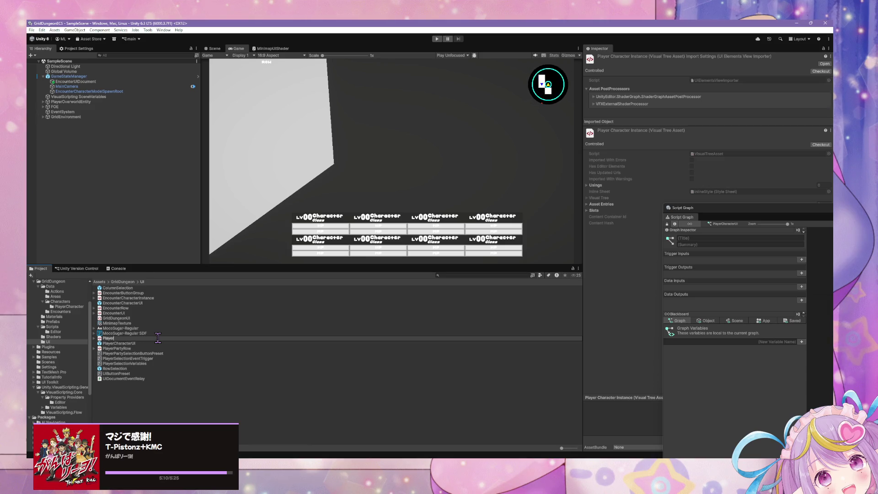
pyautogui.write('PartyPos')
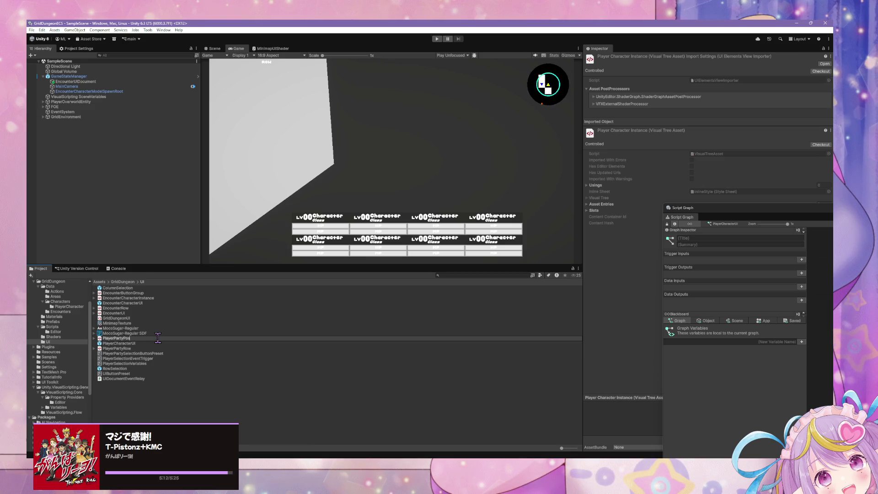
pyautogui.write('ition')
pyautogui.press('Return')
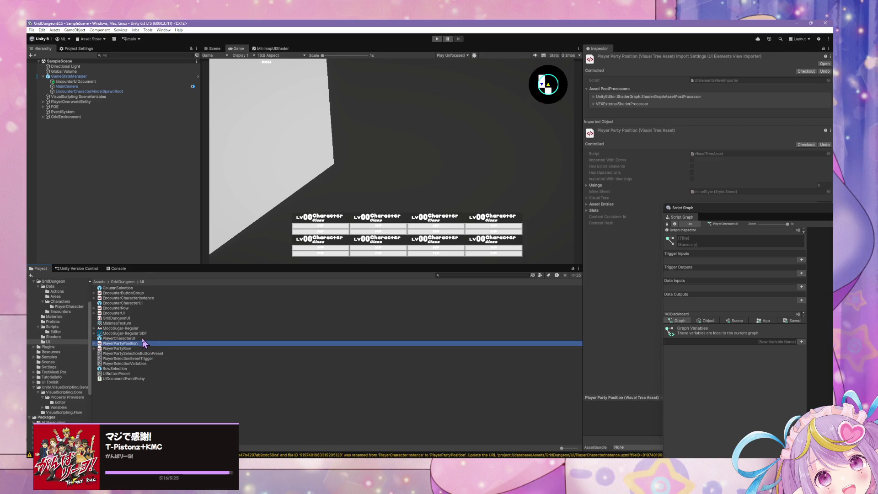
# - Rename the EncounterUI asset to ExplorationUI and open it
pyautogui.click(120, 313)
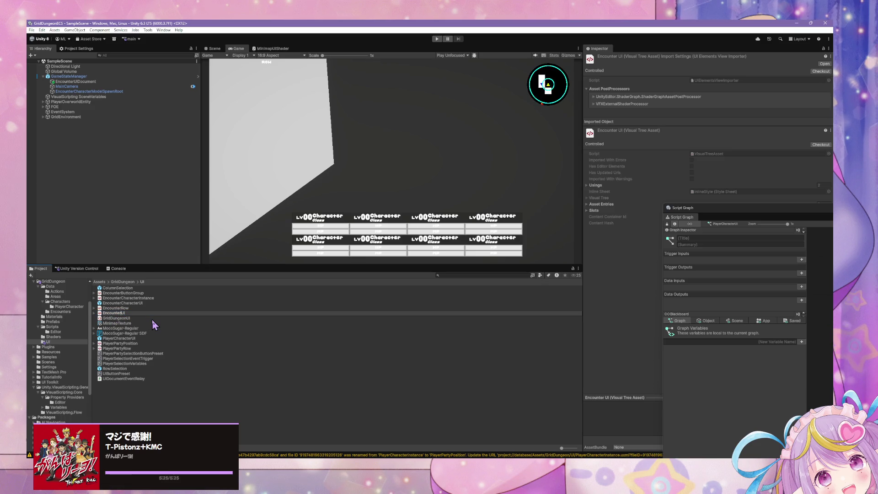
pyautogui.press('BackSpace')
pyautogui.press('BackSpace')
pyautogui.press('BackSpace')
pyautogui.write('Explo')
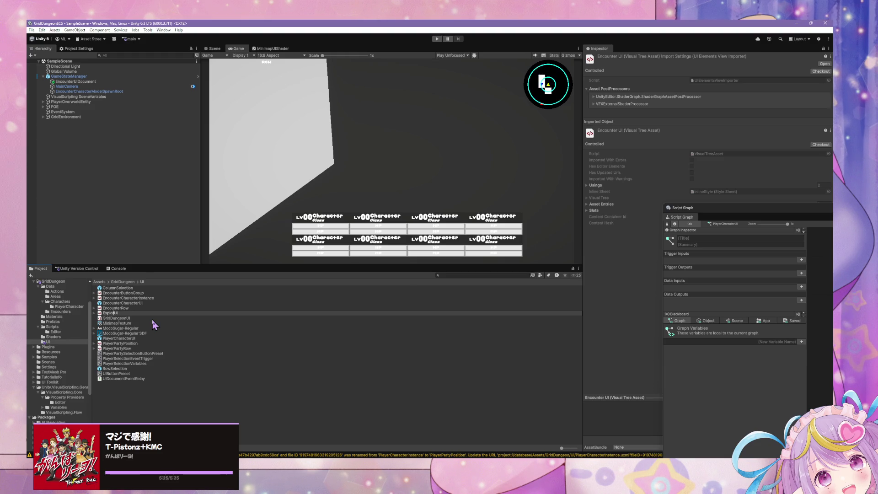
pyautogui.write('ra')
pyautogui.press('BackSpace')
pyautogui.press('BackSpace')
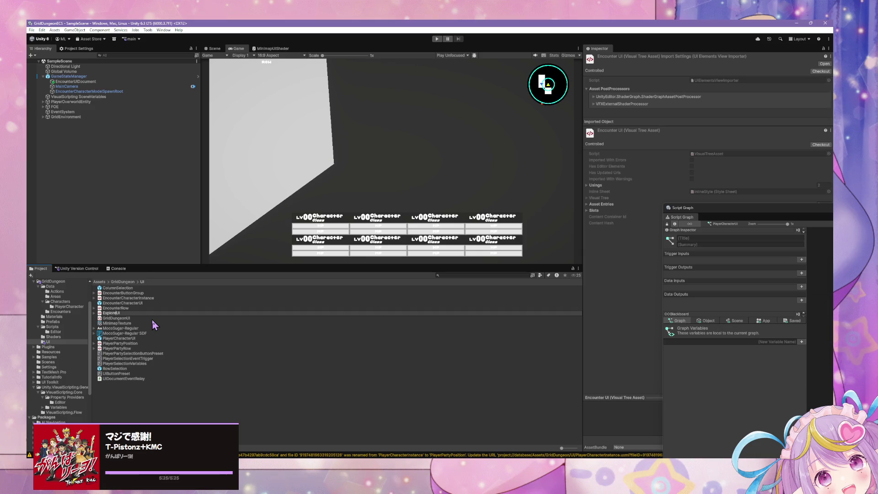
pyautogui.write('ration')
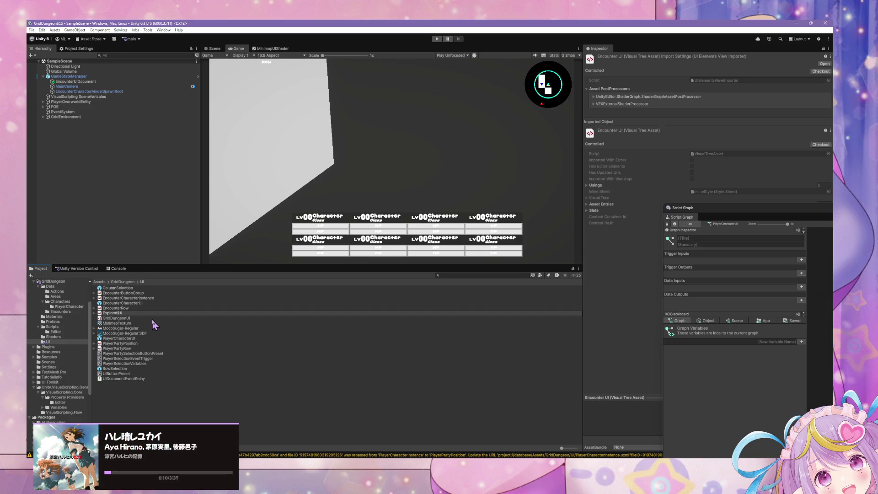
pyautogui.press('Return')
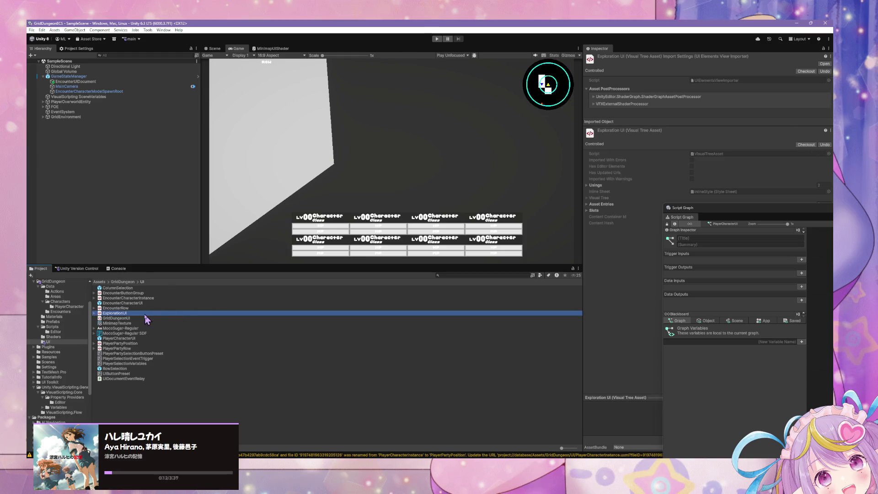
pyautogui.doubleClick(143, 314)
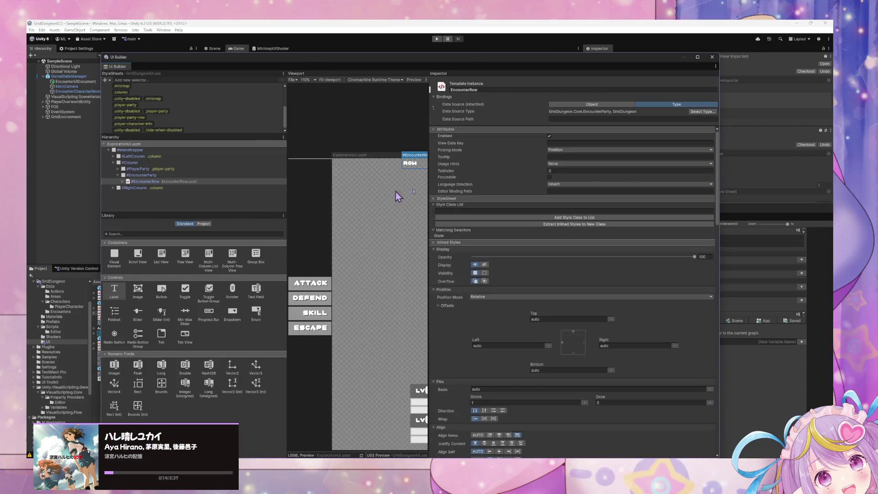
# - Set ExplorationUI.uxml's canvas to Match Game View, enlarge the window, and select EncounterRow
pyautogui.moveTo(429, 201)
pyautogui.mouseDown()
pyautogui.moveTo(581, 204)
pyautogui.moveTo(557, 206)
pyautogui.mouseUp()
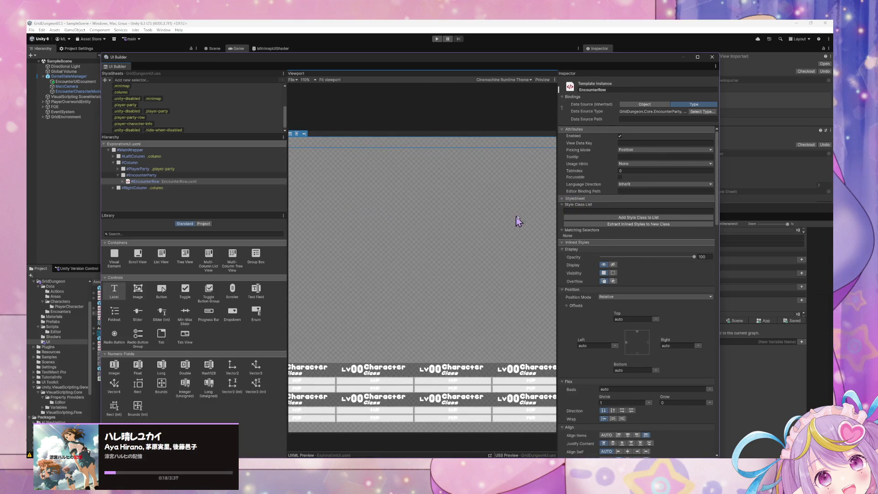
pyautogui.click(137, 144)
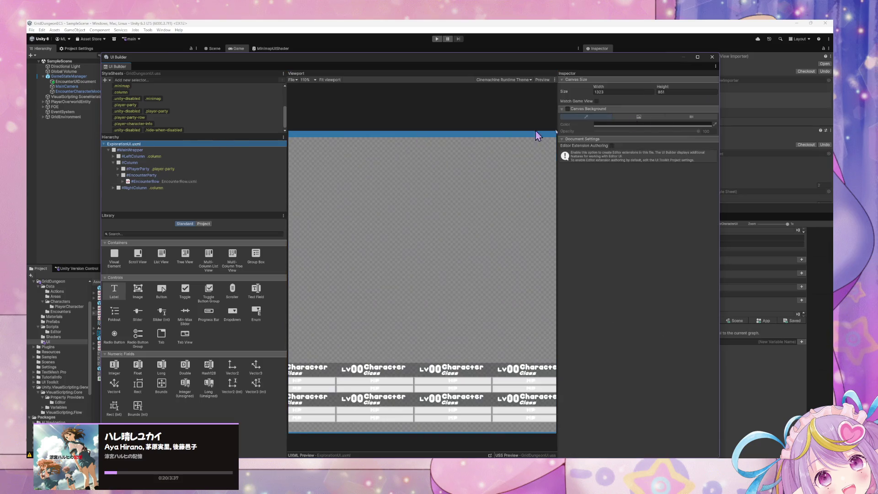
pyautogui.click(595, 102)
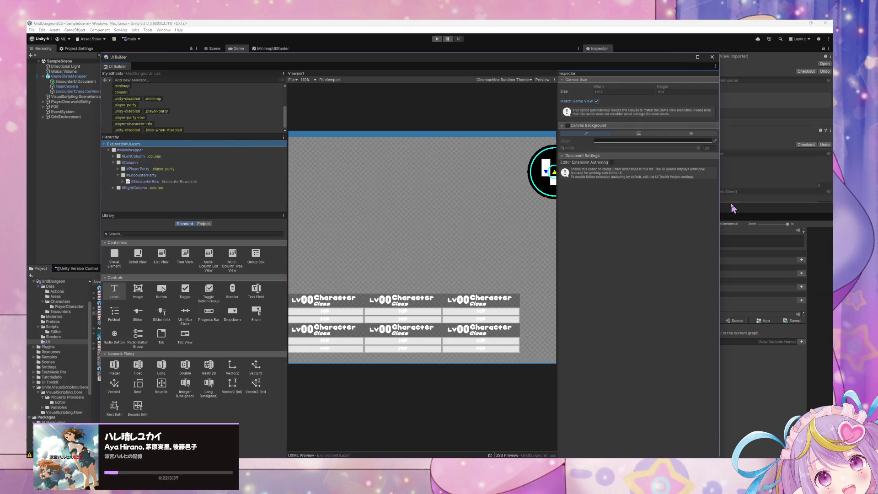
pyautogui.moveTo(721, 202); pyautogui.dragTo(807, 202)
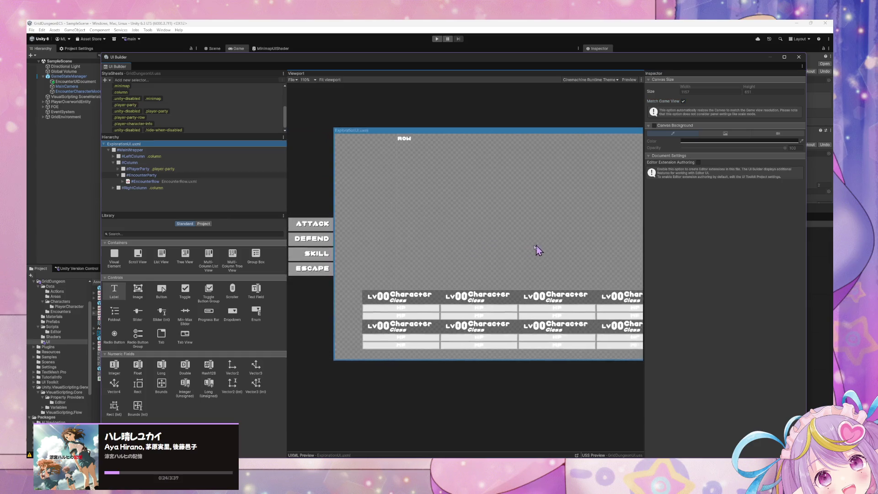
pyautogui.scroll(-2, 427, 229)
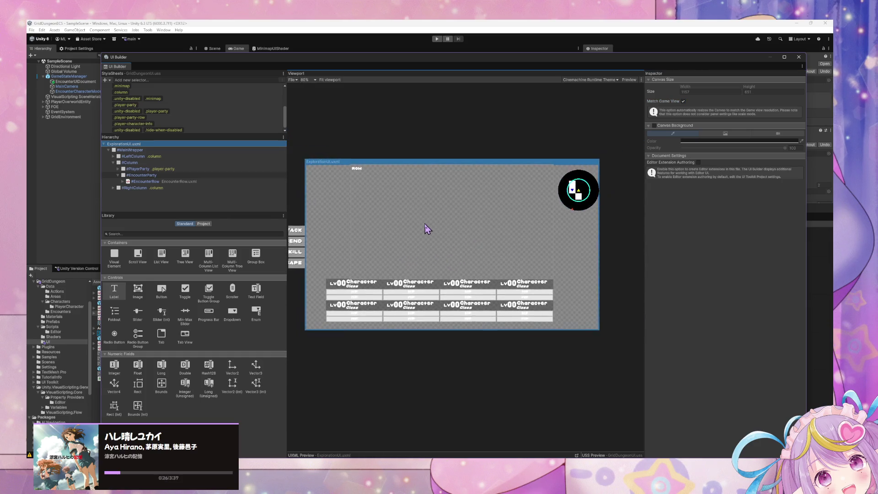
pyautogui.scroll(1, 427, 229)
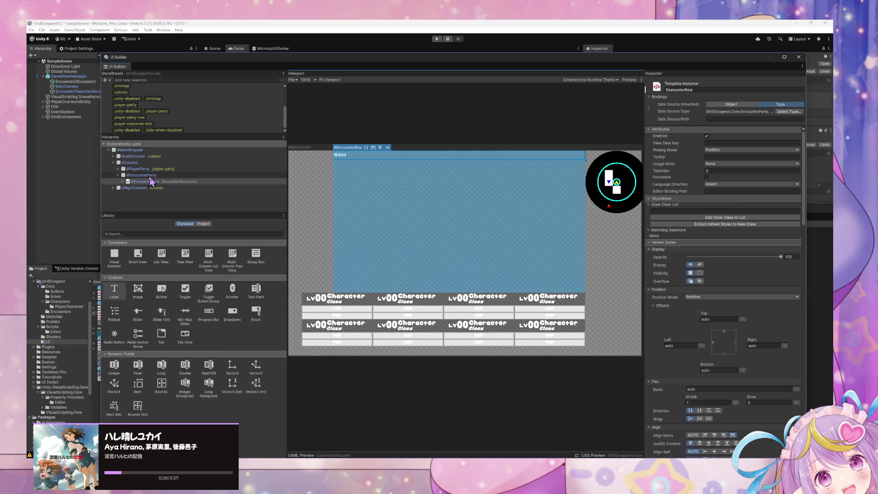
pyautogui.click(142, 175)
pyautogui.click(143, 182)
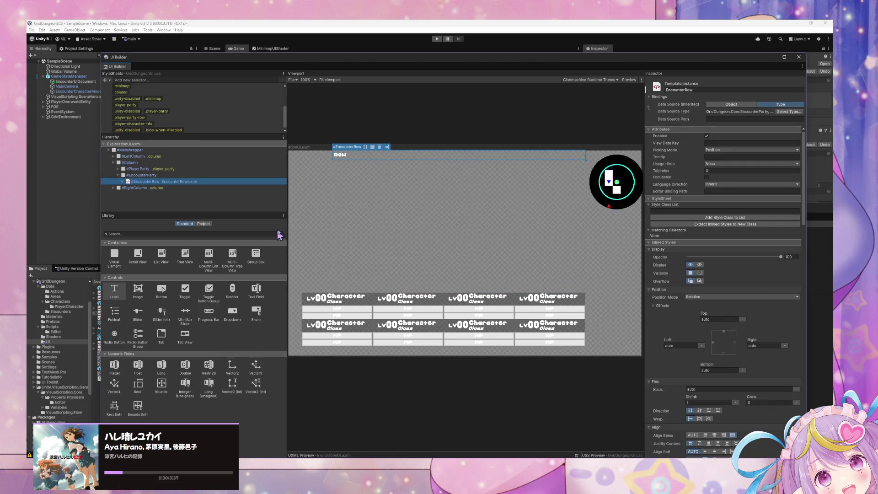
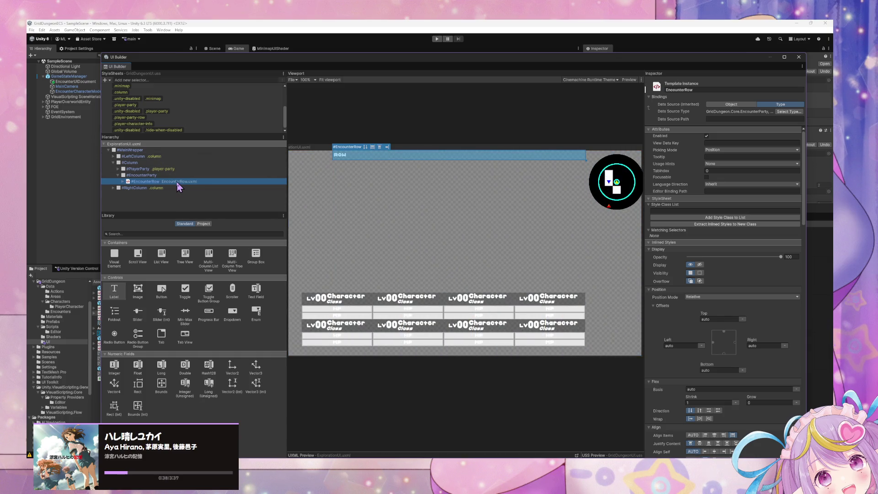
# - Delete the EncounterRow template instance and drag a List View into #EncounterParty
pyautogui.press('Return')
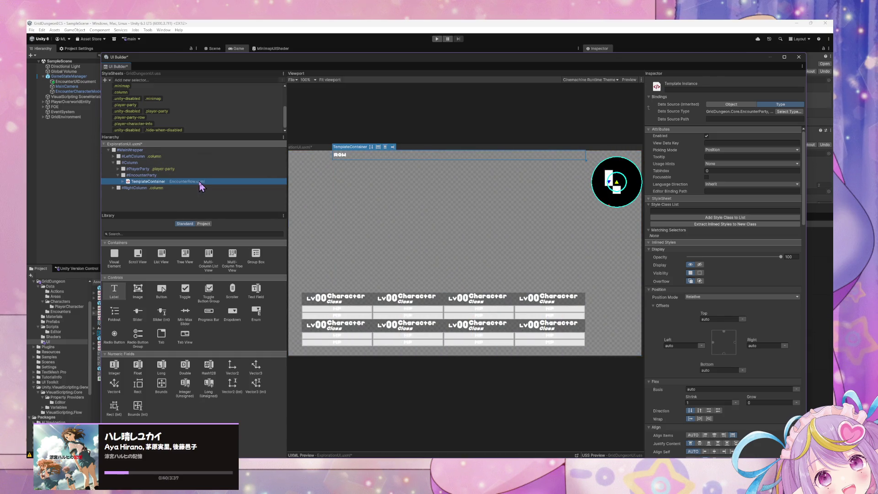
pyautogui.doubleClick(199, 181)
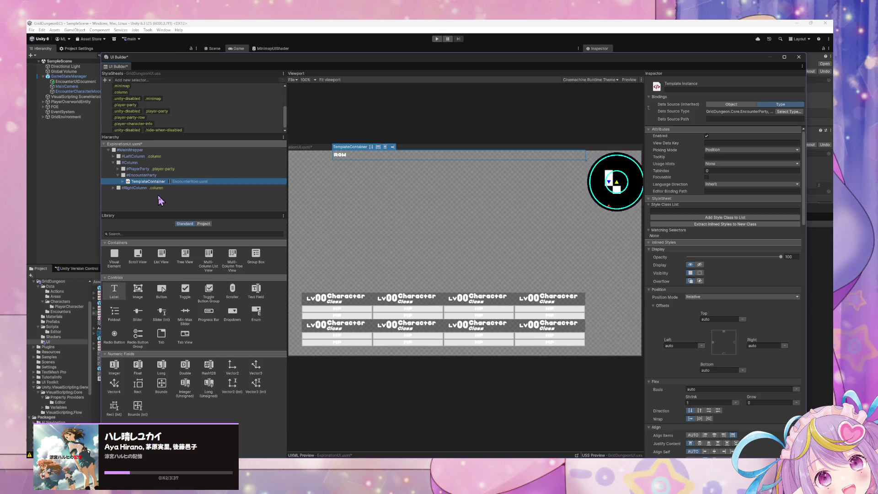
pyautogui.press('Return')
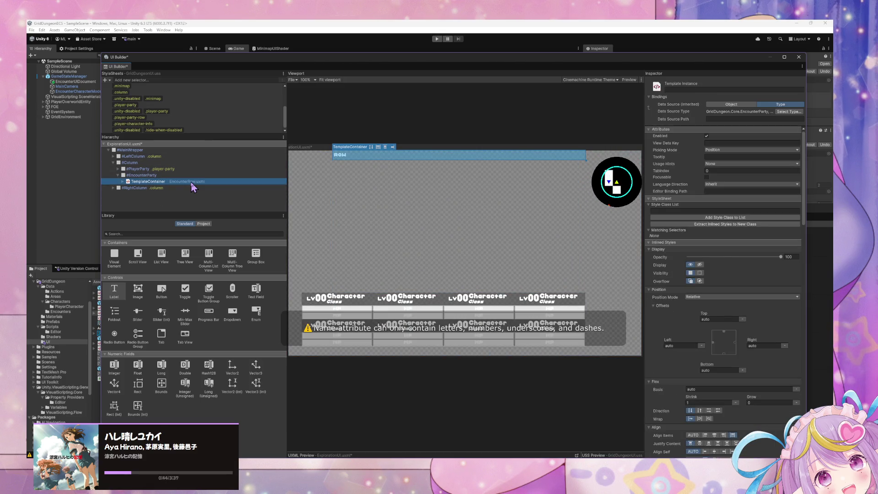
pyautogui.press('Delete')
pyautogui.moveTo(162, 256)
pyautogui.mouseDown()
pyautogui.moveTo(157, 182)
pyautogui.moveTo(185, 175)
pyautogui.mouseUp()
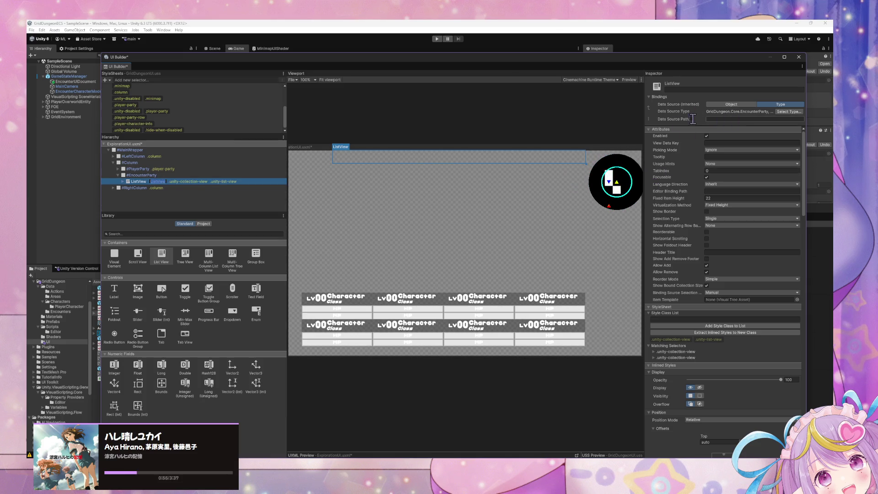
# - Set the ListView's binding source selection to Auto Assign and its item template to EncounterRow
pyautogui.moveTo(645, 118)
pyautogui.mouseDown()
pyautogui.moveTo(515, 116)
pyautogui.moveTo(716, 119)
pyautogui.mouseUp()
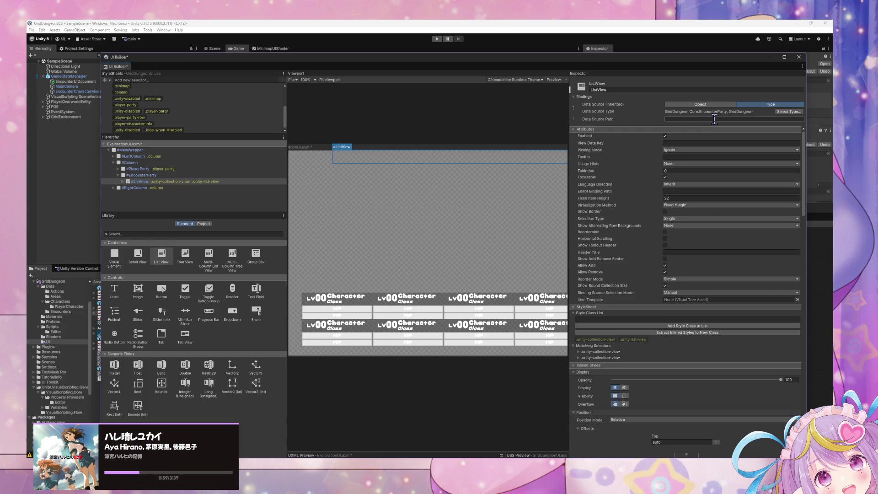
pyautogui.click(690, 292)
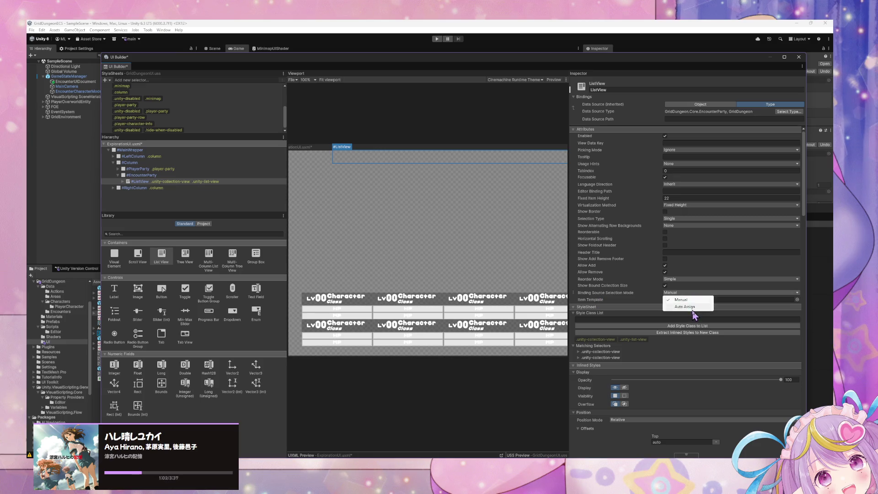
pyautogui.click(693, 310)
pyautogui.click(797, 299)
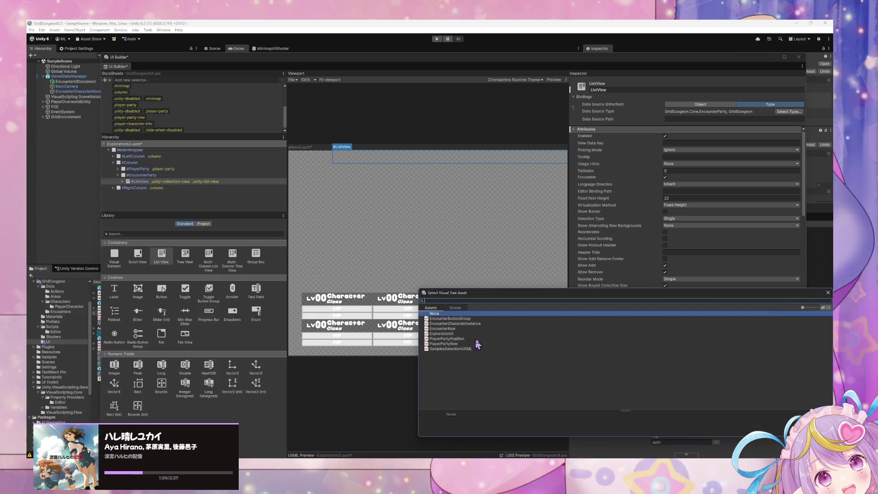
pyautogui.click(450, 329)
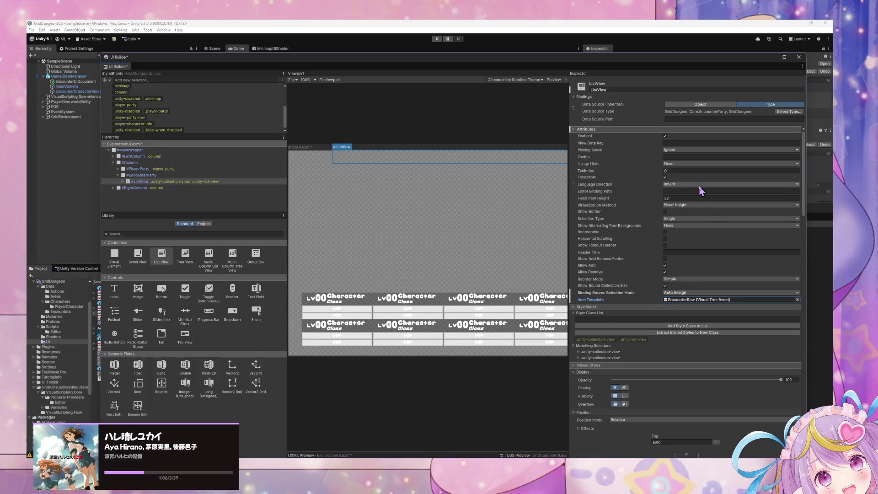
pyautogui.scroll(-5, 612, 201)
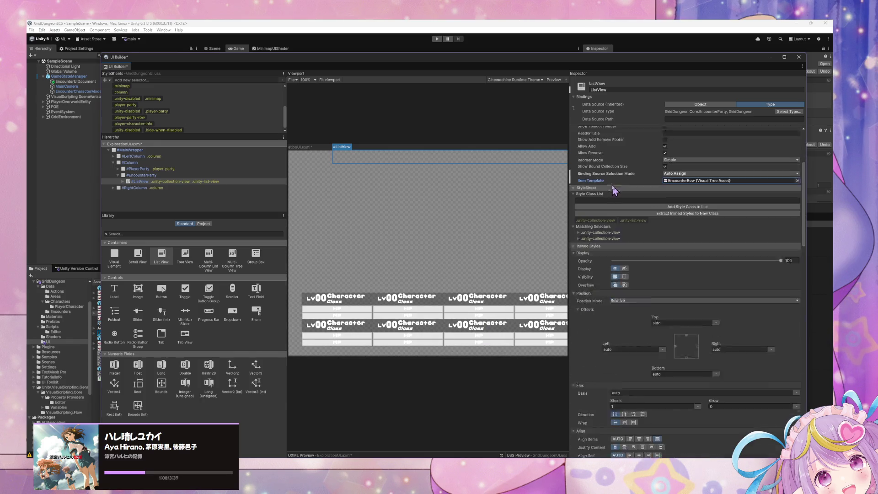
pyautogui.scroll(5, 673, 253)
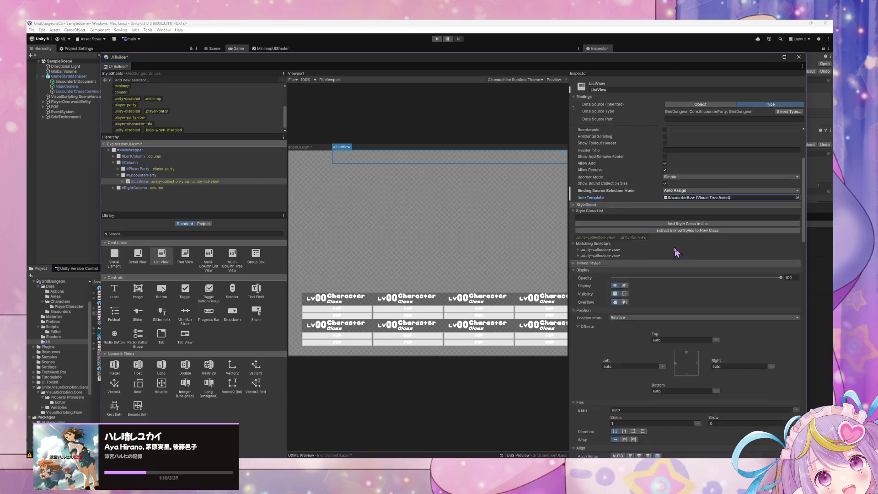
# - Leave the header title empty, set reorder mode to Animated, and bind the data source path to Rows
pyautogui.click(678, 191)
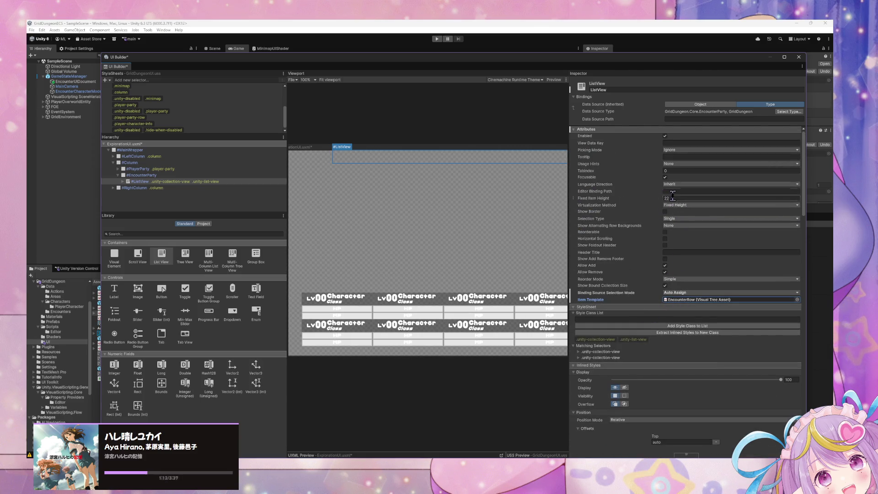
pyautogui.click(680, 251)
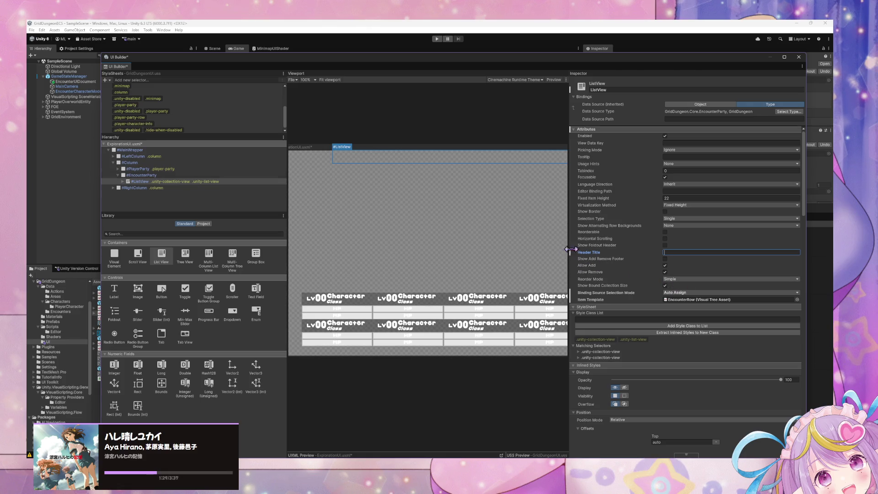
pyautogui.click(587, 253)
pyautogui.click(677, 280)
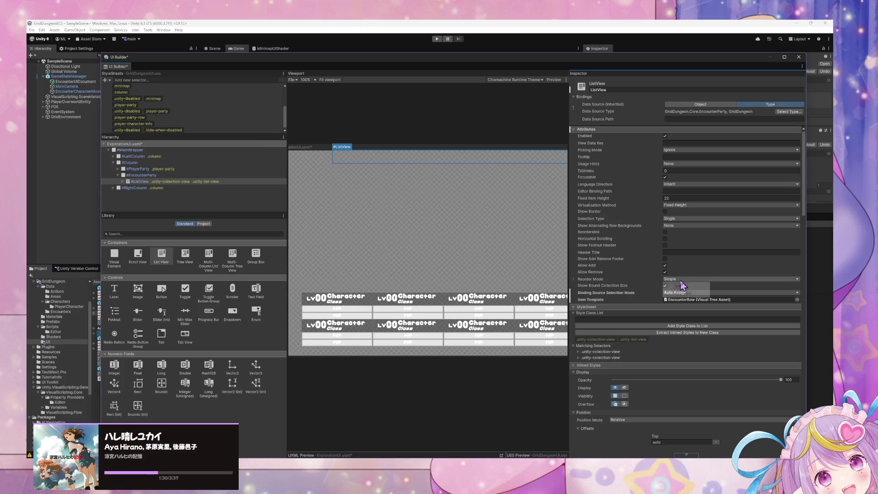
pyautogui.click(666, 295)
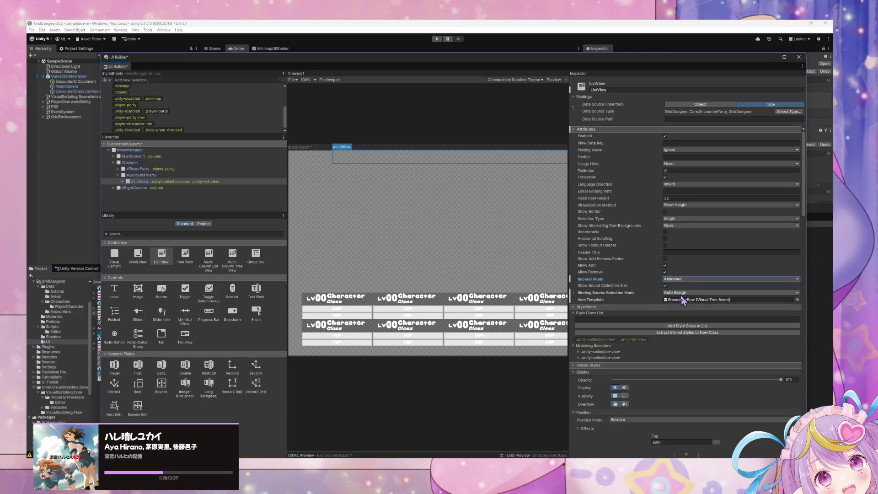
pyautogui.click(701, 119)
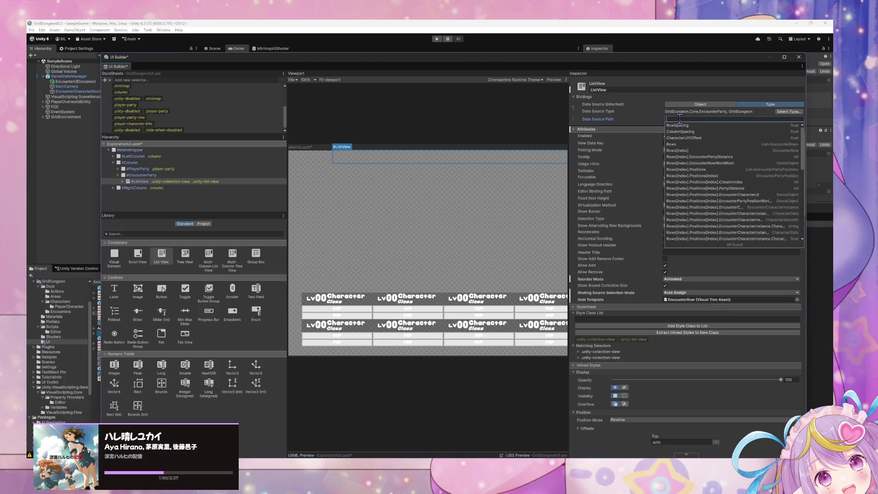
pyautogui.click(696, 145)
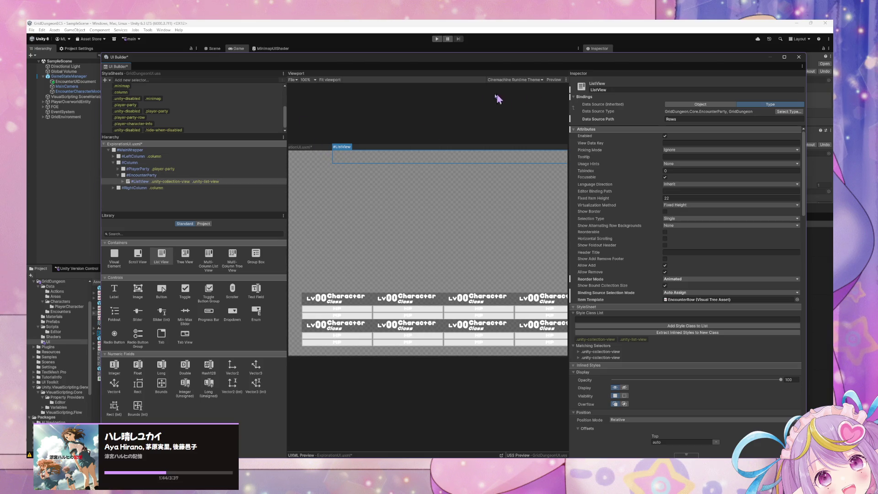
pyautogui.click(480, 113)
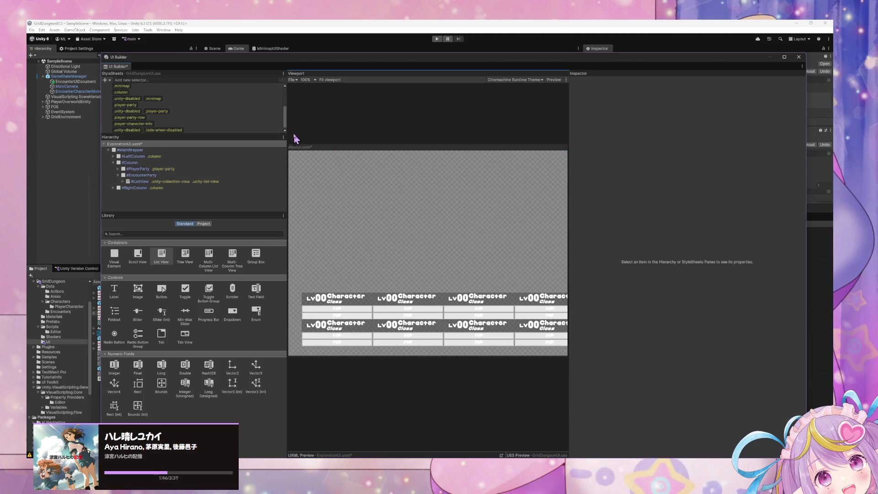
# - Enter Play mode to view the party cards, then detach UI Builder into a floating window
pyautogui.moveTo(250, 61); pyautogui.dragTo(633, 263)
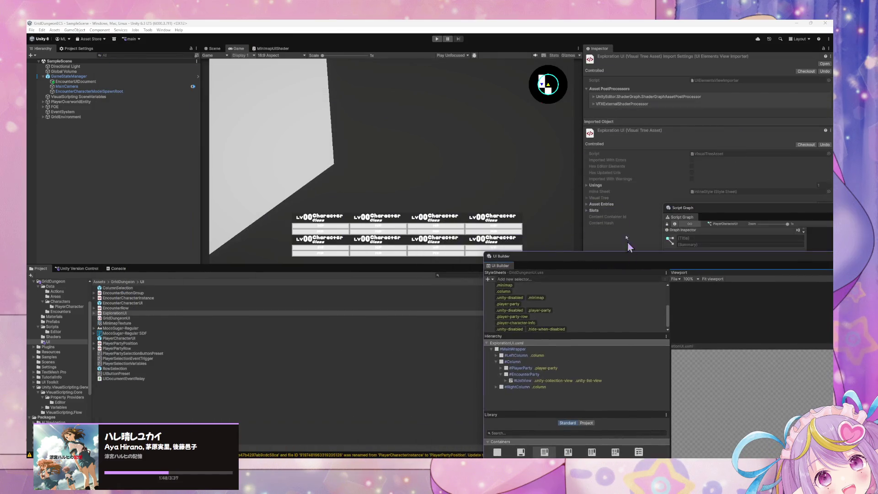
pyautogui.click(437, 39)
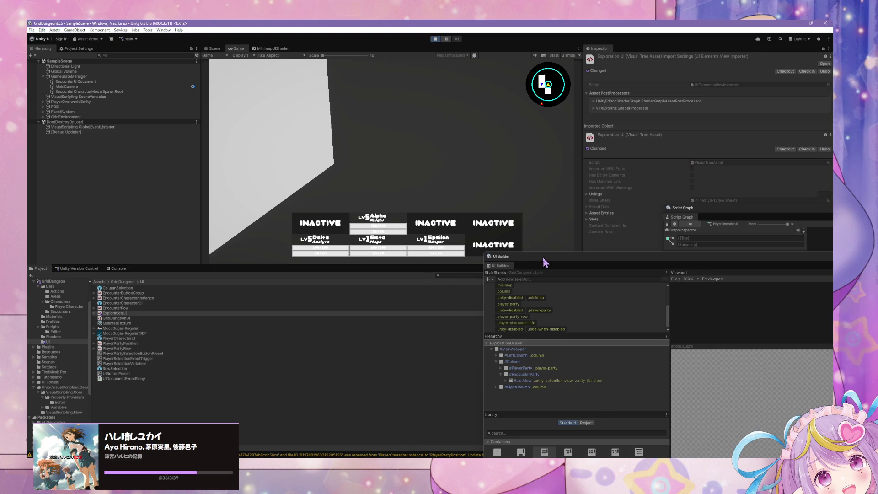
pyautogui.moveTo(544, 262)
pyautogui.mouseDown()
pyautogui.moveTo(175, 155)
pyautogui.moveTo(377, 106)
pyautogui.mouseUp()
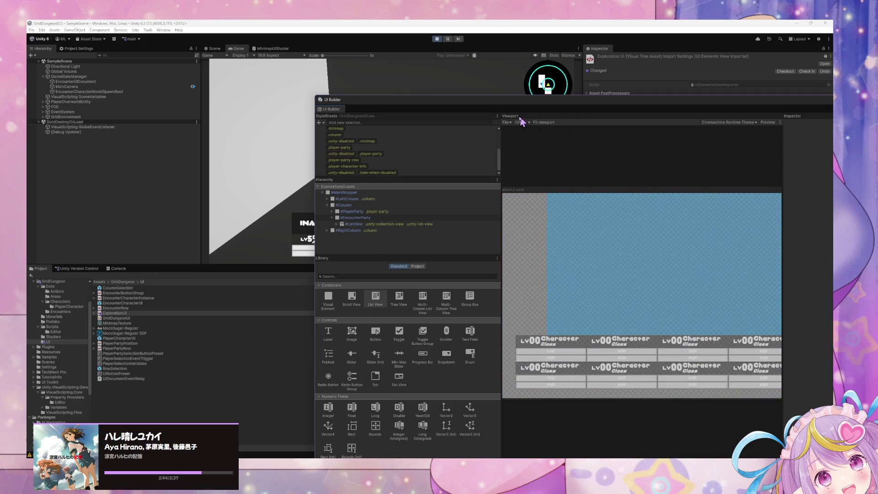
# - Exit Play mode and select the EncounterParty element in UI Builder
pyautogui.click(355, 217)
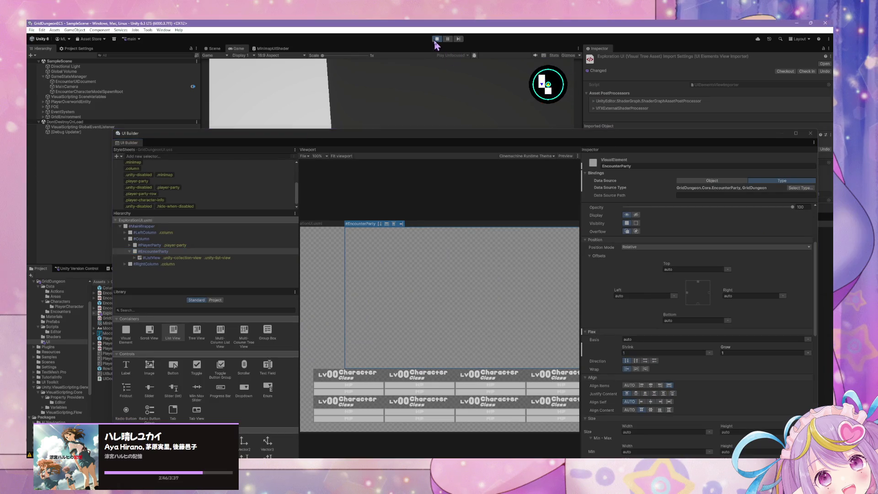
pyautogui.click(435, 41)
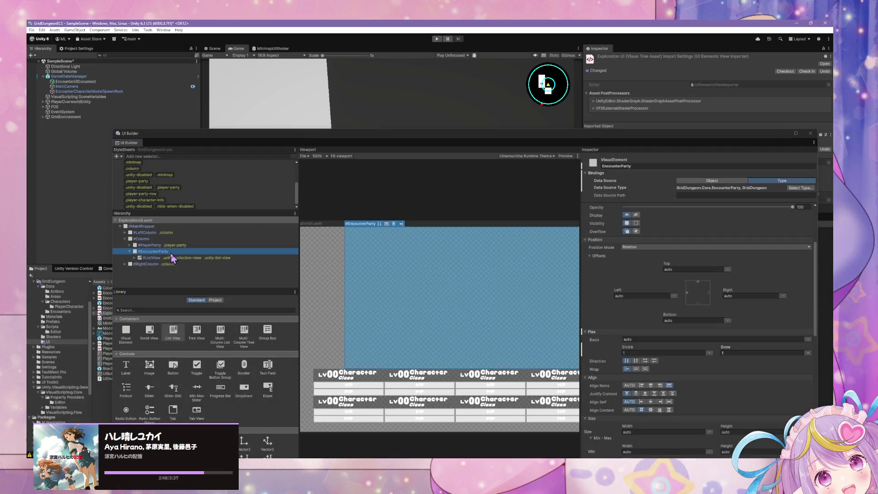
pyautogui.click(637, 165)
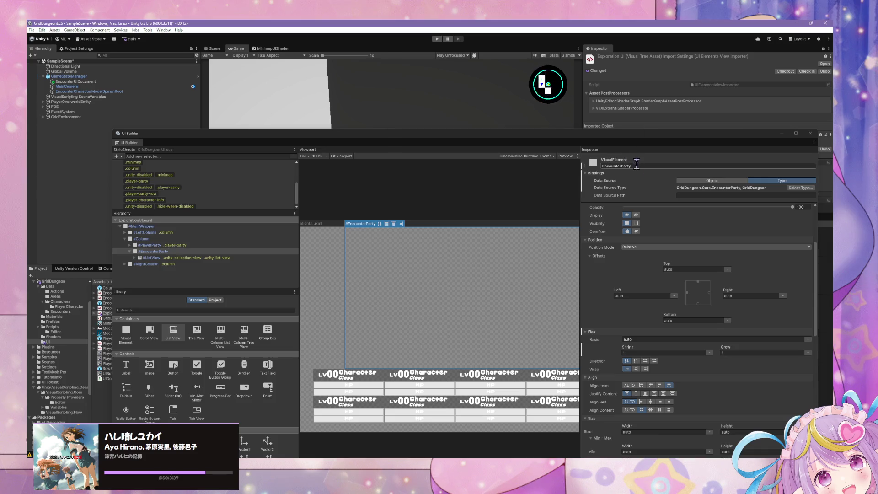
pyautogui.scroll(5, 711, 235)
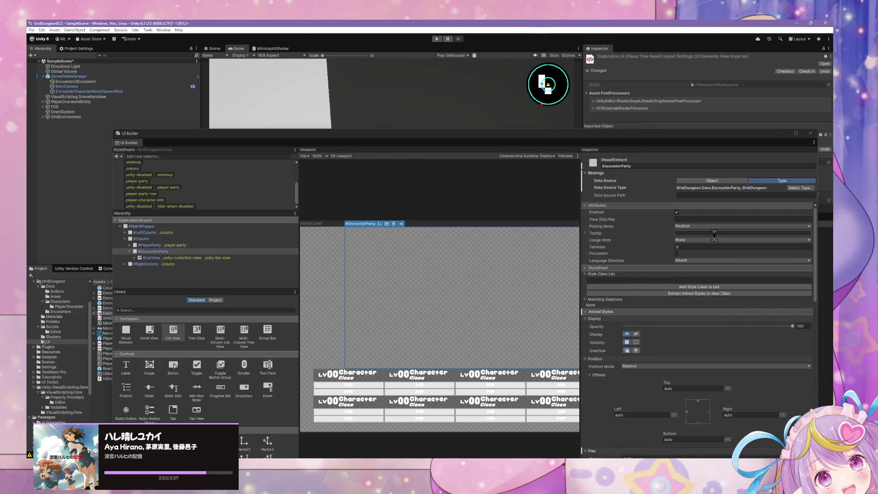
pyautogui.moveTo(535, 130); pyautogui.dragTo(445, 137)
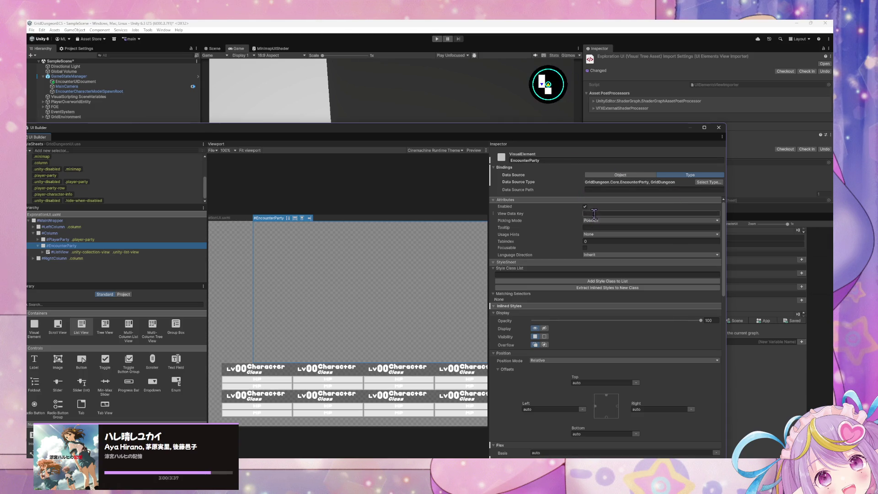
pyautogui.scroll(-7, 608, 231)
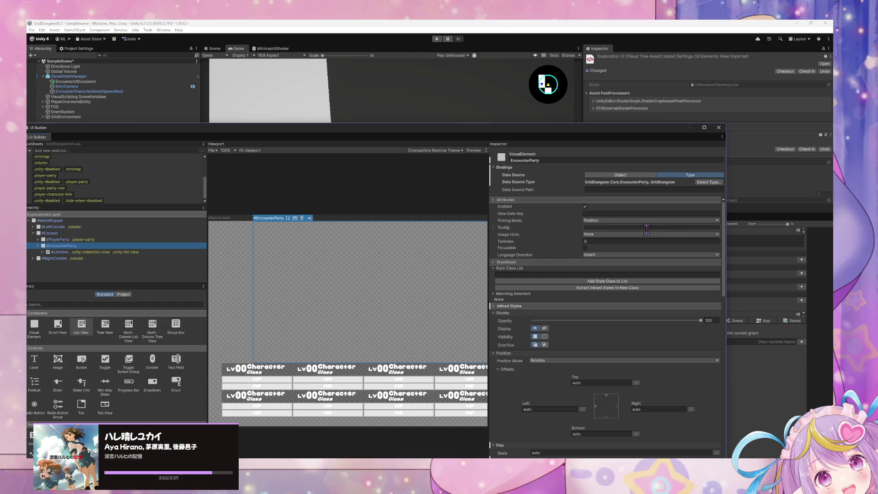
pyautogui.scroll(7, 647, 227)
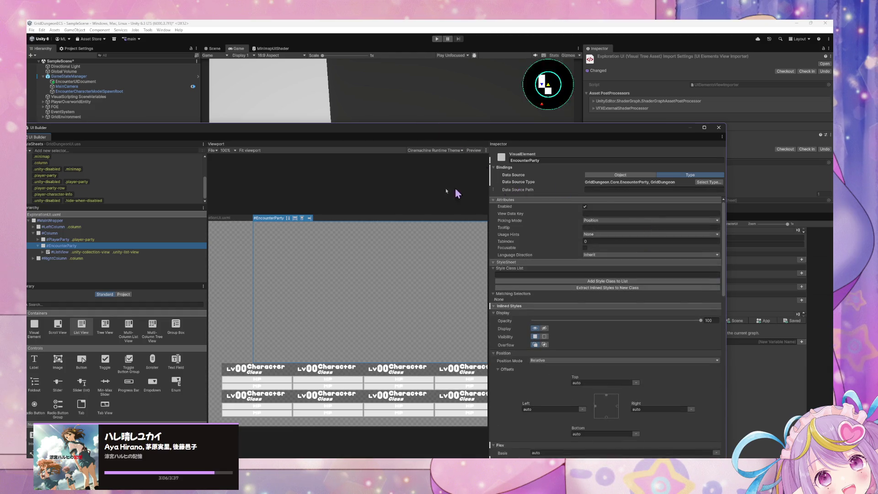
# - Add the encounter-party style class to EncounterParty and save the layout with Ctrl+S
pyautogui.click(565, 274)
pyautogui.write('encounter-party')
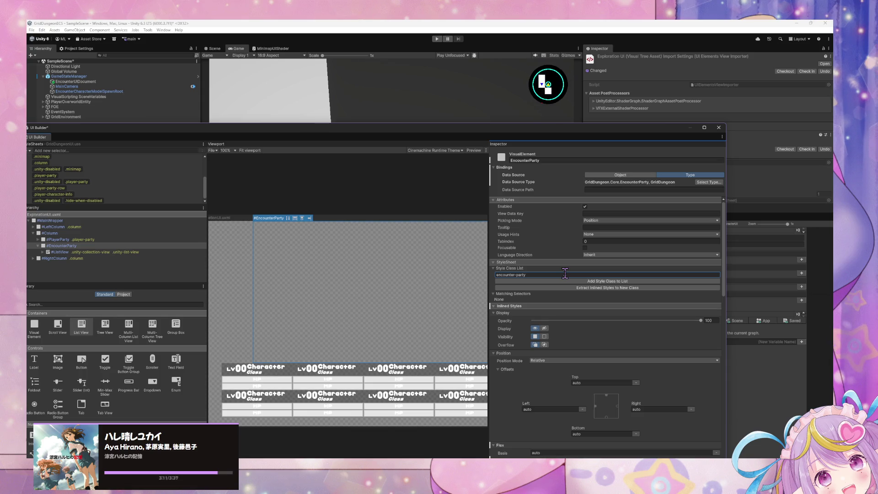
pyautogui.press('Return')
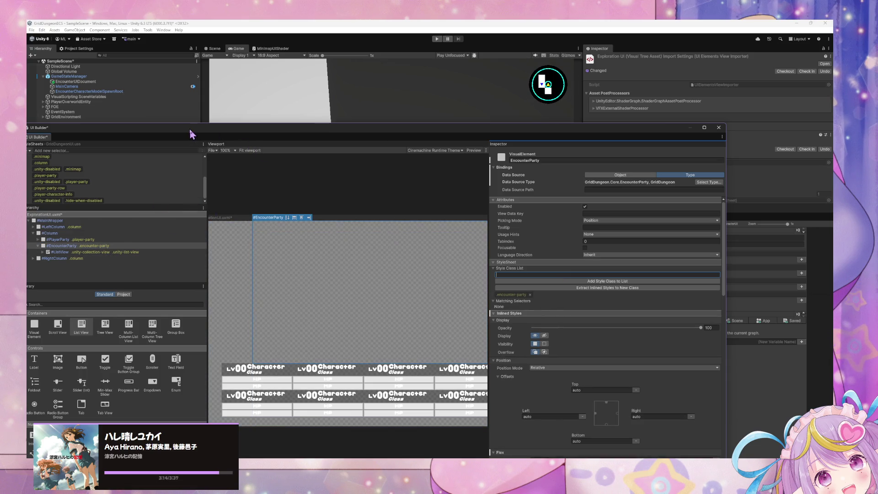
pyautogui.moveTo(191, 135)
pyautogui.mouseDown()
pyautogui.moveTo(337, 109)
pyautogui.moveTo(375, 115)
pyautogui.mouseUp()
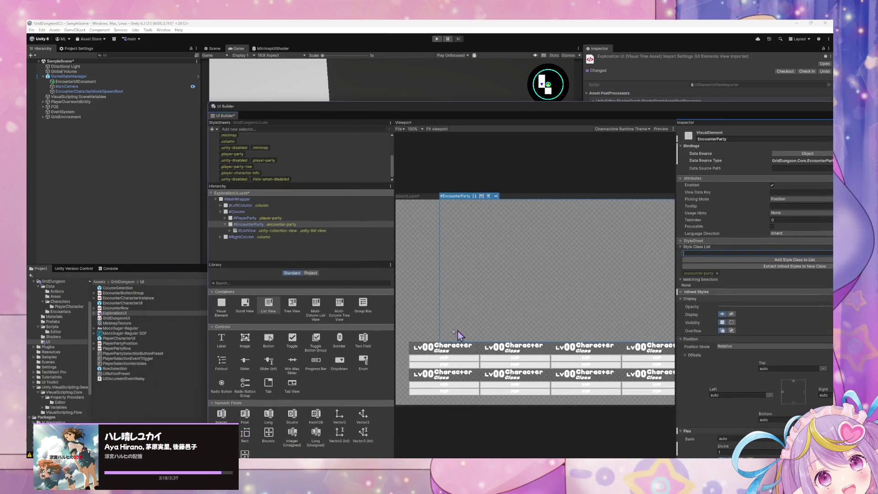
pyautogui.hotkey('ctrl', 's')
pyautogui.moveTo(309, 113); pyautogui.dragTo(405, 284)
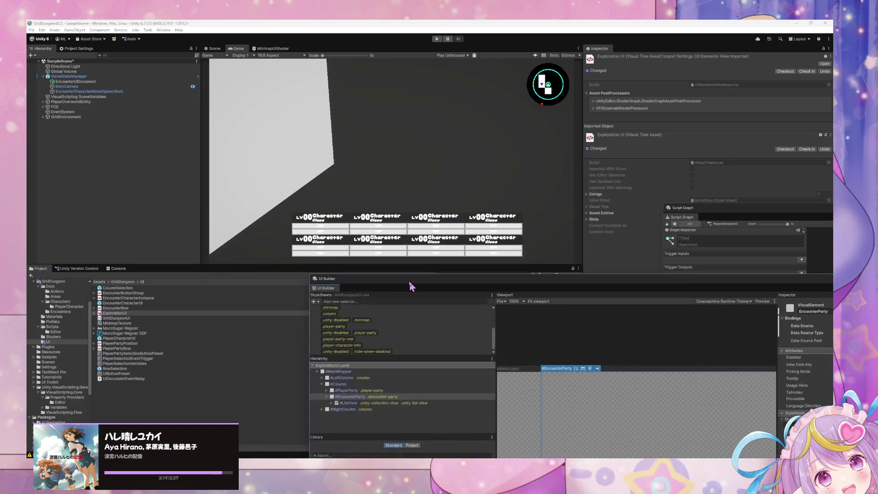
# - Rename EncounterUIDocument to ExplorationUI, then open GameStateManager's State Graph in a large window
pyautogui.click(102, 83)
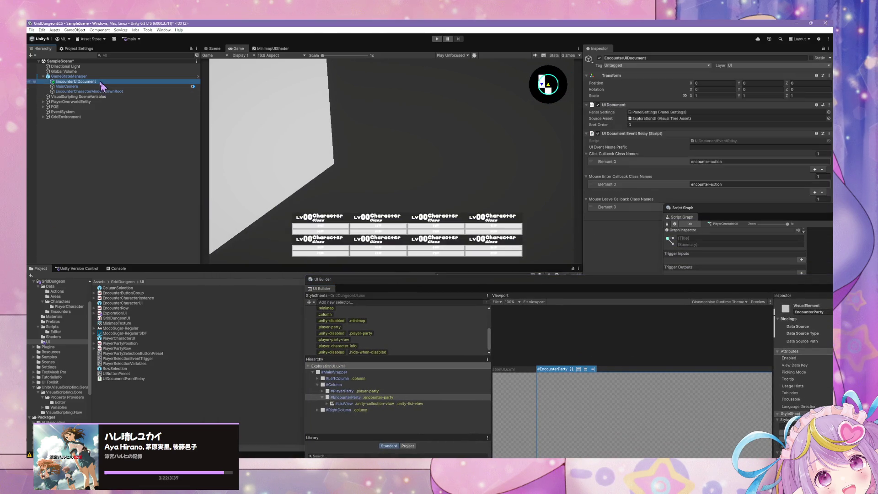
pyautogui.click(43, 82)
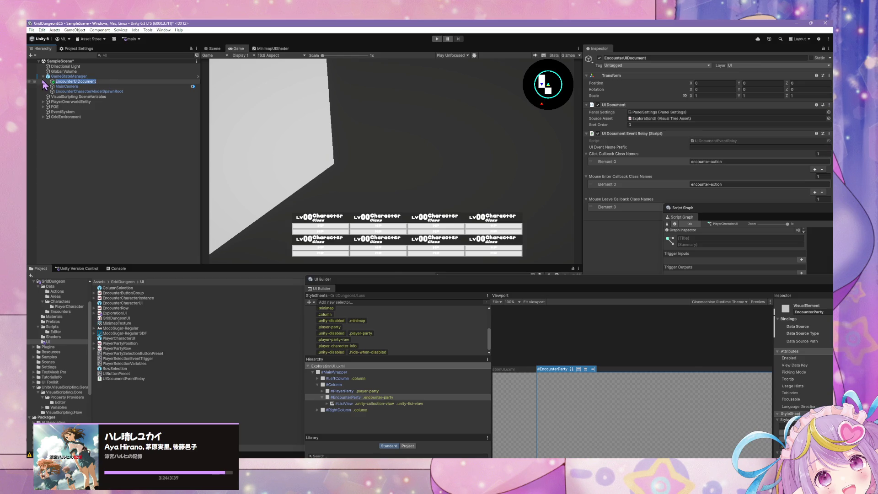
pyautogui.write('Expl')
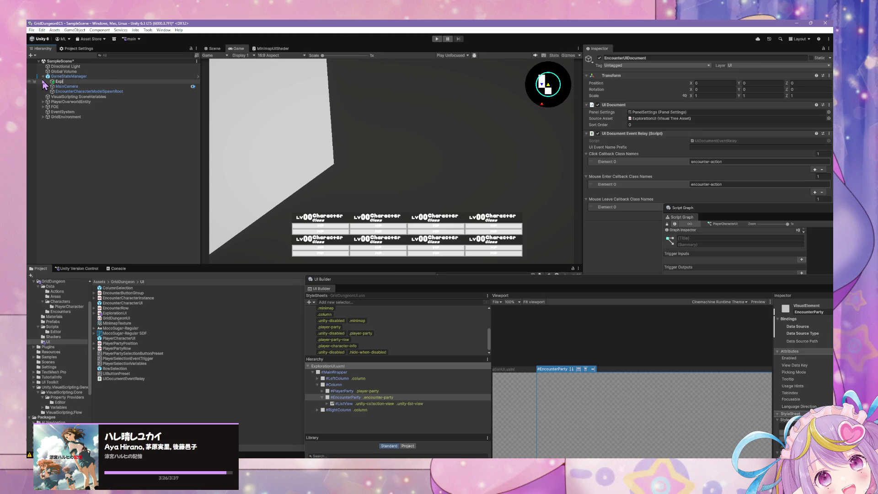
pyautogui.write('orationUI')
pyautogui.press('Return')
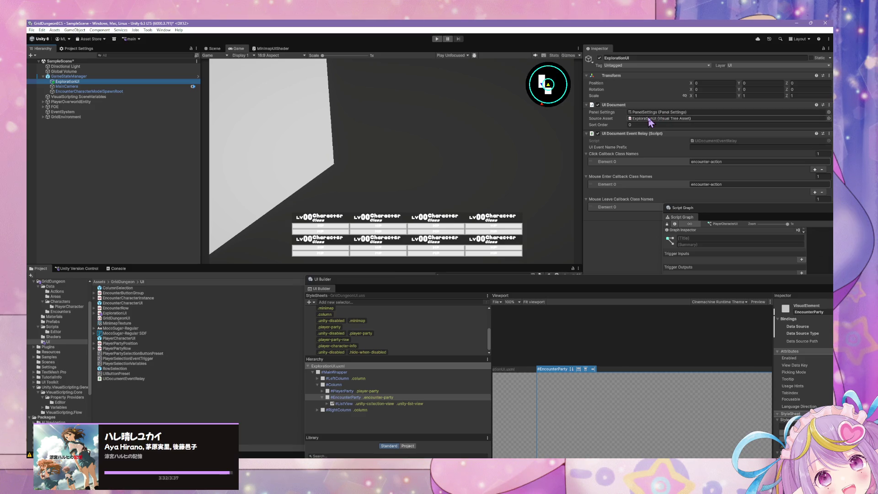
pyautogui.click(121, 77)
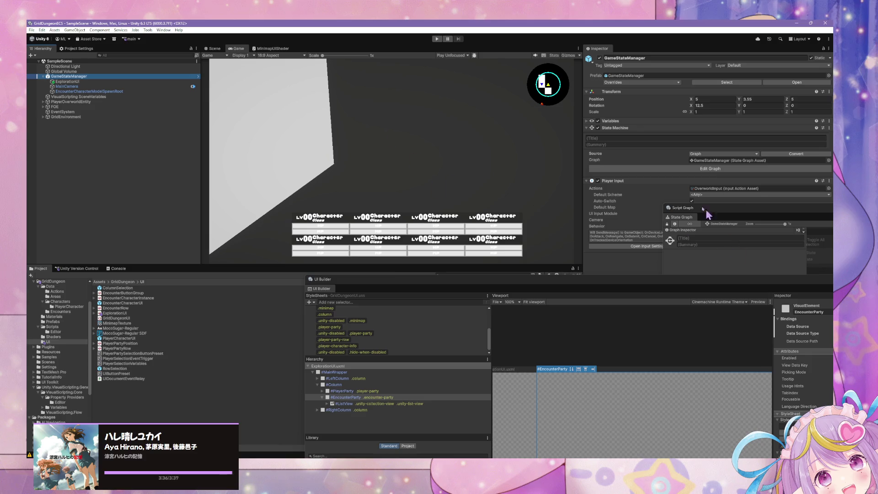
pyautogui.moveTo(710, 213); pyautogui.dragTo(485, 331)
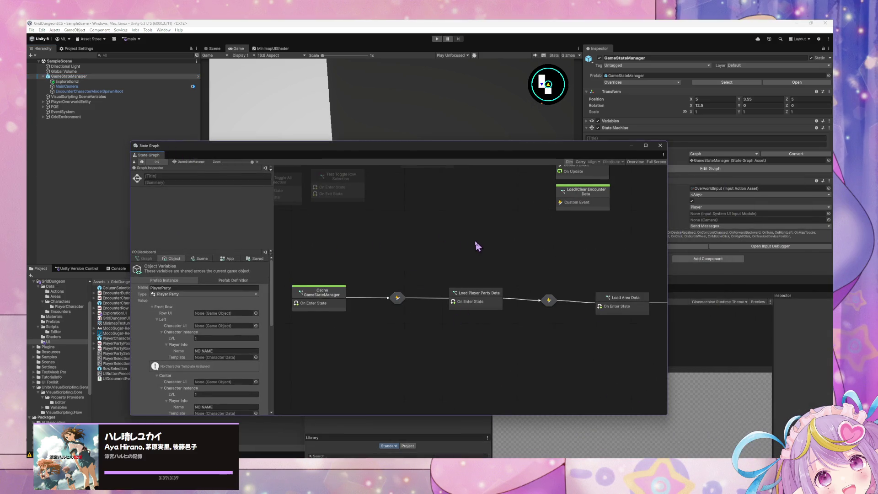
# - Rename the Bind Player Party UI Data state to Bind Party UI Data
pyautogui.hscroll(10, 478, 246)
pyautogui.scroll(2, 478, 247)
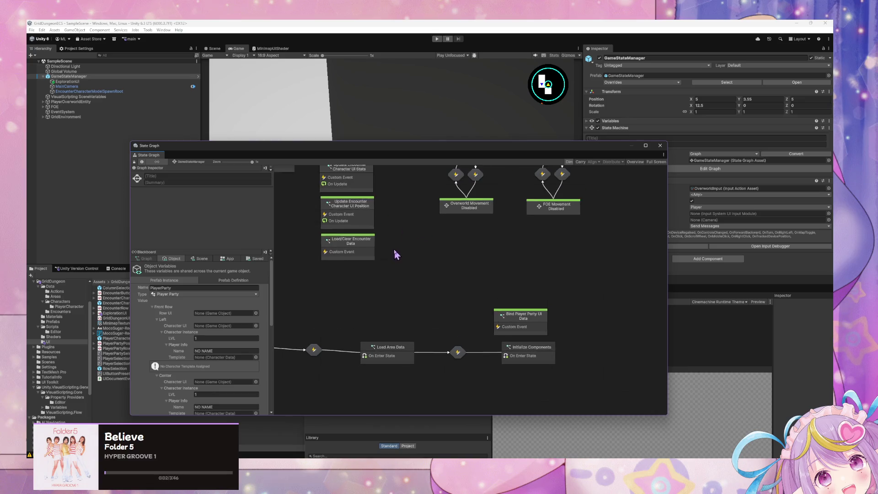
pyautogui.moveTo(506, 319)
pyautogui.mouseDown()
pyautogui.moveTo(362, 270)
pyautogui.moveTo(379, 296)
pyautogui.mouseUp()
pyautogui.rightClick(383, 297)
pyautogui.click(383, 297)
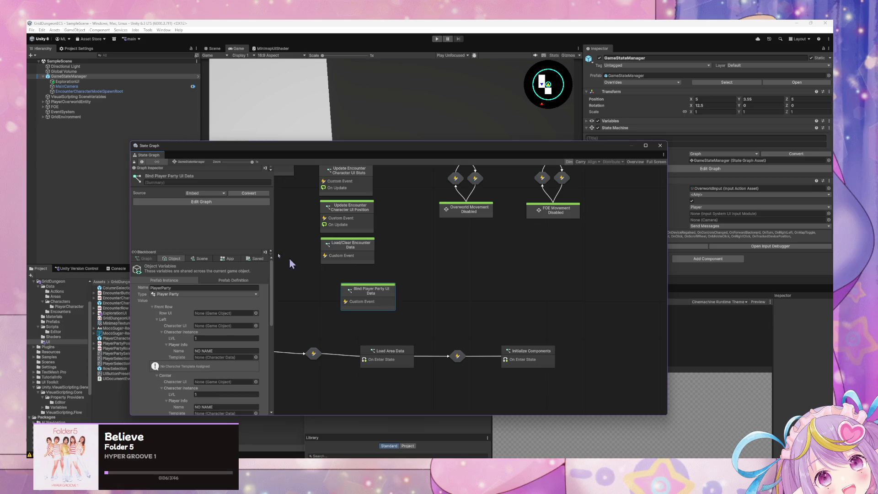
pyautogui.press('BackSpace')
pyautogui.press('BackSpace')
pyautogui.press('BackSpace')
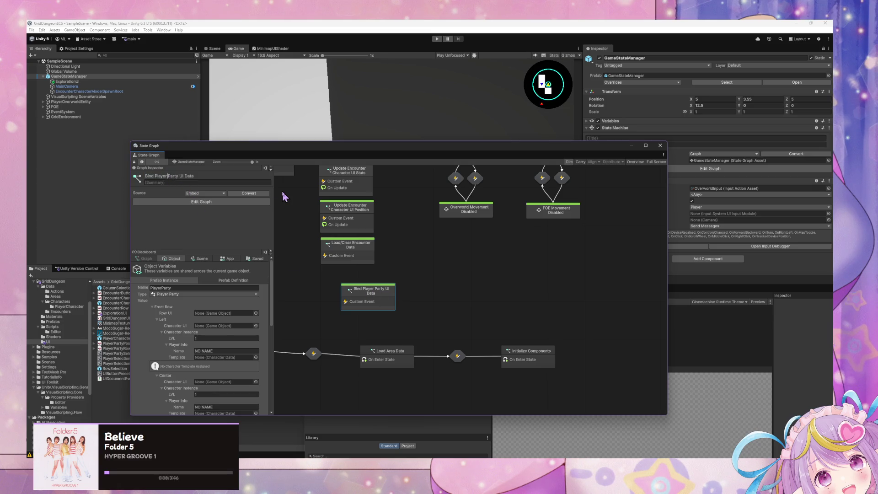
pyautogui.press('BackSpace')
pyautogui.press('BackSpace')
pyautogui.press('BackSpace')
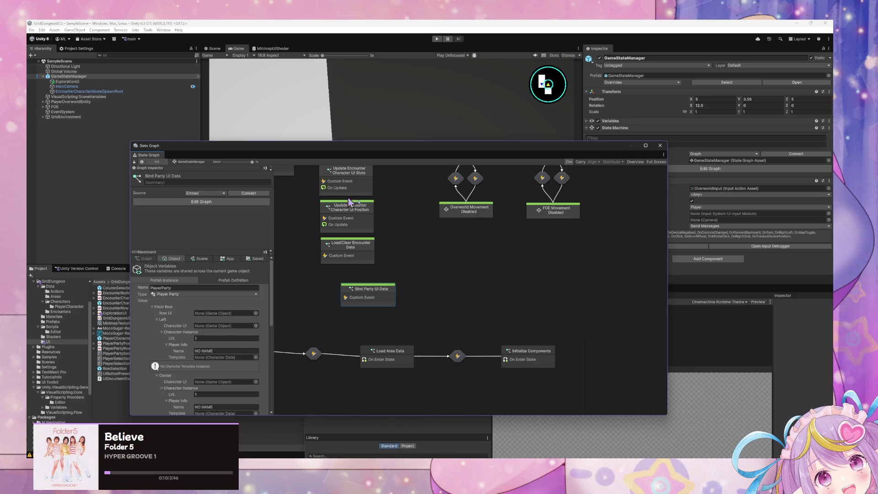
# - Inside Bind Party UI Data, duplicate all nodes and place the copy below the originals
pyautogui.doubleClick(378, 300)
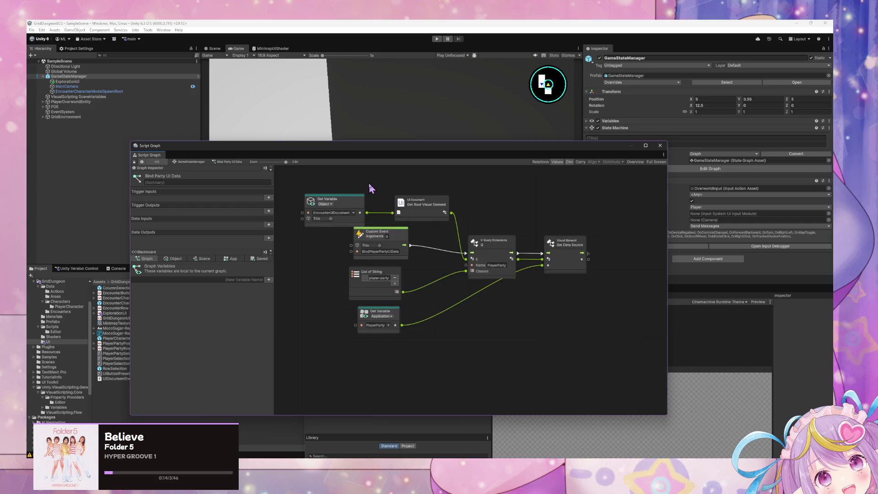
pyautogui.moveTo(588, 343); pyautogui.dragTo(303, 196)
pyautogui.scroll(-5, 431, 250)
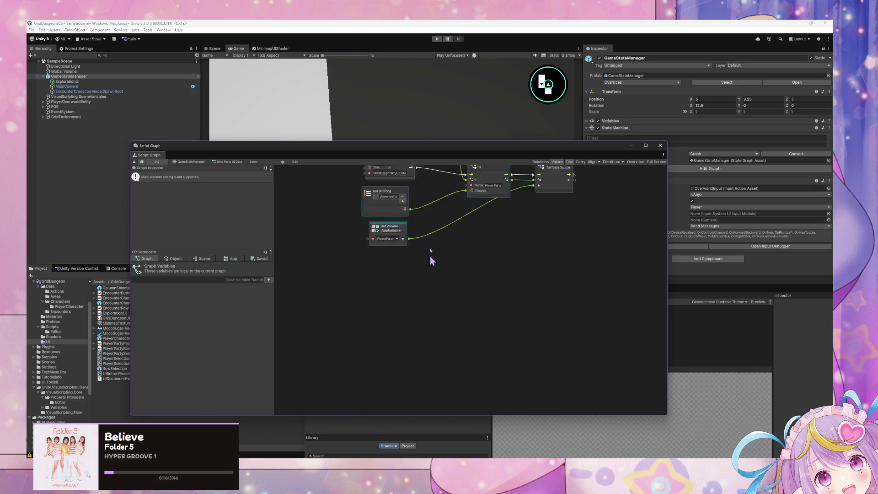
pyautogui.hotkey('ctrl', 'v')
pyautogui.scroll(3, 510, 243)
pyautogui.moveTo(441, 353)
pyautogui.mouseDown()
pyautogui.moveTo(418, 298)
pyautogui.moveTo(404, 292)
pyautogui.mouseUp()
pyautogui.click(359, 244)
pyautogui.scroll(1, 337, 247)
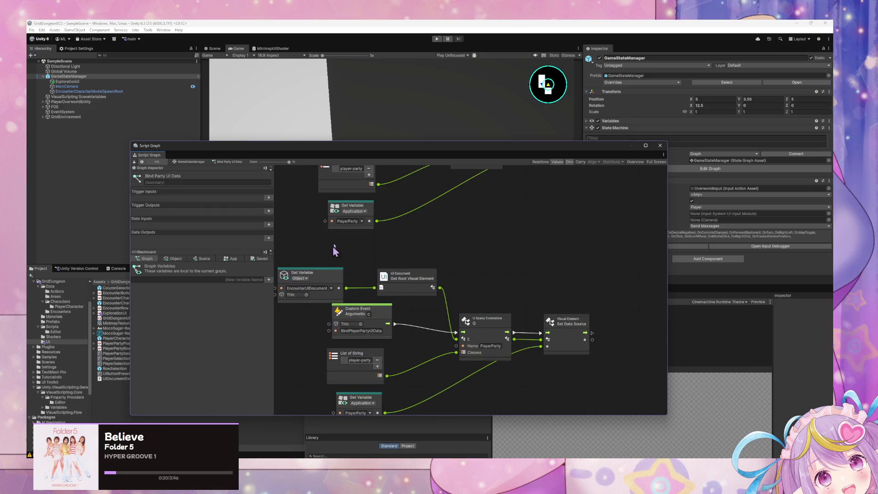
pyautogui.scroll(2, 335, 247)
# - Rename the EncounterUIDocument object variable to ExplorationUIDocument
pyautogui.click(175, 258)
pyautogui.scroll(-5, 239, 353)
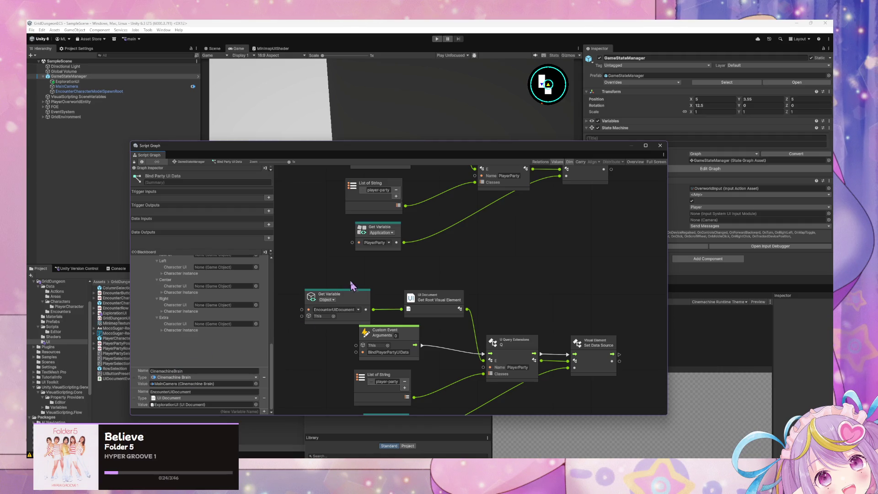
pyautogui.moveTo(351, 282); pyautogui.dragTo(357, 291)
pyautogui.moveTo(422, 350); pyautogui.dragTo(418, 353)
pyautogui.click(410, 387)
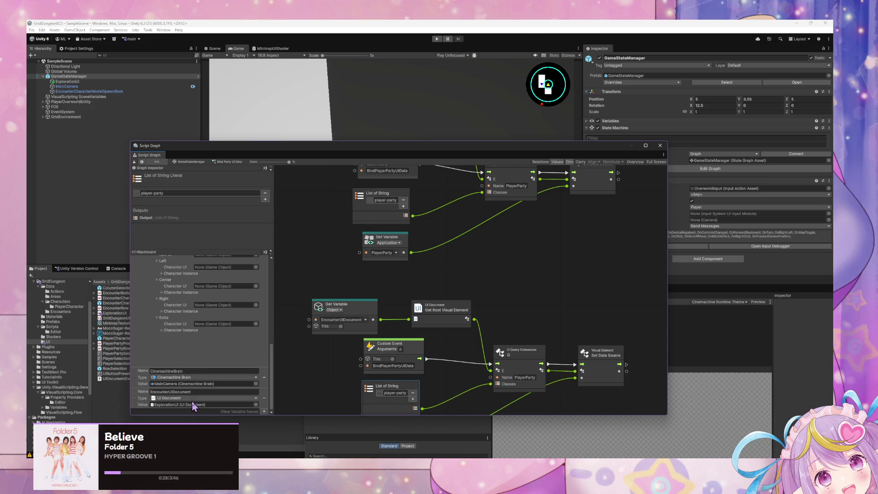
pyautogui.click(215, 390)
pyautogui.write('ExplorationUI')
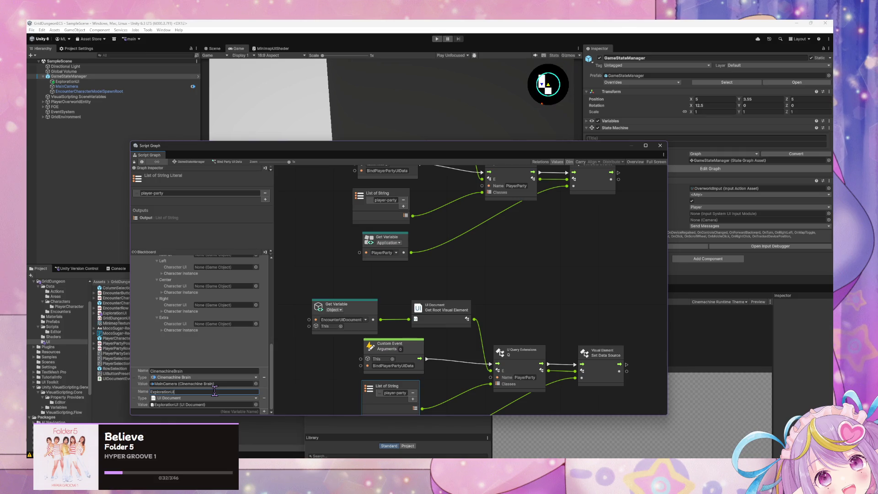
pyautogui.write('Document')
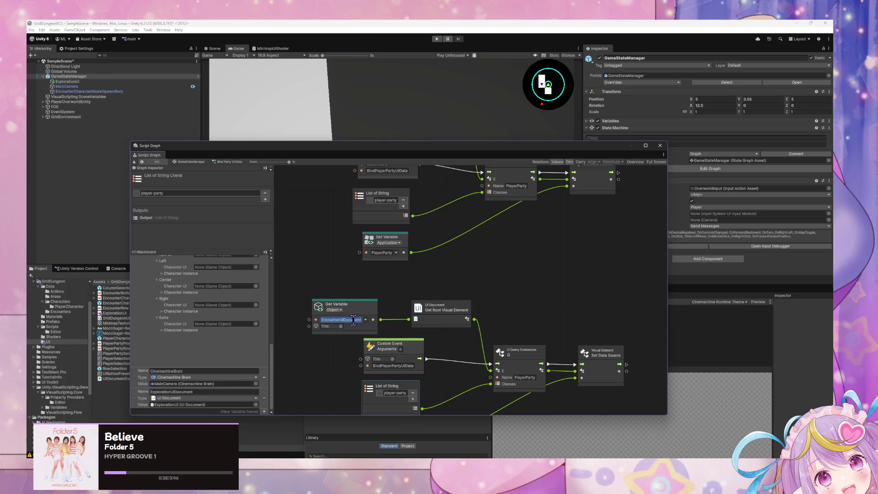
# - Confirm the Get Variable nodes use ExplorationUIDocument, then open the Test Swap Rows graph
pyautogui.scroll(-5, 405, 324)
pyautogui.click(341, 209)
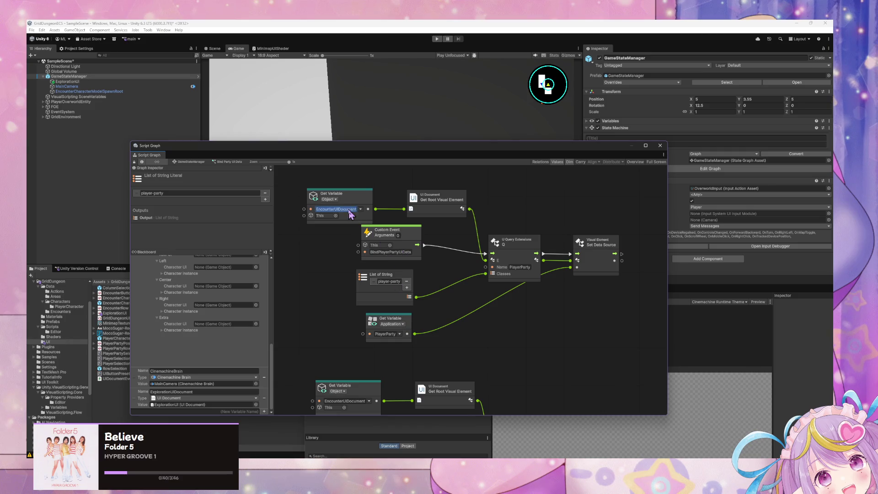
pyautogui.scroll(-3, 484, 353)
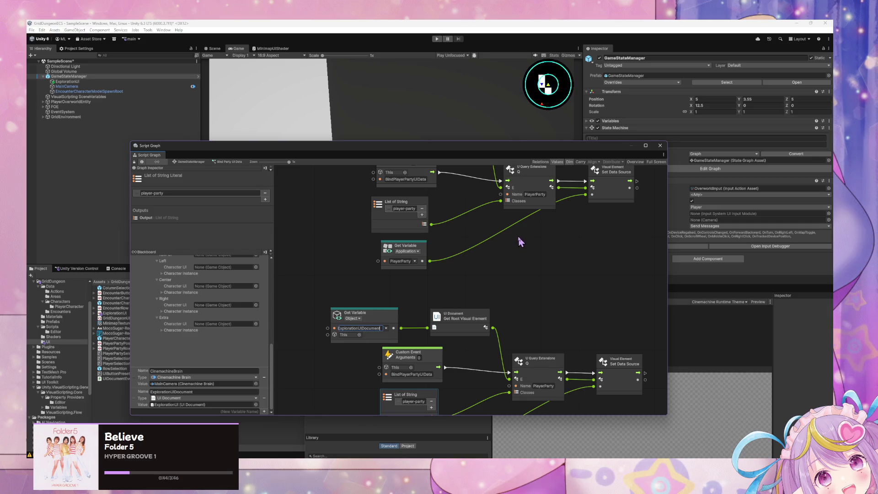
pyautogui.scroll(-4, 521, 275)
pyautogui.click(477, 295)
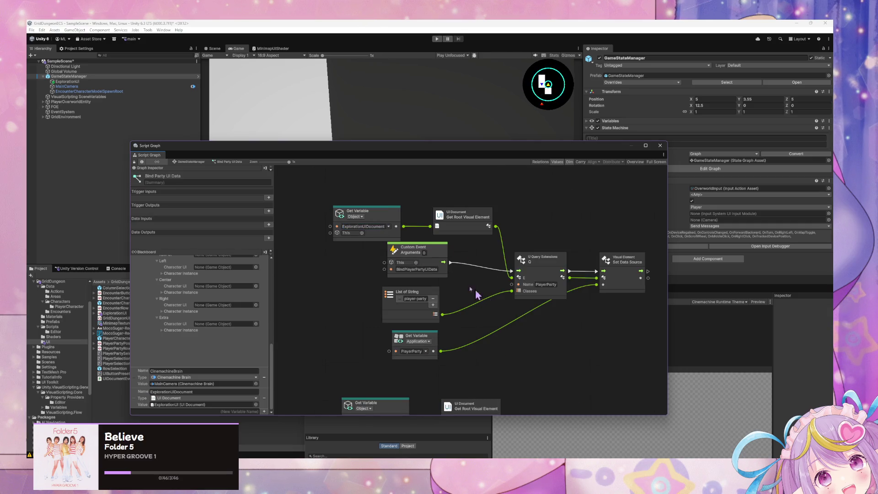
pyautogui.click(185, 162)
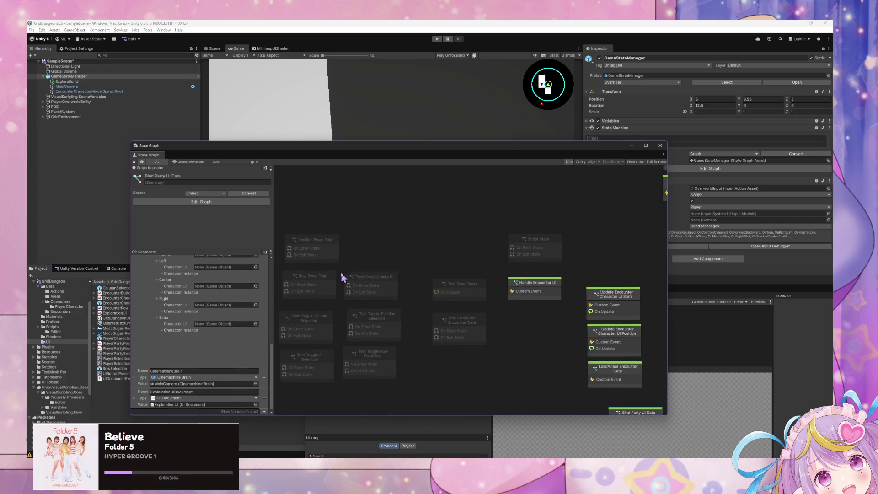
pyautogui.doubleClick(455, 298)
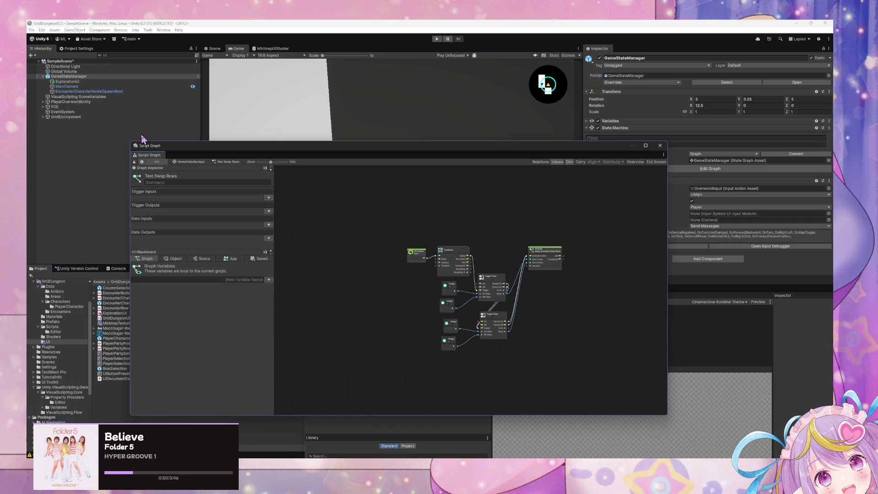
# - Browse the Test Load/Clear Encounter Data, Script State and Handle Encounter UI graphs
pyautogui.click(191, 161)
pyautogui.doubleClick(480, 345)
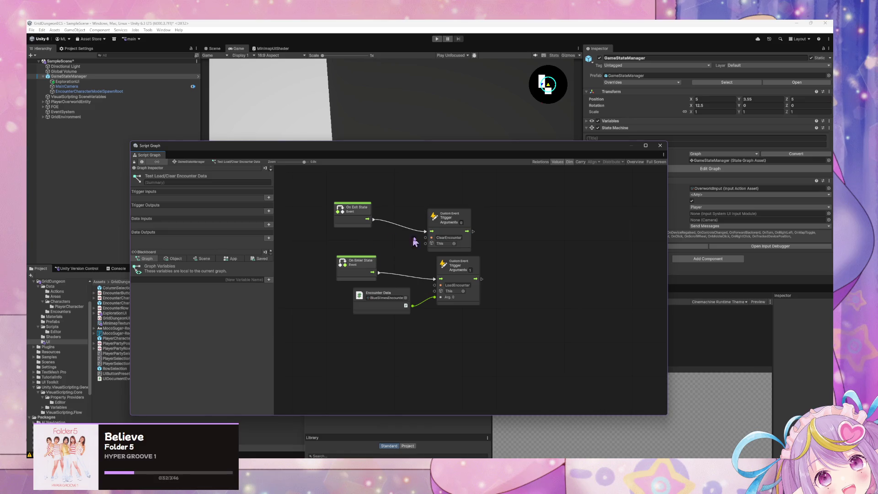
pyautogui.click(191, 163)
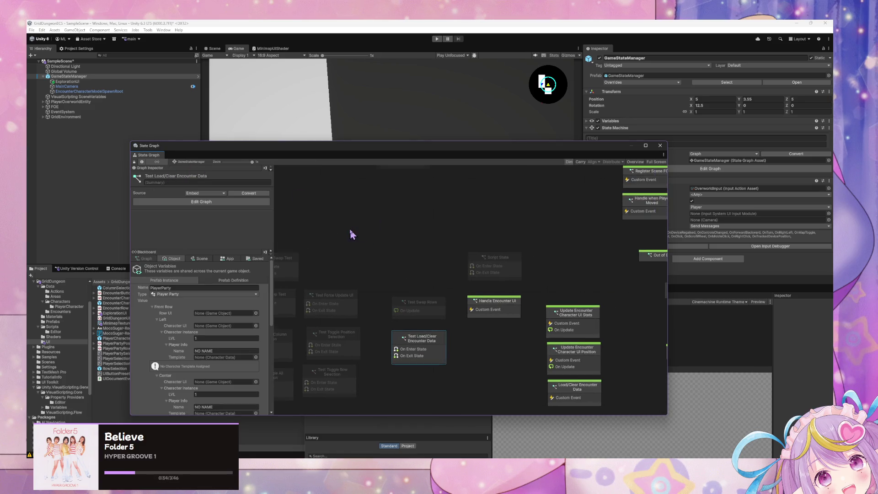
pyautogui.doubleClick(495, 270)
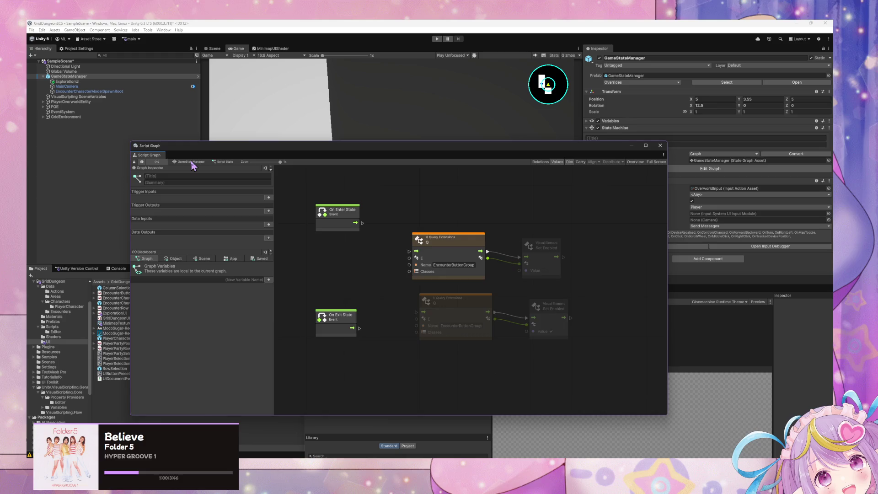
pyautogui.press('BackSpace')
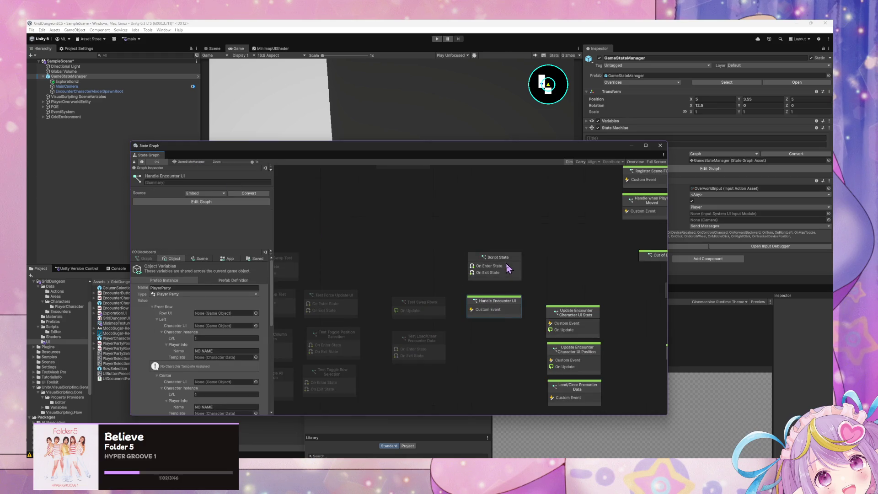
pyautogui.doubleClick(509, 305)
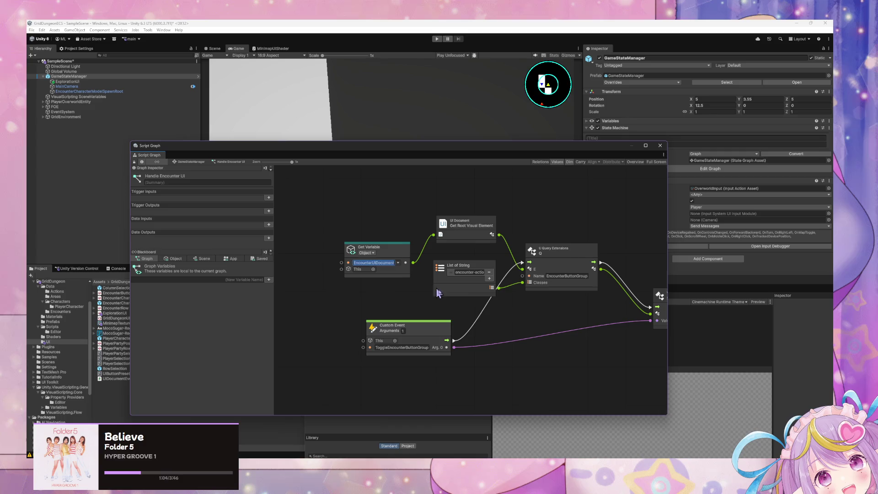
pyautogui.scroll(-5, 521, 317)
pyautogui.hscroll(-3, 454, 283)
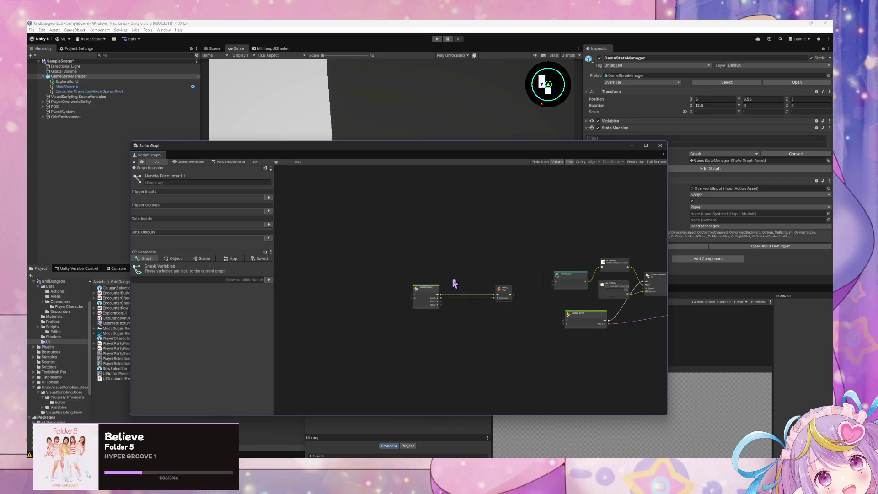
pyautogui.scroll(5, 454, 284)
pyautogui.moveTo(550, 284); pyautogui.dragTo(308, 239)
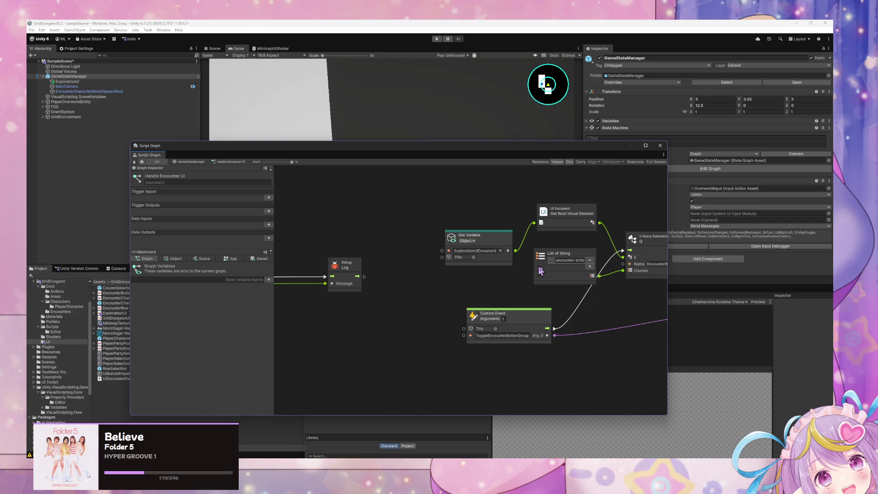
pyautogui.moveTo(554, 269); pyautogui.dragTo(450, 243)
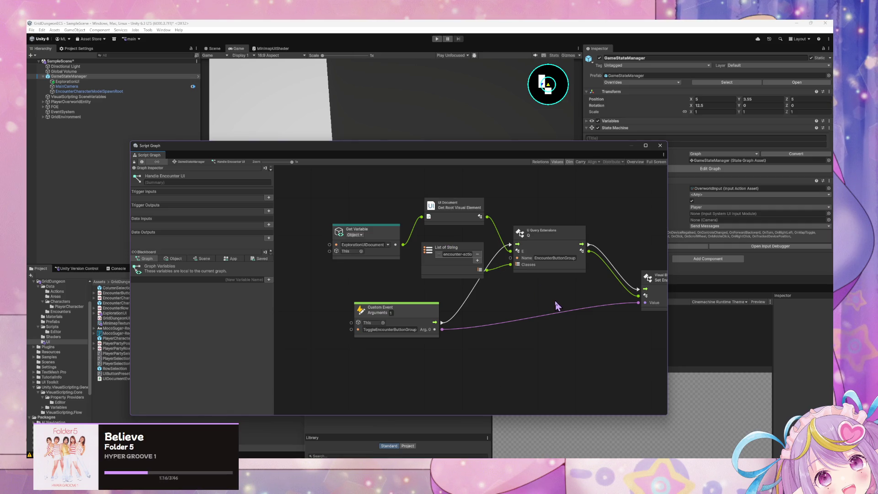
pyautogui.moveTo(551, 298)
pyautogui.mouseDown()
pyautogui.moveTo(417, 285)
pyautogui.moveTo(592, 295)
pyautogui.mouseUp()
# - Inspect the Update Encounter Character UI Position state's script graph
pyautogui.click(184, 162)
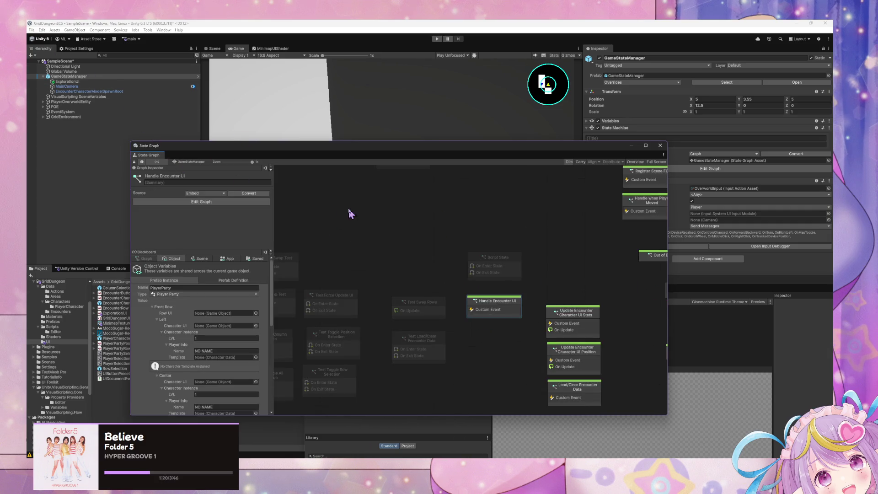
pyautogui.moveTo(510, 300); pyautogui.dragTo(521, 242)
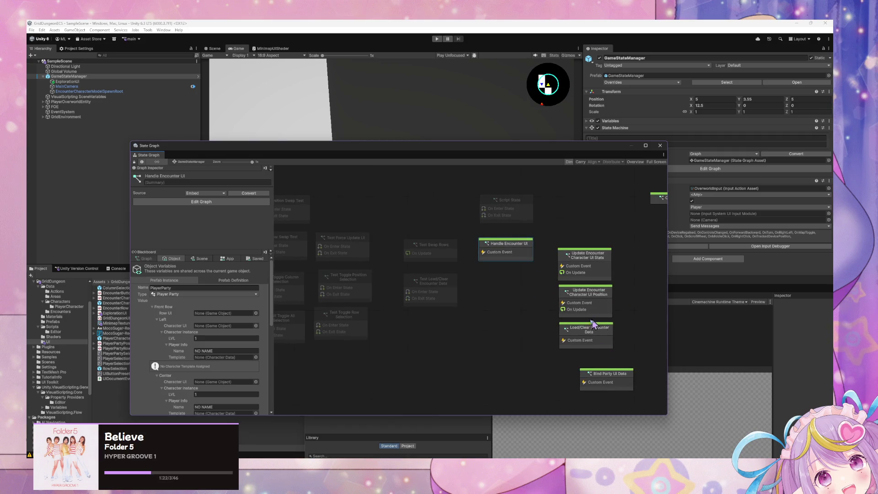
pyautogui.moveTo(591, 320); pyautogui.dragTo(544, 337)
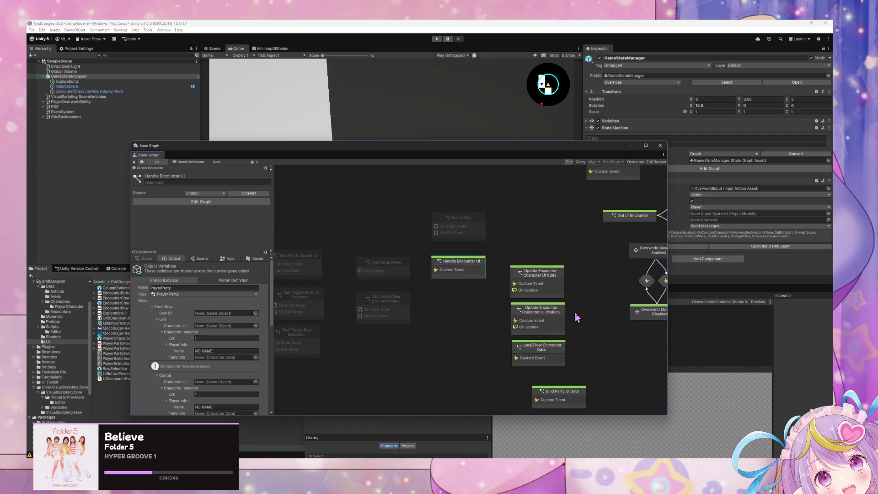
pyautogui.click(561, 318)
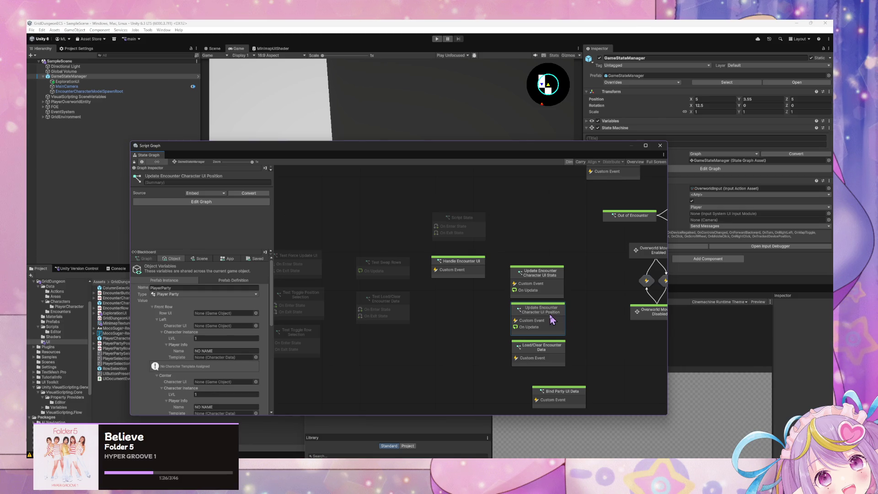
pyautogui.doubleClick(552, 320)
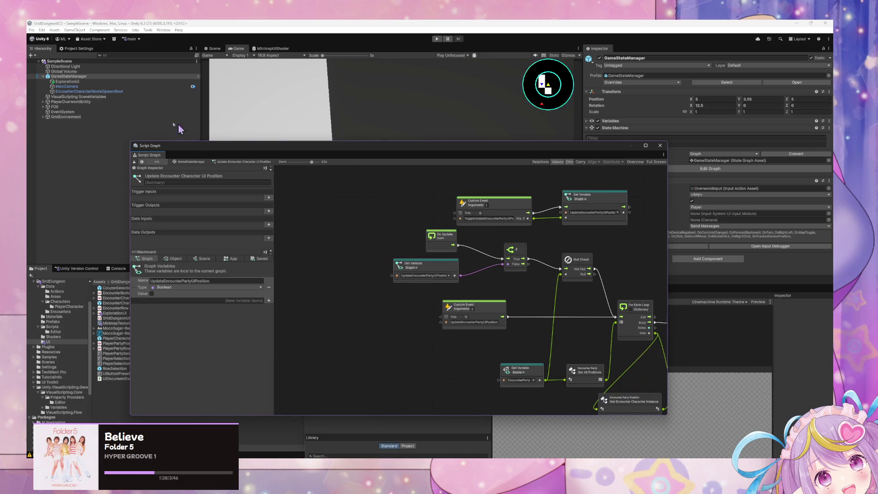
pyautogui.click(198, 162)
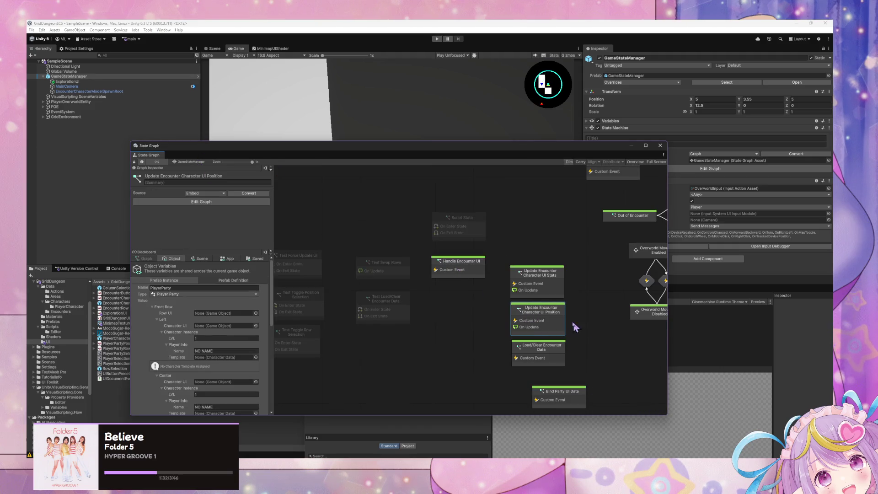
# - Delete the Update Encounter Character UI Position and Stats states, then reposition Handle Encounter UI
pyautogui.press('Delete')
pyautogui.click(548, 287)
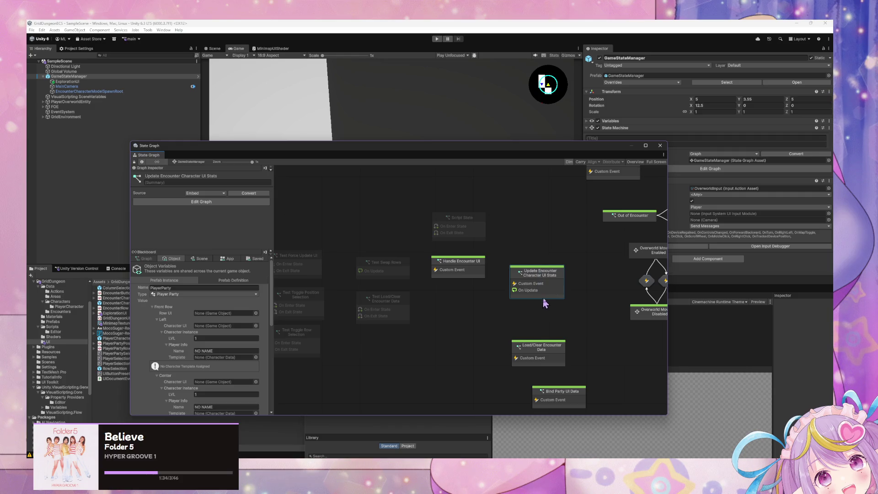
pyautogui.press('Delete')
pyautogui.moveTo(562, 314); pyautogui.dragTo(491, 250)
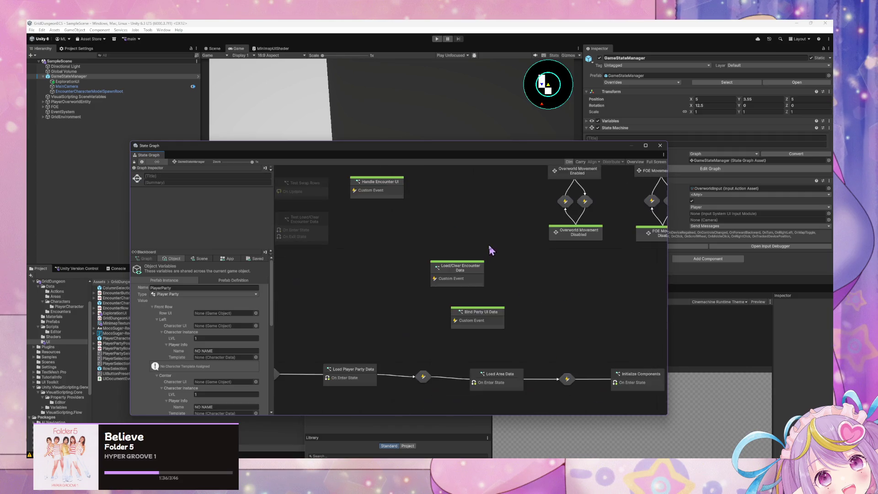
pyautogui.moveTo(372, 197); pyautogui.dragTo(451, 250)
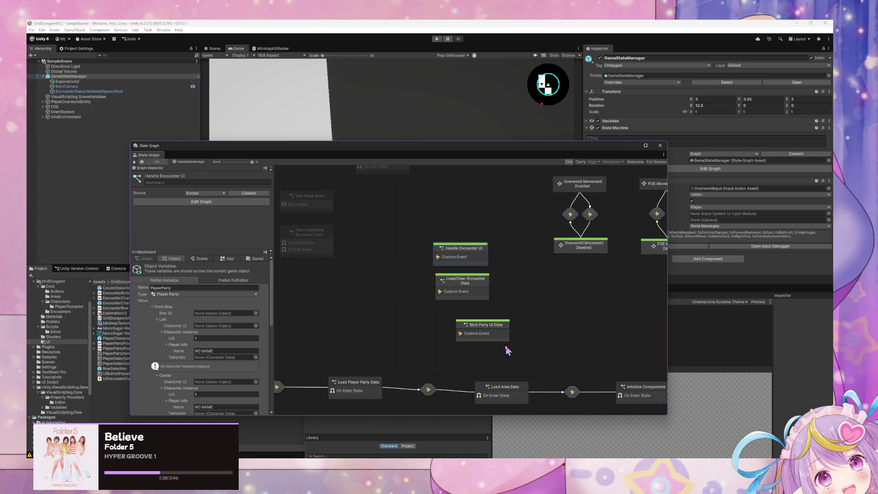
# - In Bind Party UI Data, change the class name from player-party to encounter-party
pyautogui.doubleClick(501, 337)
pyautogui.scroll(3, 482, 282)
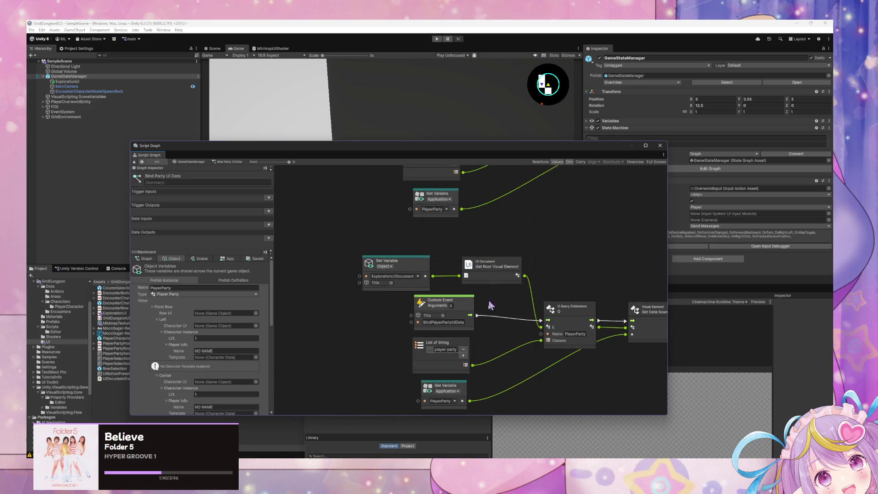
pyautogui.click(444, 348)
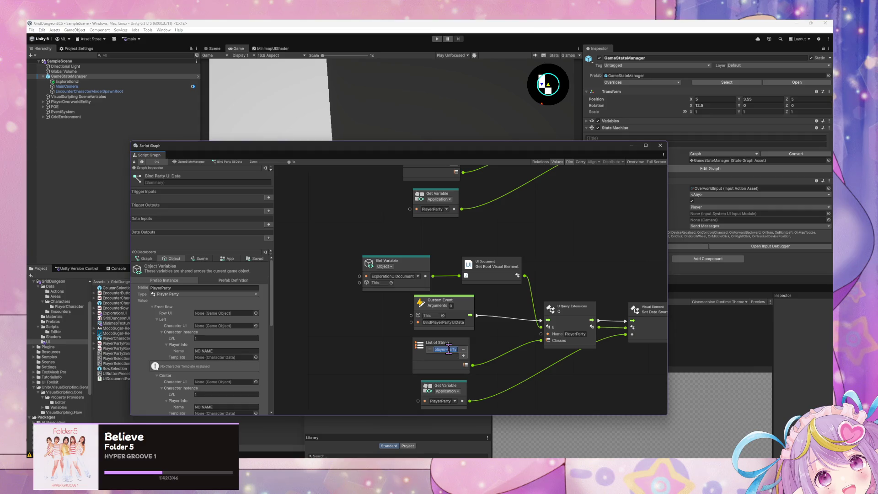
pyautogui.click(448, 349)
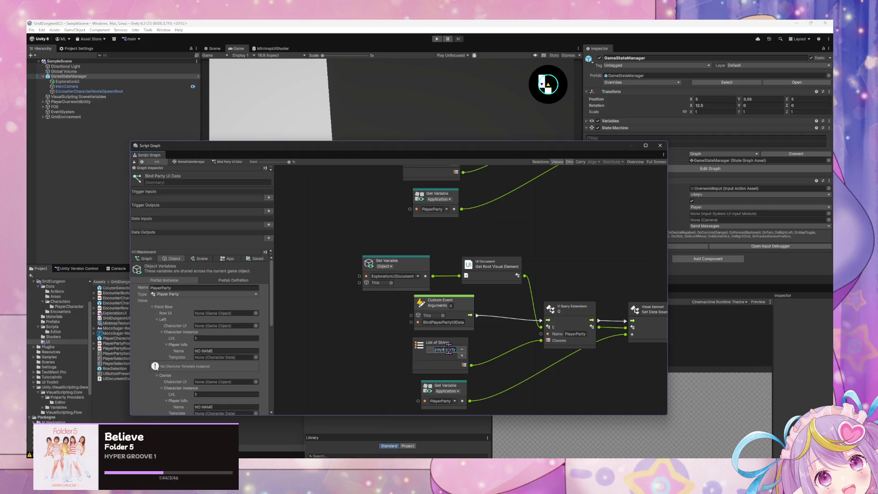
pyautogui.press('BackSpace')
pyautogui.press('BackSpace')
pyautogui.press('BackSpace')
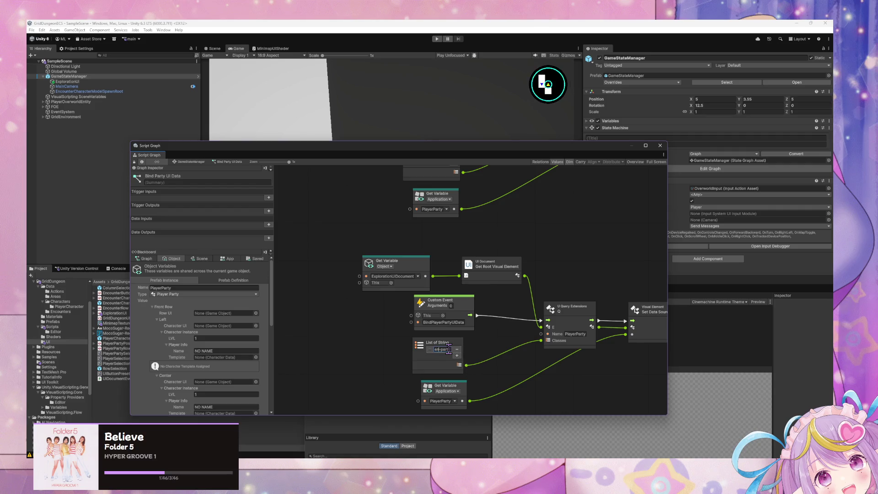
pyautogui.write('encounter')
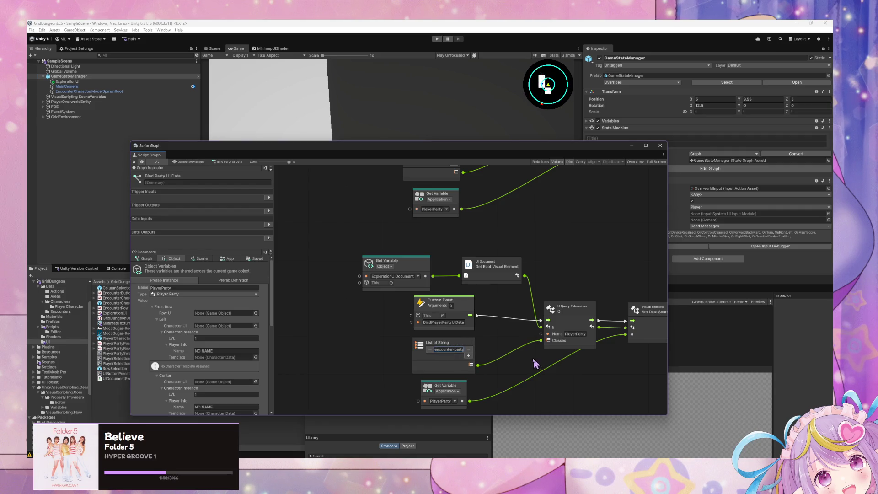
# - Point the lower Get Variable to Scene EncounterParty and set the query name to EncounterParty
pyautogui.scroll(-2, 535, 364)
pyautogui.click(436, 356)
pyautogui.click(451, 387)
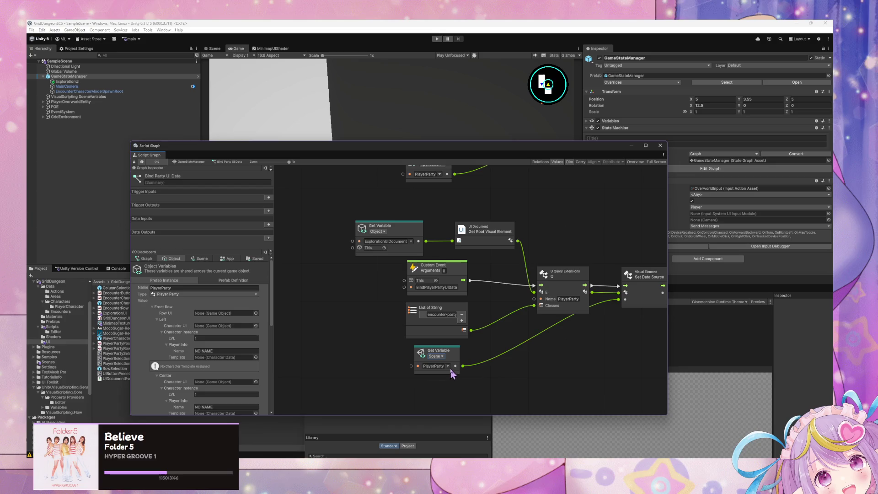
pyautogui.click(449, 366)
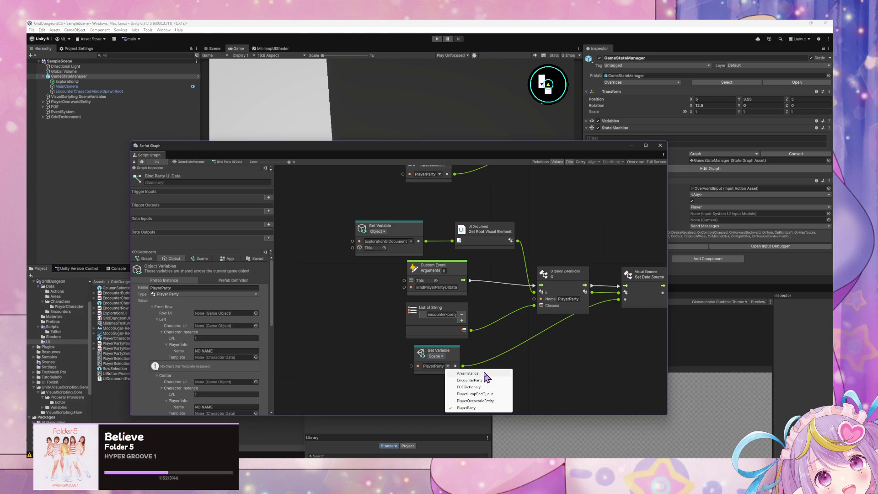
pyautogui.click(484, 380)
pyautogui.hscroll(3, 542, 337)
pyautogui.doubleClick(501, 305)
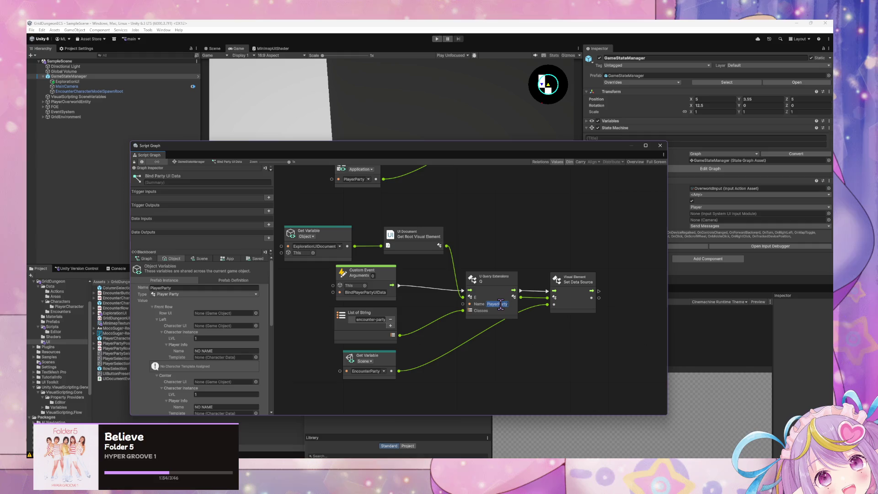
pyautogui.write('Encounte')
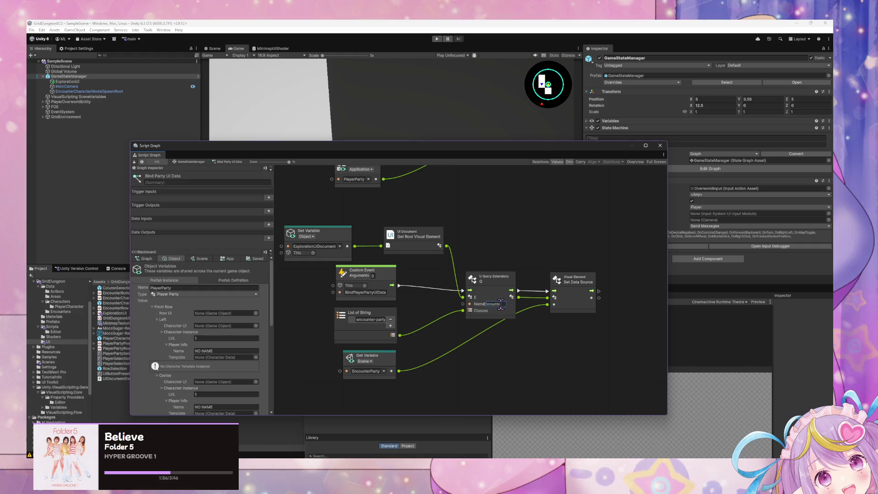
pyautogui.write('rParty')
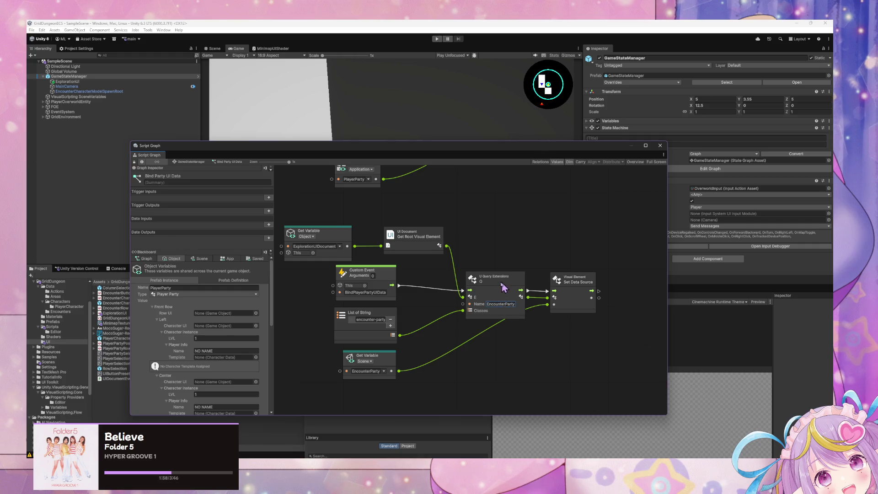
pyautogui.click(496, 286)
# - Return to the GameStateManager state graph and pan across its states
pyautogui.scroll(5, 470, 215)
pyautogui.hscroll(-5, 512, 302)
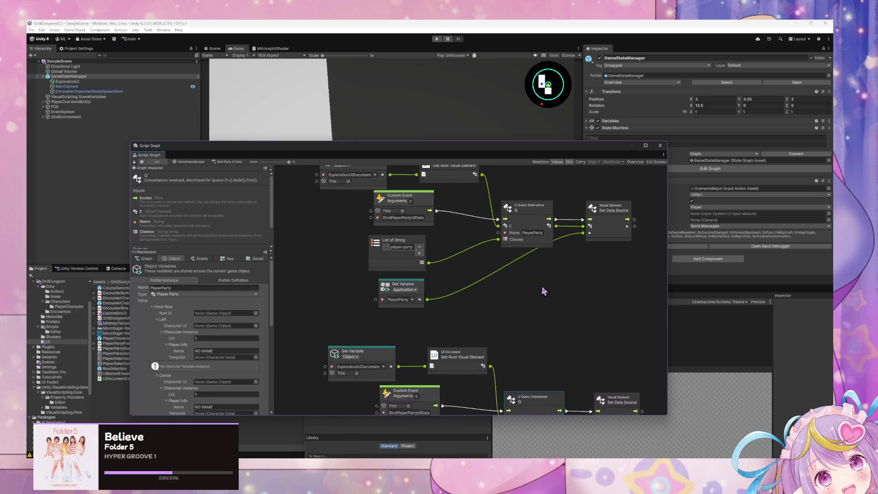
pyautogui.scroll(2, 471, 257)
pyautogui.click(446, 248)
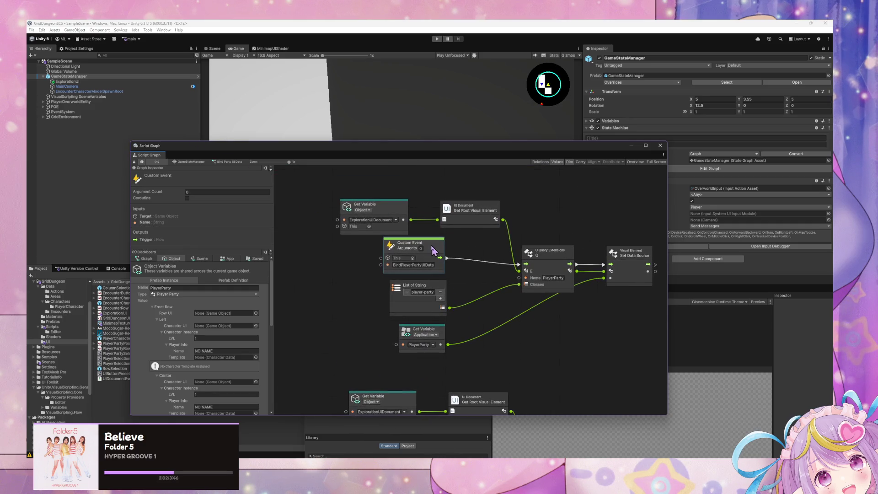
pyautogui.click(191, 162)
pyautogui.moveTo(553, 324)
pyautogui.mouseDown()
pyautogui.moveTo(520, 308)
pyautogui.moveTo(603, 386)
pyautogui.mouseUp()
pyautogui.hscroll(-3, 435, 288)
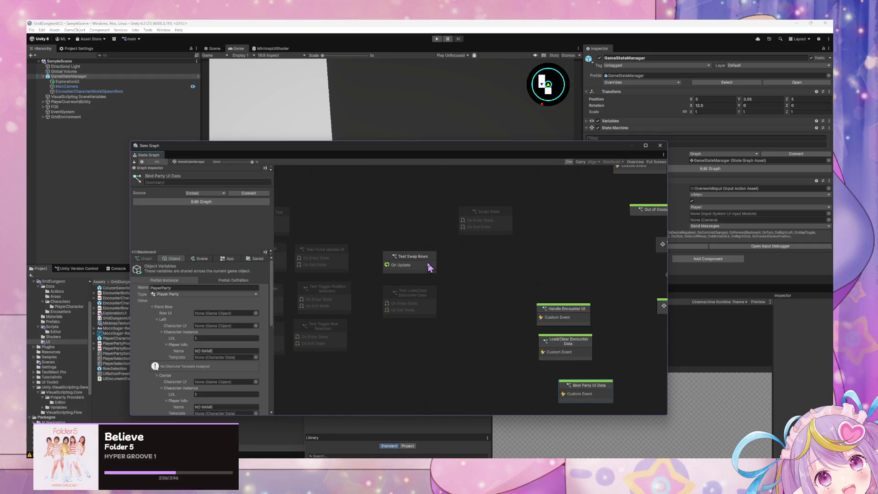
pyautogui.moveTo(390, 330); pyautogui.dragTo(466, 325)
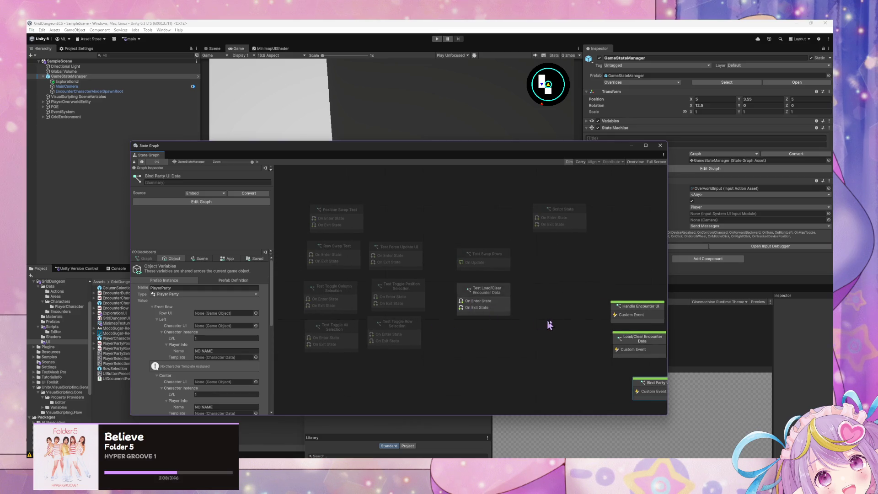
pyautogui.moveTo(549, 323)
pyautogui.mouseDown()
pyautogui.moveTo(405, 265)
pyautogui.moveTo(427, 323)
pyautogui.moveTo(353, 250)
pyautogui.moveTo(307, 222)
pyautogui.moveTo(316, 273)
pyautogui.moveTo(360, 363)
pyautogui.mouseUp()
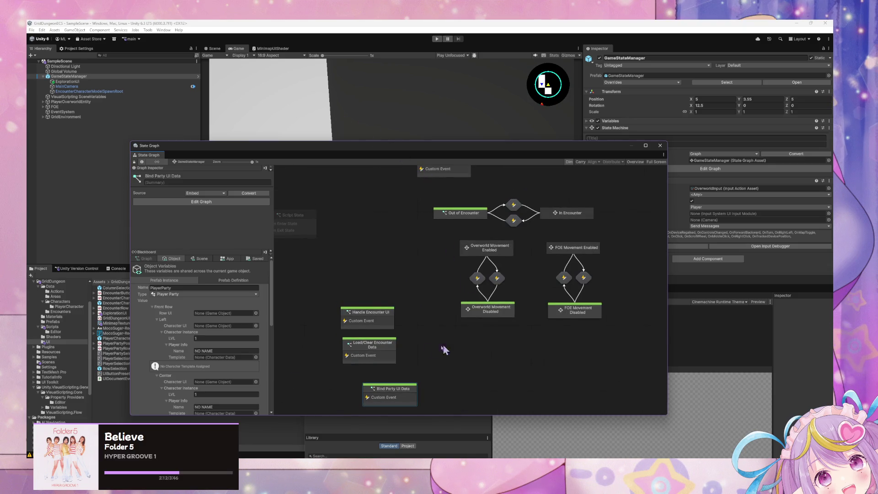
pyautogui.moveTo(425, 347); pyautogui.dragTo(465, 287)
pyautogui.moveTo(496, 352); pyautogui.dragTo(496, 343)
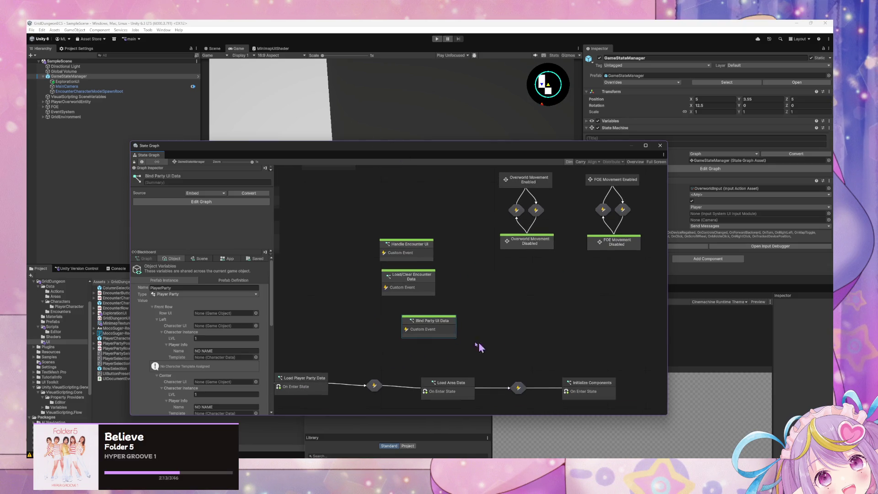
pyautogui.doubleClick(443, 329)
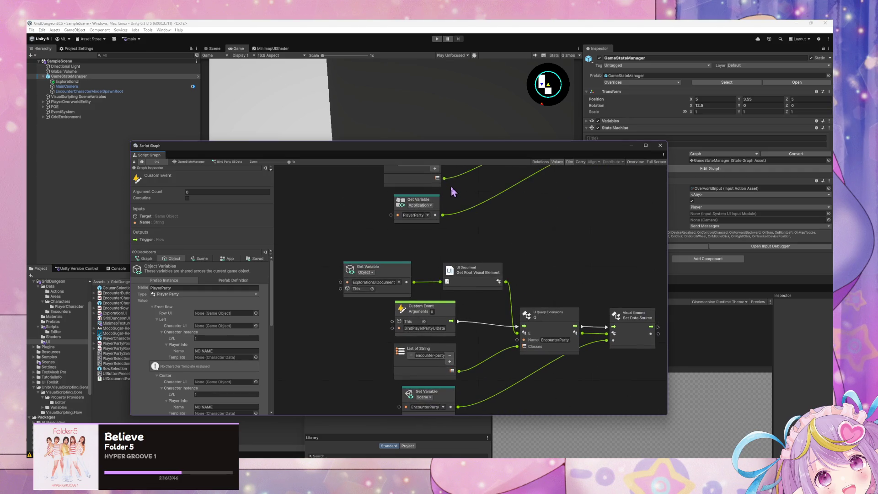
pyautogui.click(199, 163)
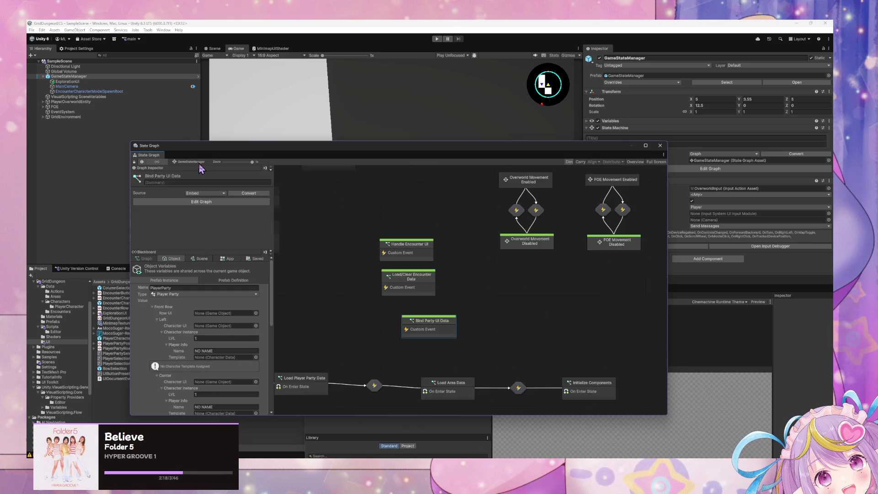
pyautogui.moveTo(390, 337); pyautogui.dragTo(560, 313)
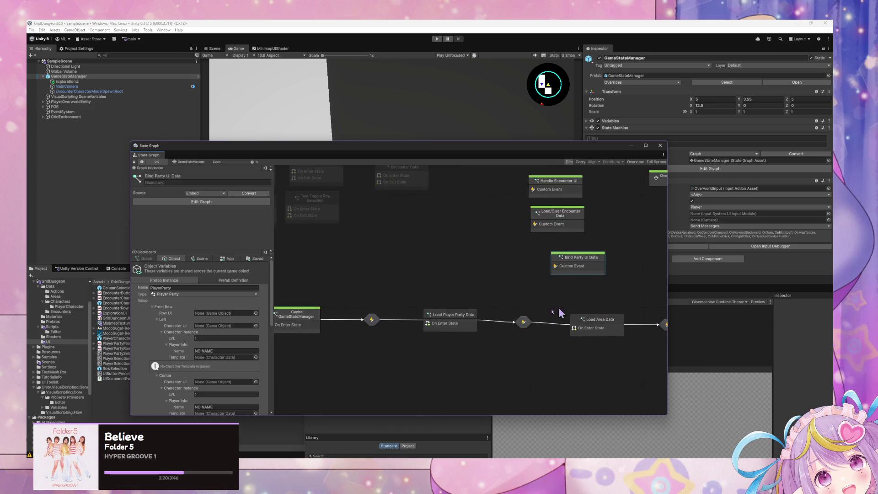
pyautogui.doubleClick(455, 322)
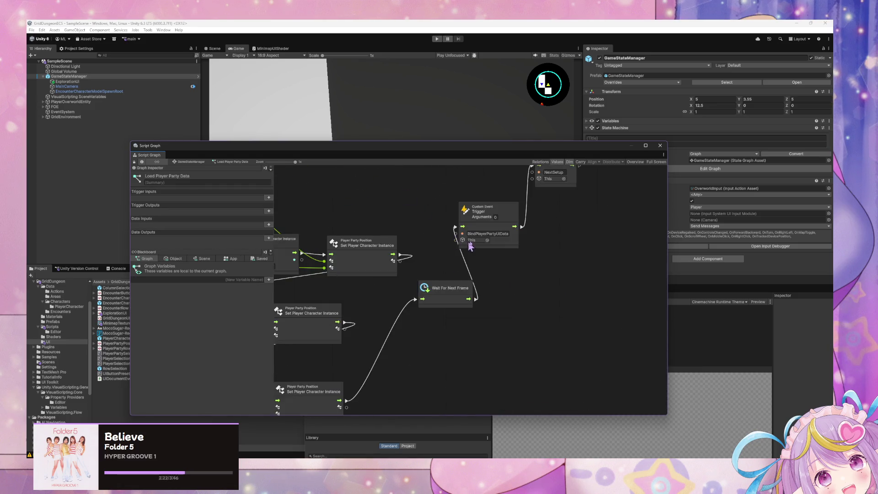
pyautogui.click(443, 305)
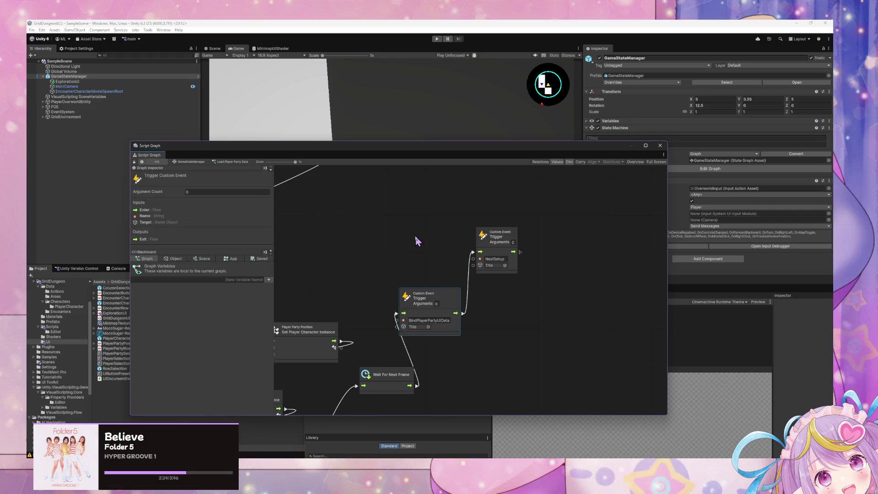
pyautogui.click(194, 162)
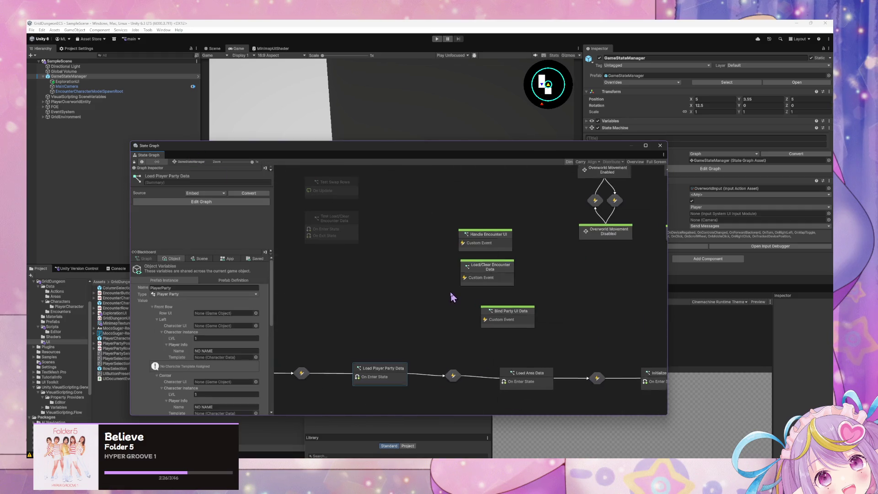
pyautogui.doubleClick(500, 277)
pyautogui.hscroll(5, 549, 293)
pyautogui.scroll(-3, 549, 293)
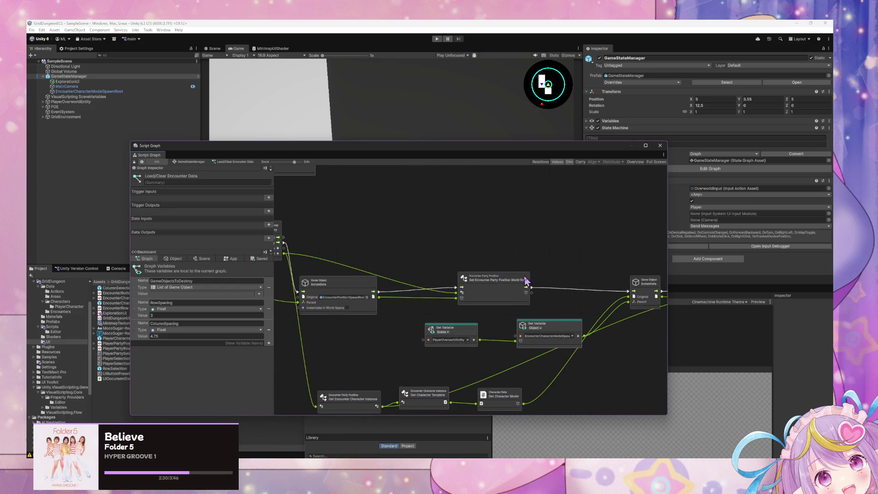
pyautogui.hscroll(5, 480, 303)
pyautogui.scroll(5, 629, 320)
pyautogui.hscroll(-5, 631, 311)
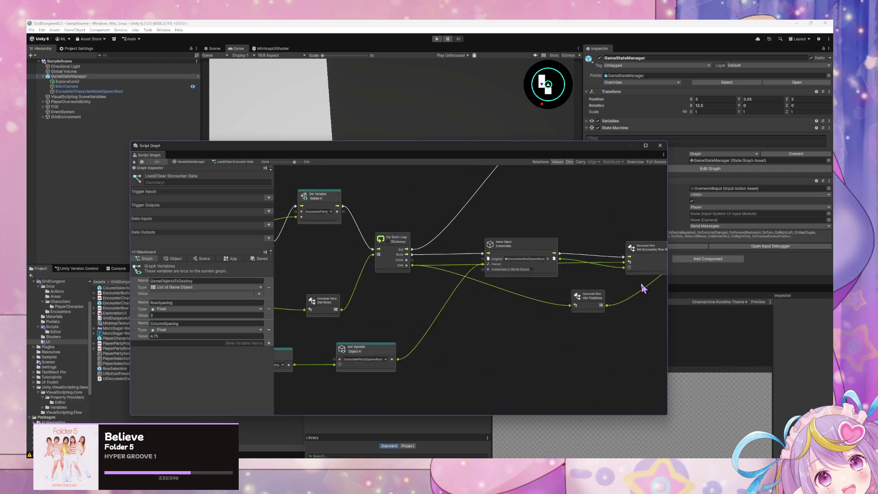
pyautogui.scroll(-3, 545, 278)
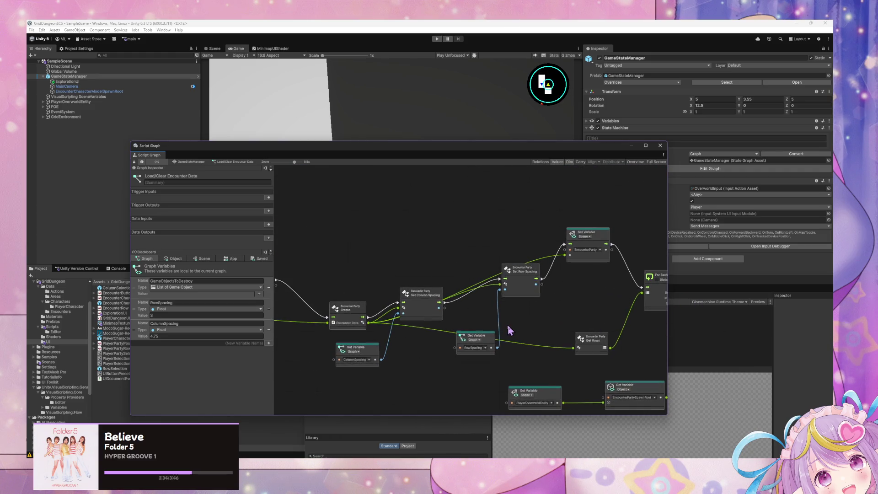
pyautogui.hscroll(2, 415, 274)
pyautogui.hscroll(10, 549, 279)
pyautogui.scroll(5, 505, 272)
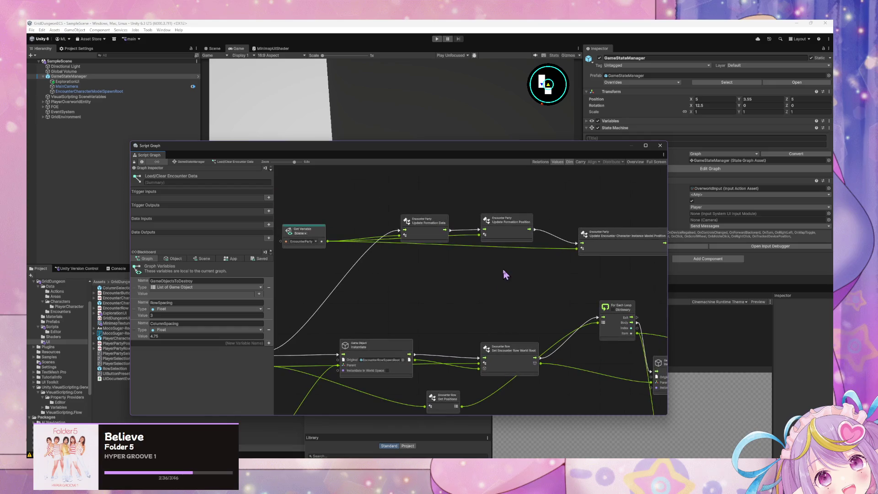
pyautogui.hscroll(8, 546, 280)
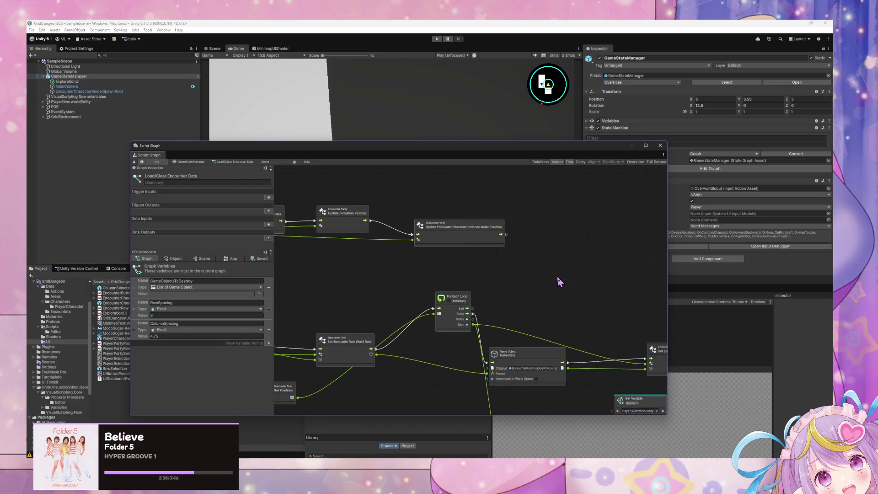
pyautogui.hscroll(15, 584, 287)
pyautogui.scroll(-5, 583, 287)
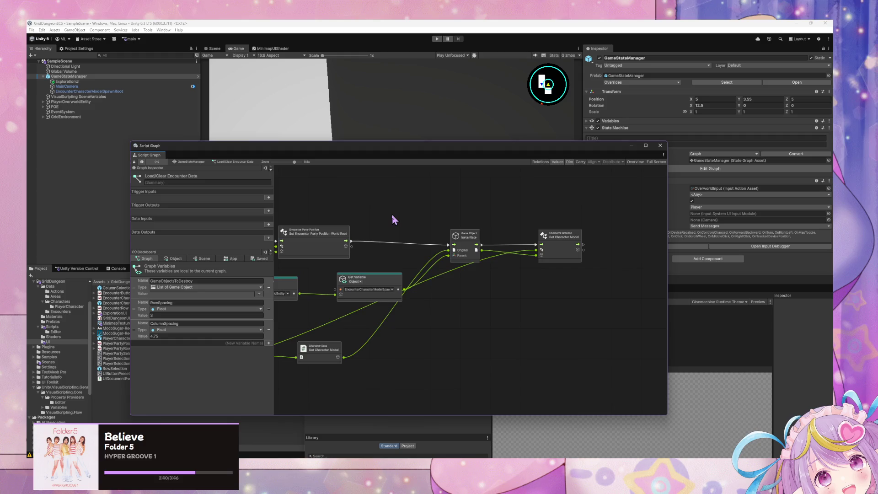
pyautogui.hscroll(-15, 394, 220)
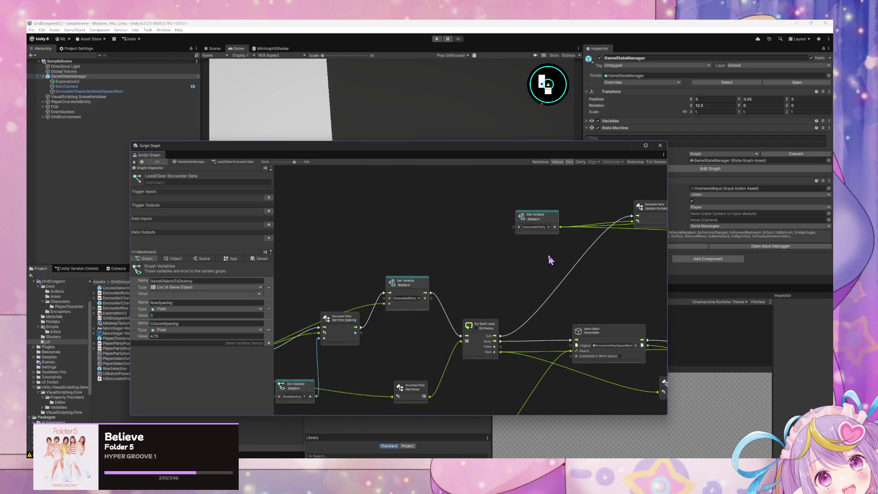
pyautogui.scroll(-1, 492, 273)
pyautogui.hscroll(-15, 462, 276)
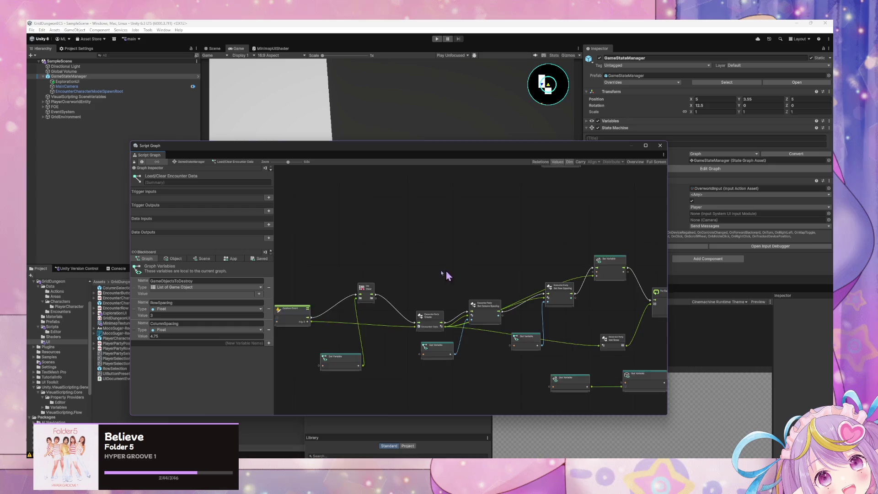
pyautogui.hscroll(3, 549, 274)
pyautogui.scroll(-5, 439, 289)
pyautogui.scroll(2, 364, 280)
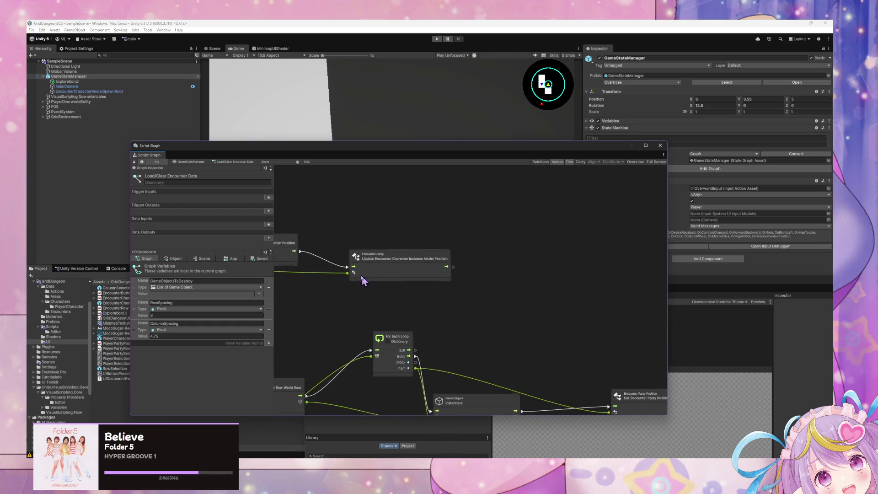
# - Paste a Trigger Custom Event node and add a Wait For Next Frame node
pyautogui.hotkey('ctrl', 'v')
pyautogui.moveTo(458, 277); pyautogui.dragTo(508, 274)
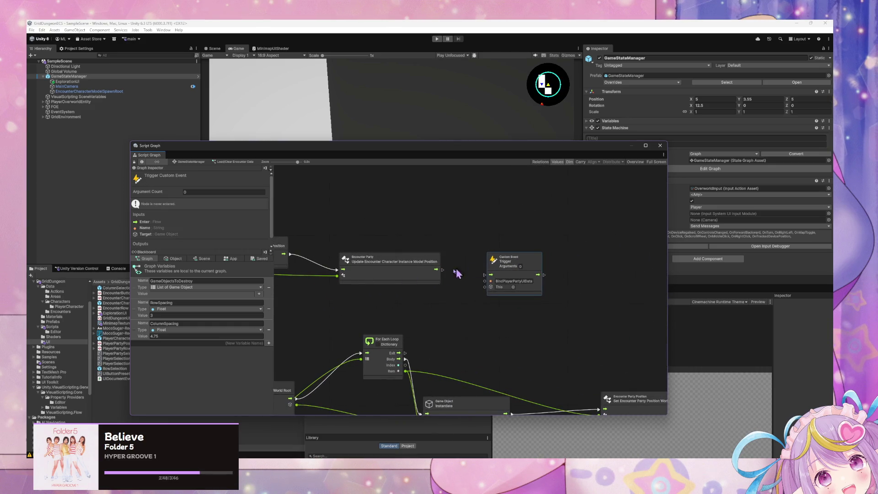
pyautogui.moveTo(440, 271); pyautogui.dragTo(447, 276)
pyautogui.rightClick(473, 284)
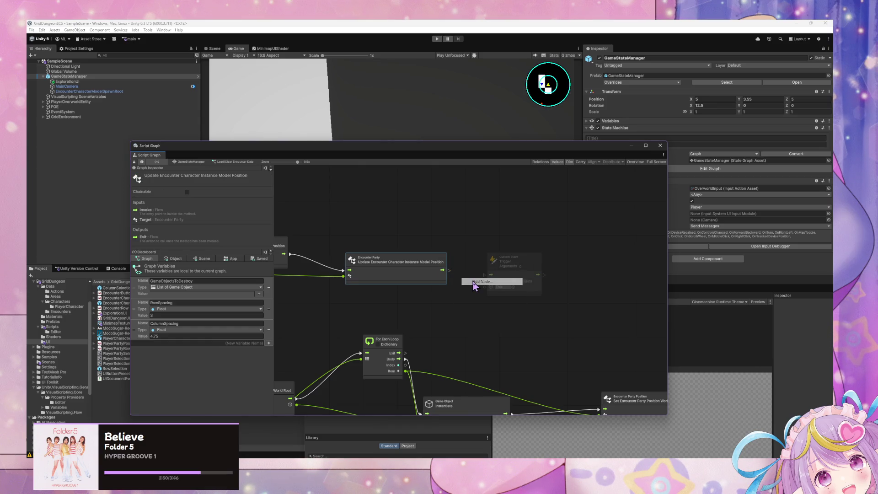
pyautogui.write('wait')
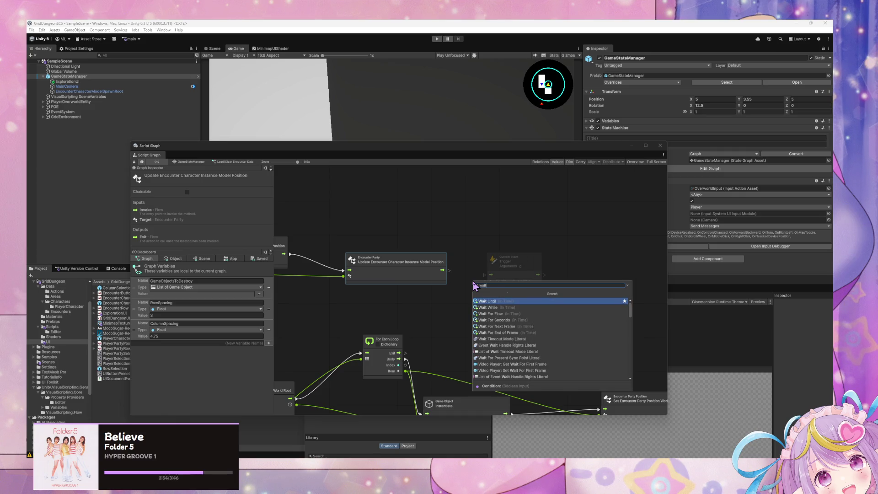
pyautogui.press('Down')
pyautogui.press('Down')
pyautogui.press('Down')
pyautogui.press('Return')
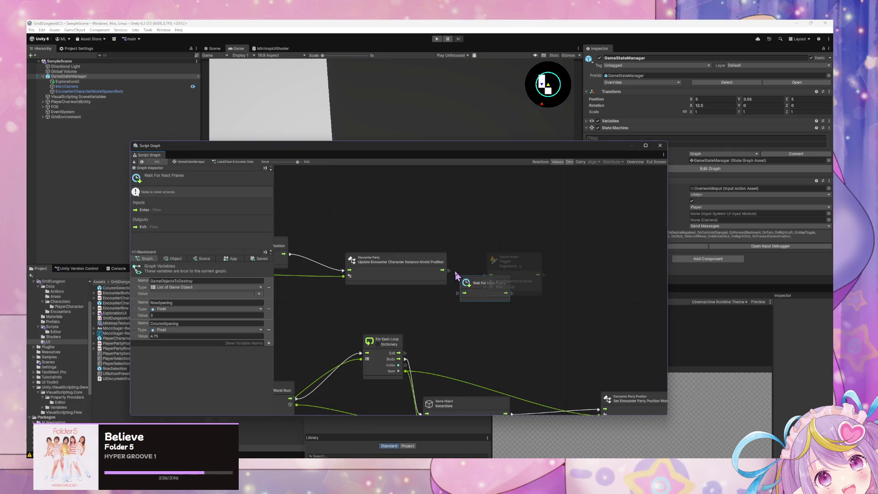
# - Chain Update Encounter through Wait For Next Frame into the BindPlayerPartyUIData trigger and press Play
pyautogui.moveTo(443, 277); pyautogui.dragTo(460, 297)
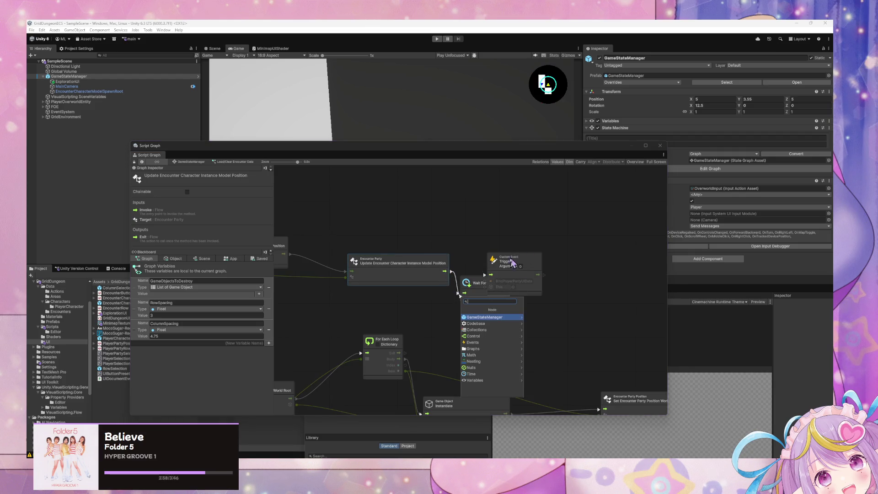
pyautogui.click(460, 300)
pyautogui.moveTo(526, 263); pyautogui.dragTo(585, 274)
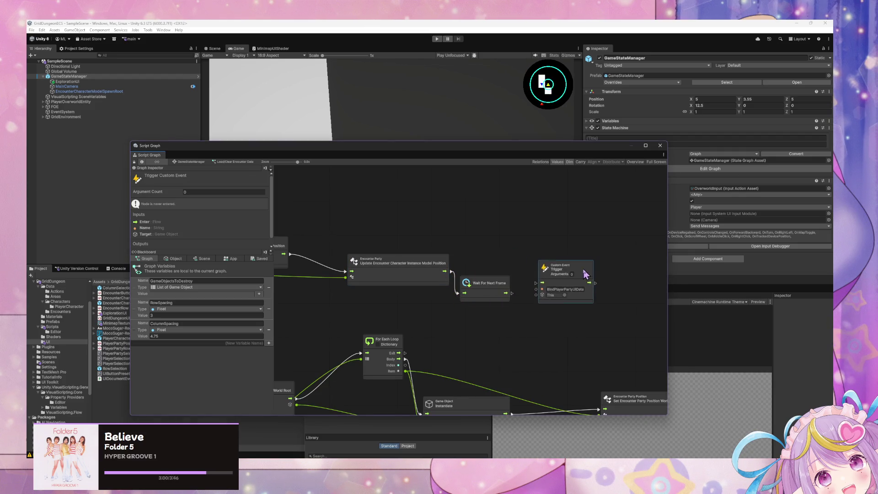
pyautogui.moveTo(512, 293)
pyautogui.mouseDown()
pyautogui.moveTo(536, 283)
pyautogui.moveTo(498, 272)
pyautogui.mouseUp()
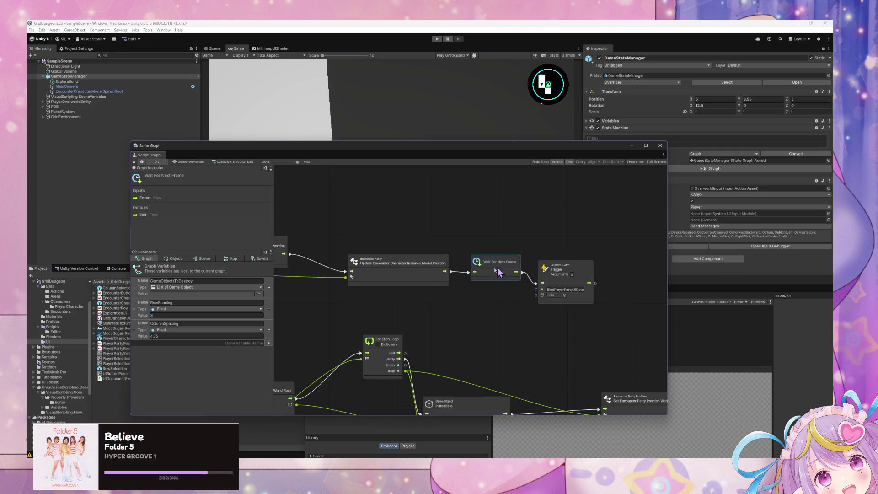
pyautogui.moveTo(400, 151); pyautogui.dragTo(562, 285)
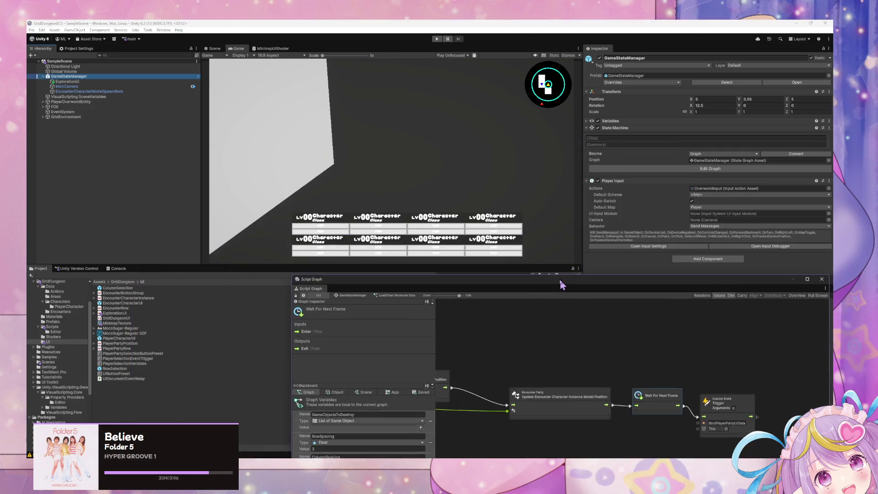
pyautogui.hotkey('ctrl', 'p')
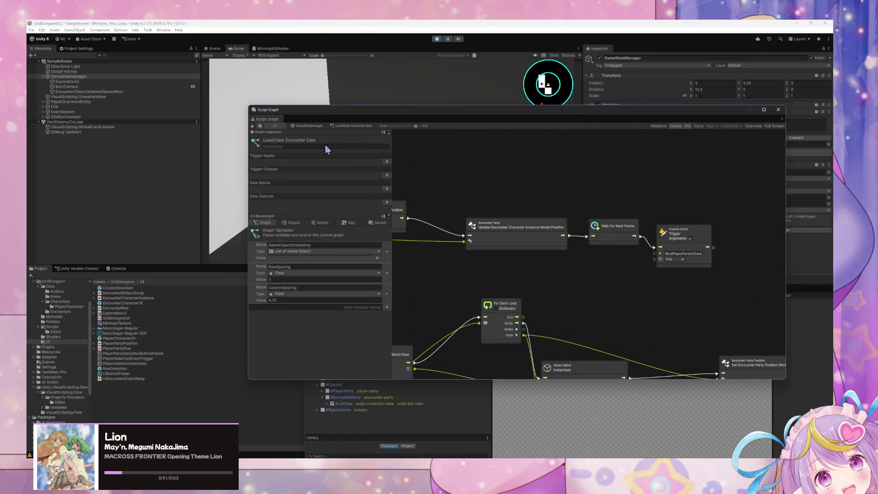
# - After the Play-mode test, go back up to the GameStateManager state graph
pyautogui.click(309, 126)
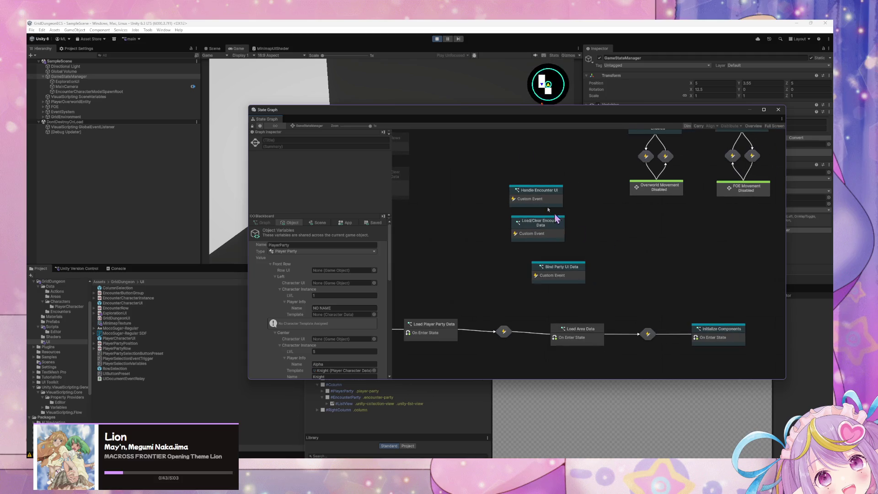
# - Force Enter the Test Load/Clear Encounter Data state so BlueSlime enemies spawn in the Game view
pyautogui.moveTo(540, 117); pyautogui.dragTo(486, 261)
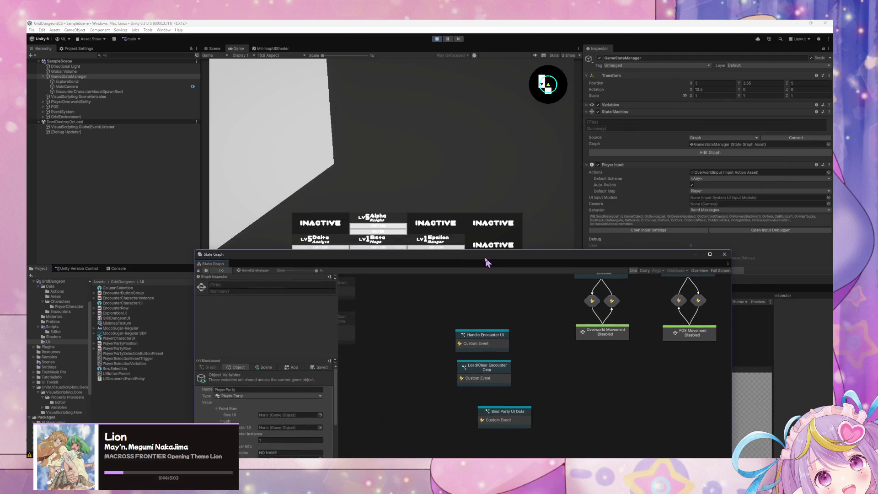
pyautogui.click(497, 371)
pyautogui.rightClick(496, 370)
pyautogui.click(394, 369)
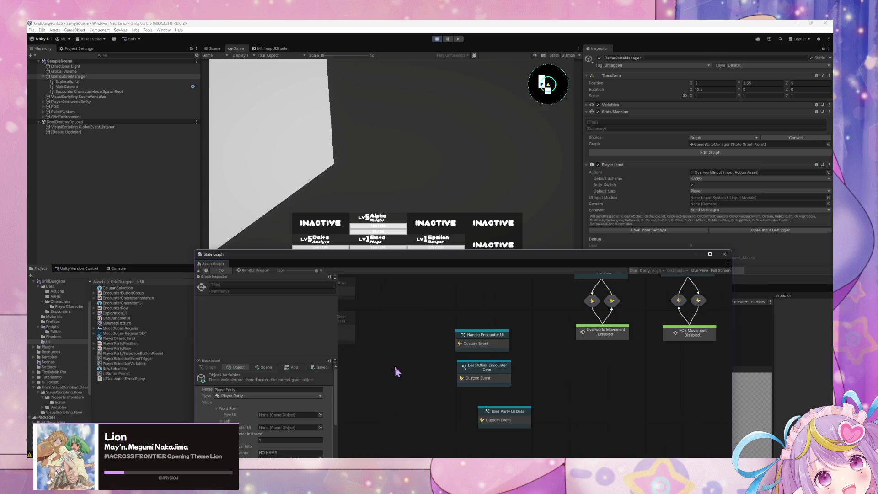
pyautogui.moveTo(393, 368); pyautogui.dragTo(535, 370)
pyautogui.moveTo(431, 363)
pyautogui.mouseDown()
pyautogui.moveTo(490, 406)
pyautogui.moveTo(475, 388)
pyautogui.mouseUp()
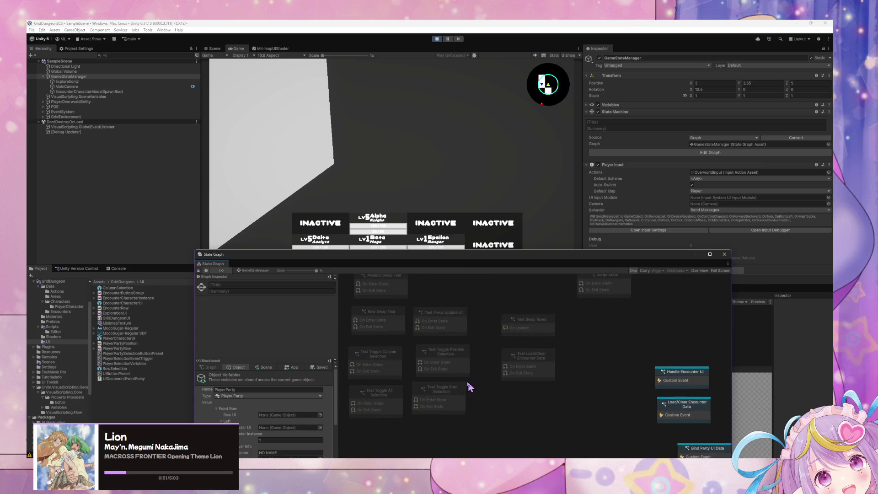
pyautogui.click(502, 362)
pyautogui.rightClick(507, 362)
pyautogui.click(541, 382)
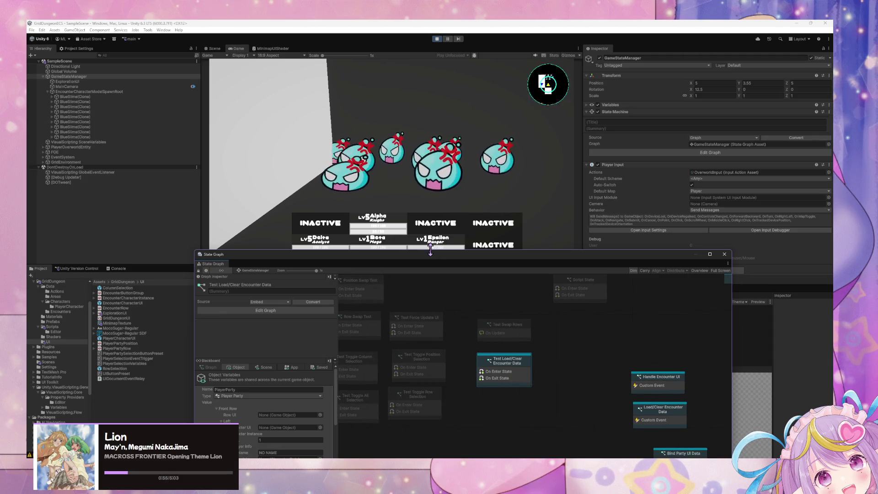
pyautogui.click(470, 198)
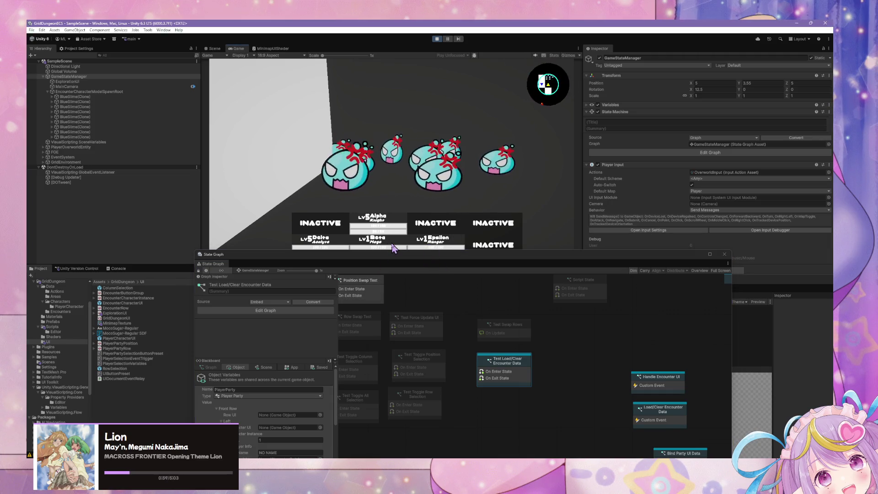
pyautogui.rightClick(506, 356)
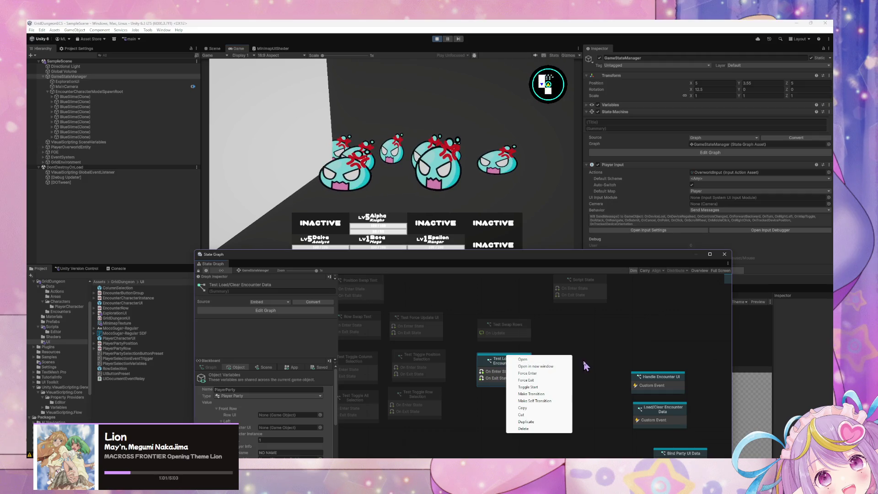
pyautogui.press('Escape')
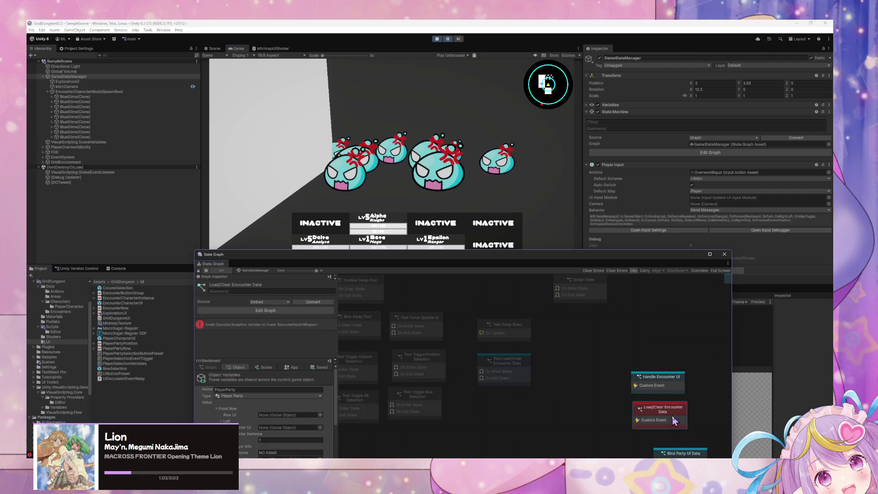
# - Open the Load/Clear Encounter Data script graph and inspect its loop, DO Kill and ClearEncounter nodes
pyautogui.doubleClick(671, 416)
pyautogui.scroll(-5, 431, 351)
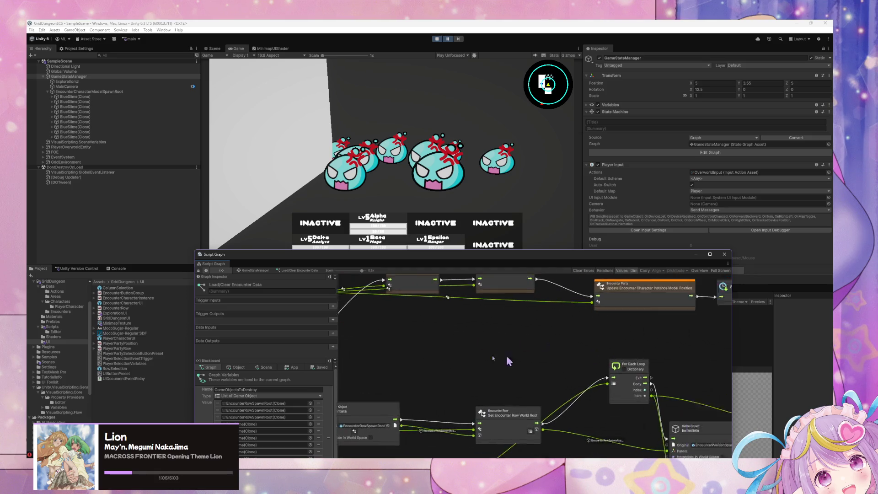
pyautogui.hscroll(3, 506, 355)
pyautogui.scroll(2, 540, 348)
pyautogui.hscroll(-5, 531, 357)
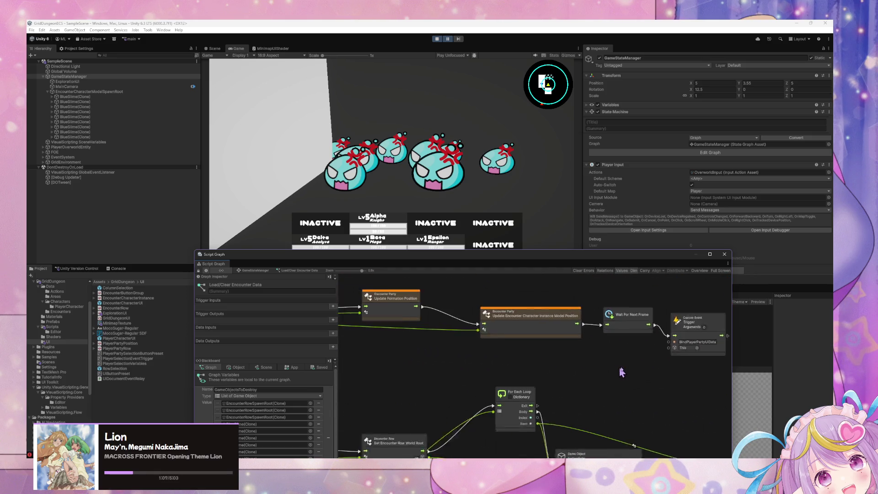
pyautogui.scroll(-6, 511, 350)
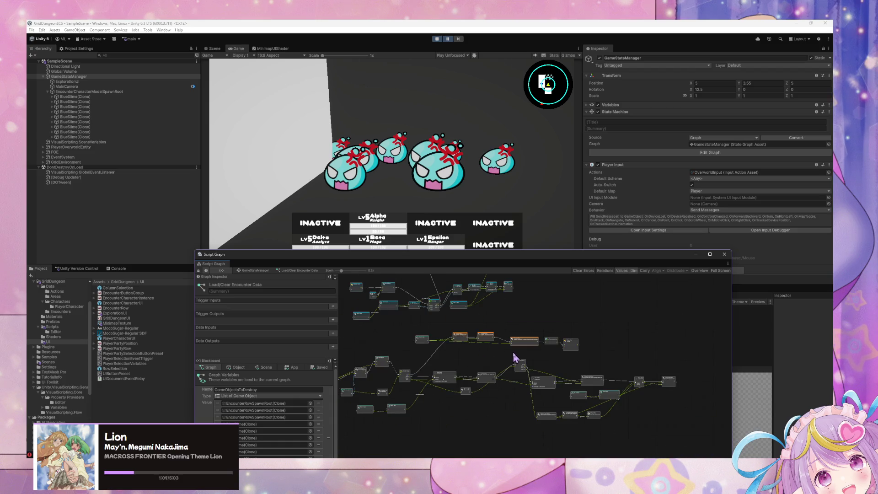
pyautogui.scroll(5, 530, 395)
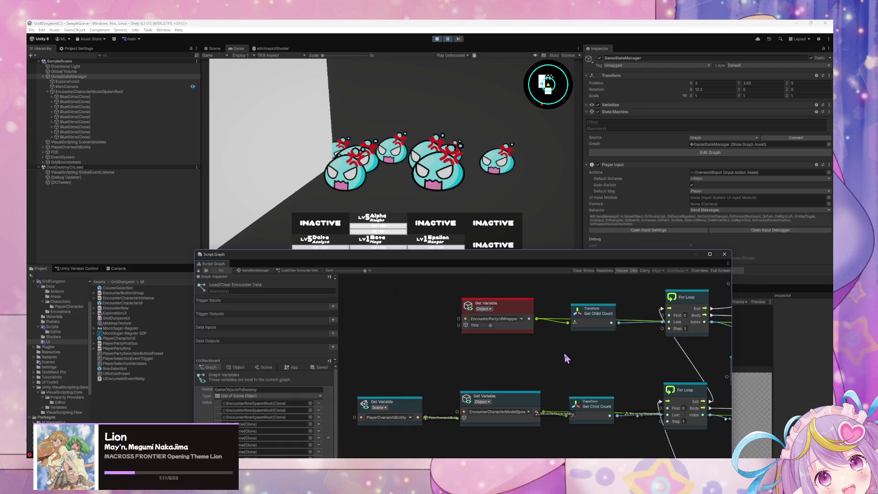
pyautogui.moveTo(566, 356); pyautogui.dragTo(478, 359)
pyautogui.moveTo(541, 349)
pyautogui.mouseDown()
pyautogui.moveTo(466, 360)
pyautogui.moveTo(484, 360)
pyautogui.moveTo(369, 360)
pyautogui.mouseUp()
pyautogui.moveTo(629, 337); pyautogui.dragTo(713, 318)
pyautogui.moveTo(528, 392); pyautogui.dragTo(673, 348)
# - Enlarge the Script Graph window, move Get Child Count and For Loop up, and delete the upper node group
pyautogui.moveTo(544, 255); pyautogui.dragTo(390, 76)
pyautogui.moveTo(576, 345); pyautogui.dragTo(713, 448)
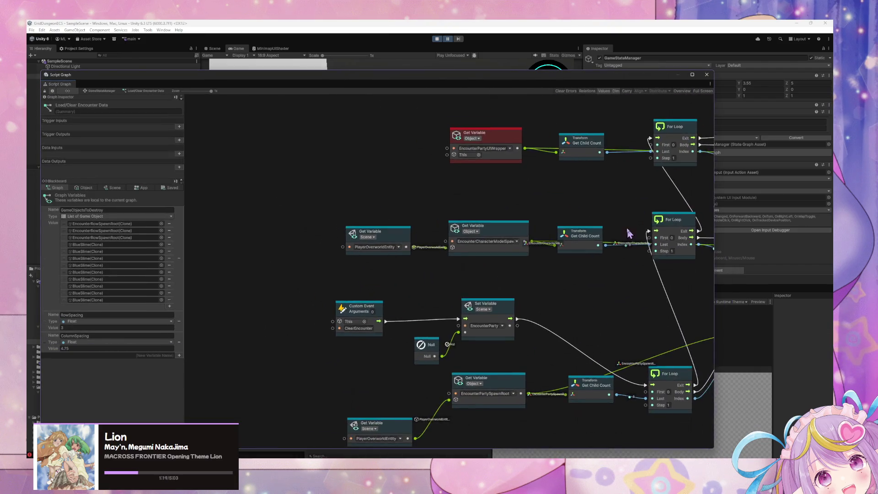
pyautogui.scroll(-2, 629, 232)
pyautogui.moveTo(488, 325)
pyautogui.mouseDown()
pyautogui.moveTo(558, 325)
pyautogui.moveTo(454, 336)
pyautogui.moveTo(538, 317)
pyautogui.mouseUp()
pyautogui.moveTo(355, 310); pyautogui.dragTo(366, 255)
pyautogui.moveTo(426, 295); pyautogui.dragTo(431, 236)
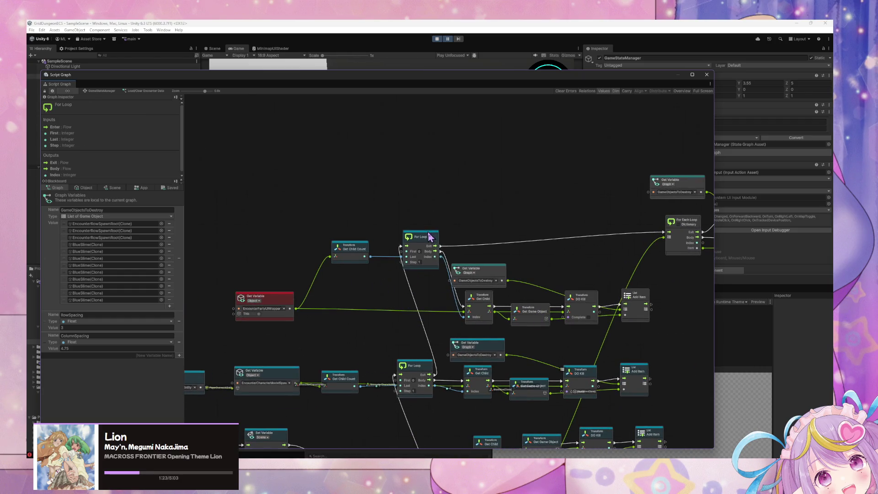
pyautogui.scroll(-4, 503, 361)
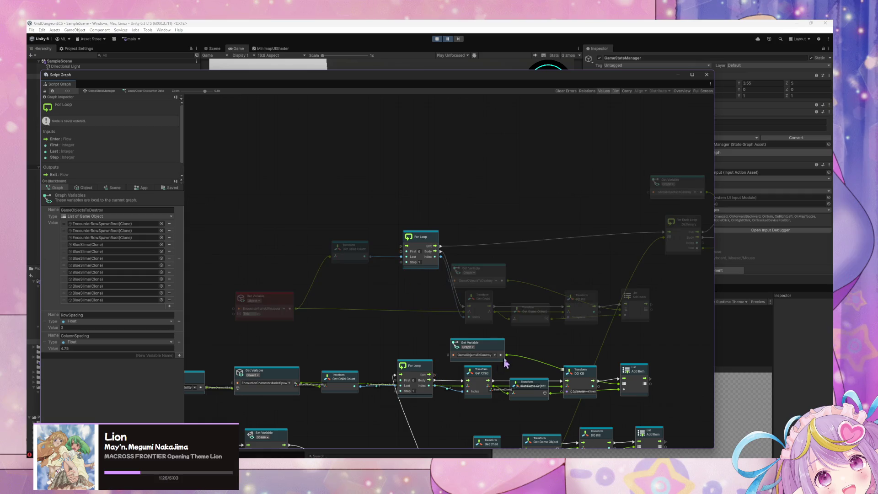
pyautogui.moveTo(632, 334); pyautogui.dragTo(297, 237)
pyautogui.press('Delete')
pyautogui.scroll(4, 497, 331)
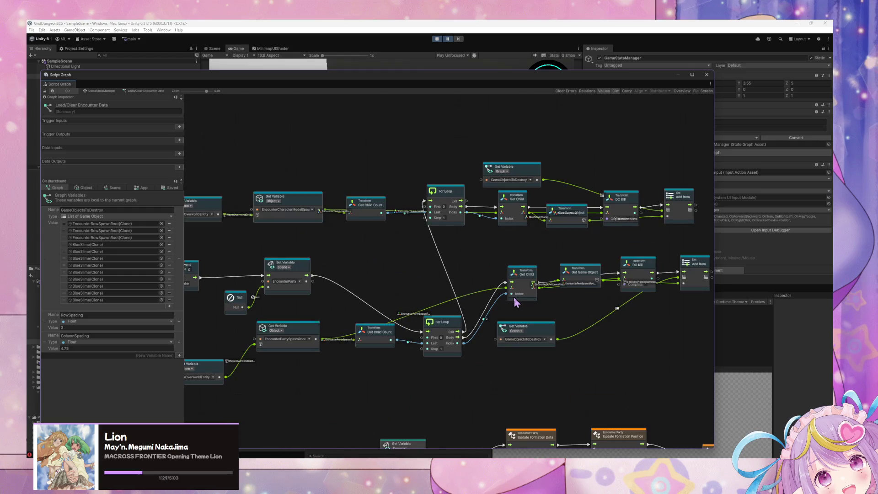
pyautogui.moveTo(473, 286); pyautogui.dragTo(516, 288)
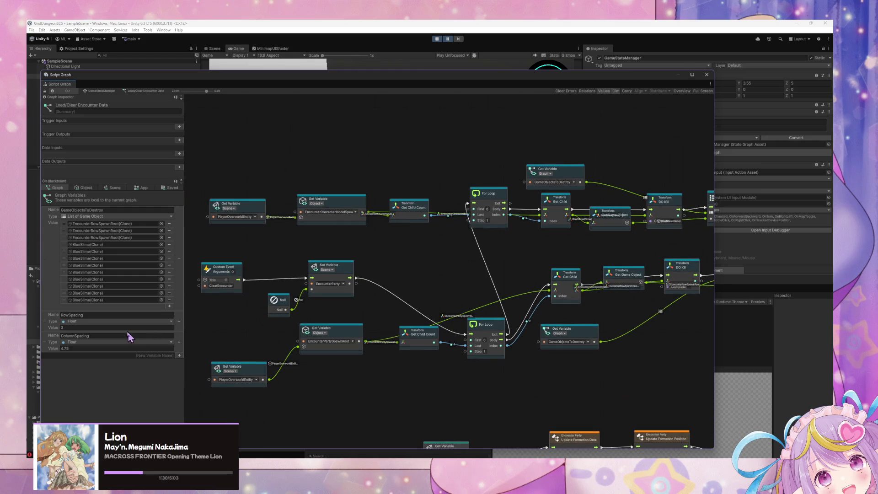
# - Show the object variables in the blackboard and shift the Script Graph window to reveal the Game view
pyautogui.click(84, 188)
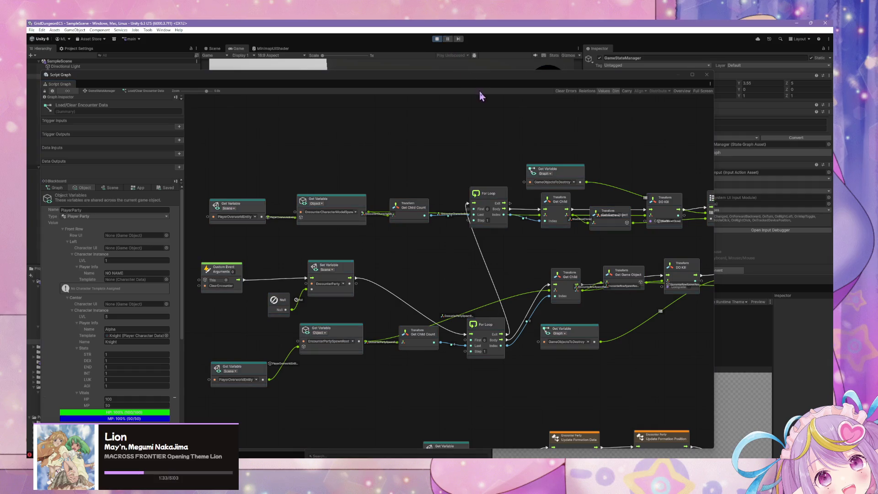
pyautogui.moveTo(484, 80); pyautogui.dragTo(280, 114)
pyautogui.click(564, 354)
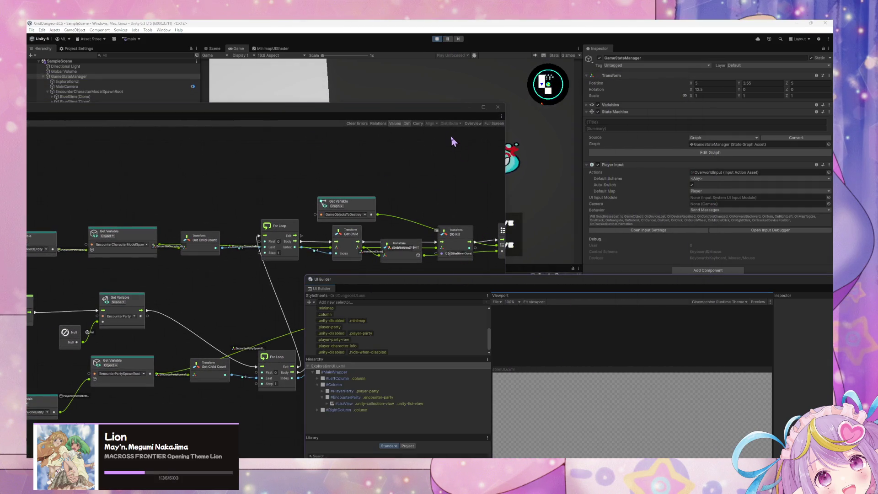
pyautogui.moveTo(396, 119)
pyautogui.mouseDown()
pyautogui.moveTo(338, 130)
pyautogui.moveTo(538, 234)
pyautogui.moveTo(649, 279)
pyautogui.moveTo(686, 133)
pyautogui.moveTo(666, 82)
pyautogui.moveTo(668, 60)
pyautogui.mouseUp()
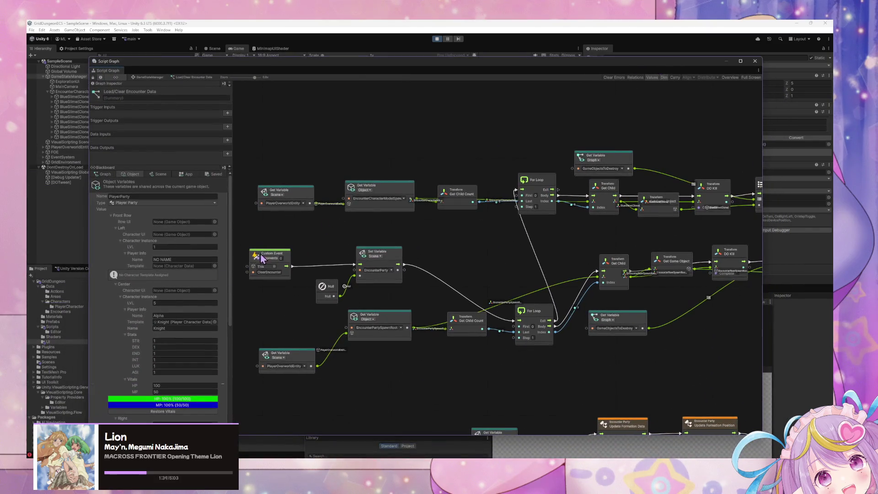
pyautogui.scroll(-3, 166, 273)
pyautogui.scroll(-2, 167, 273)
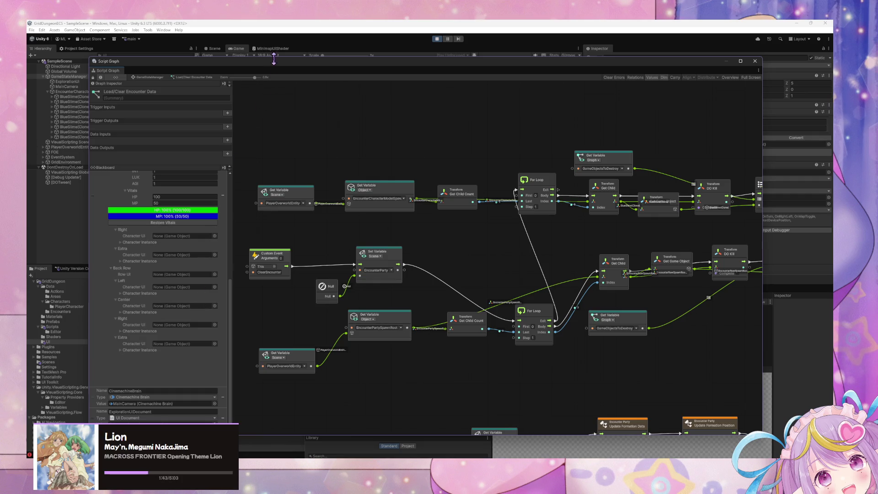
pyautogui.moveTo(274, 58); pyautogui.dragTo(624, 303)
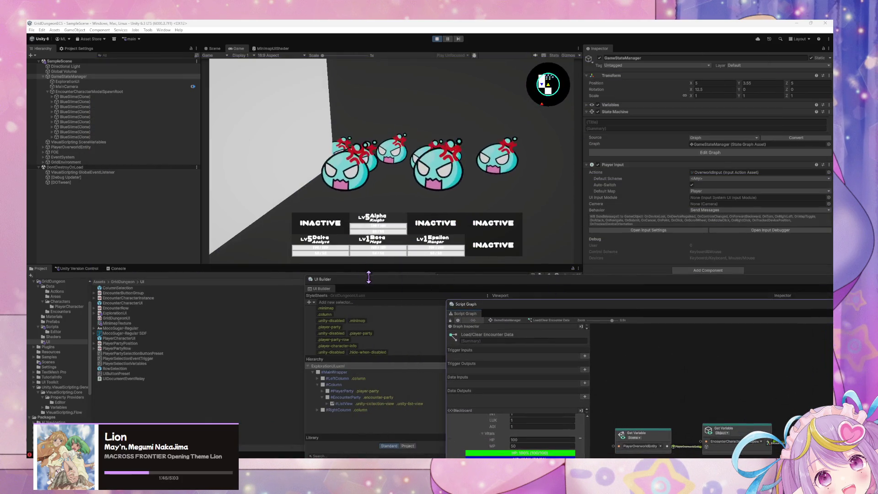
# - Move UI Builder to the bottom half and return to the GameStateManager State Graph via the breadcrumb
pyautogui.moveTo(369, 277); pyautogui.dragTo(255, 137)
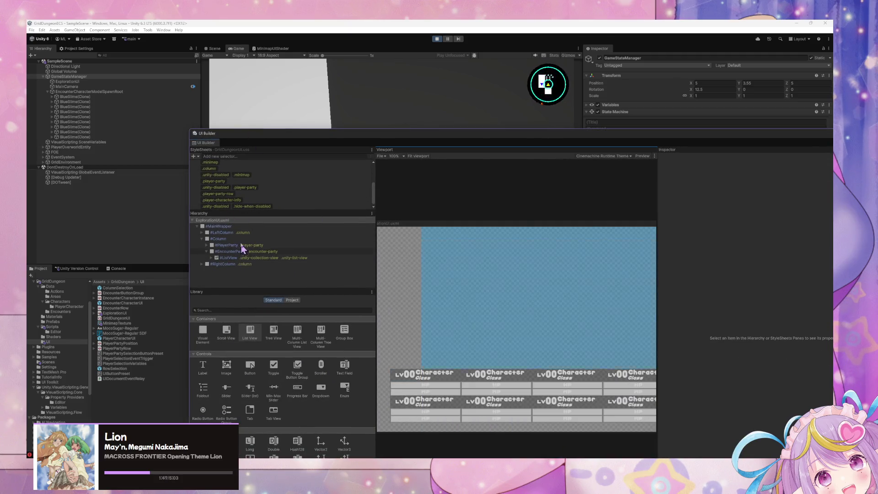
pyautogui.moveTo(363, 133); pyautogui.dragTo(133, 239)
pyautogui.click(633, 317)
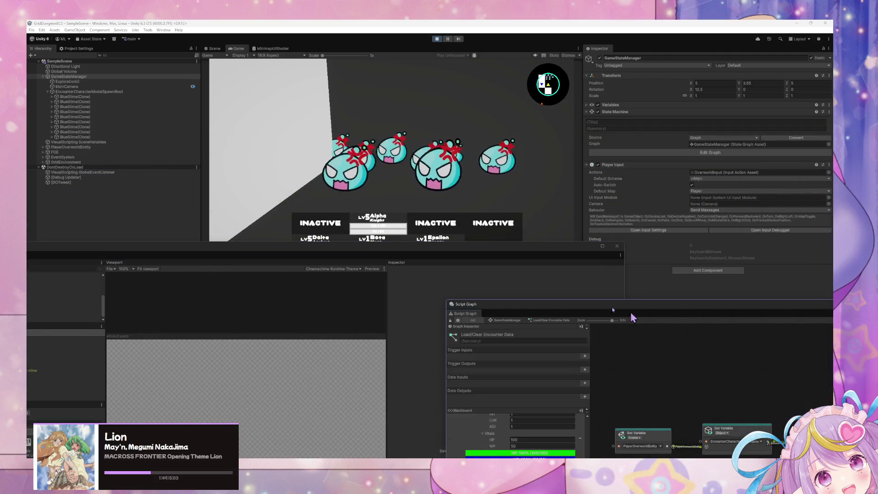
pyautogui.click(505, 320)
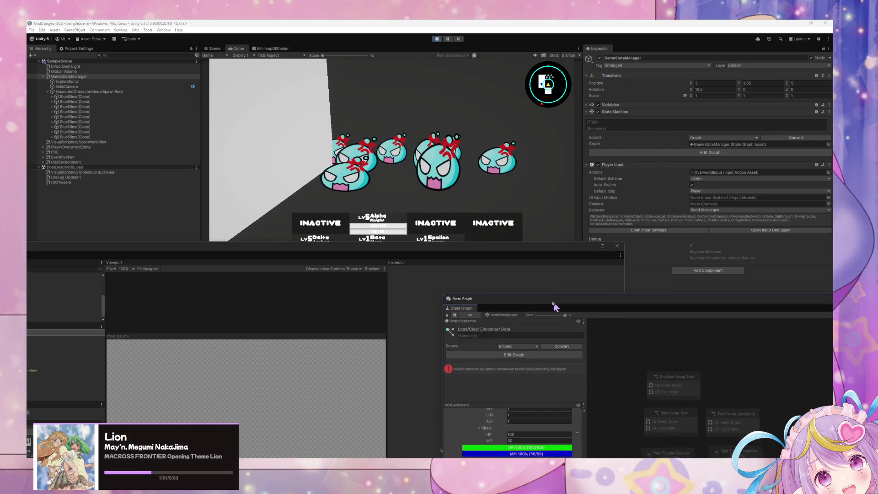
pyautogui.moveTo(554, 305); pyautogui.dragTo(408, 165)
pyautogui.rightClick(668, 323)
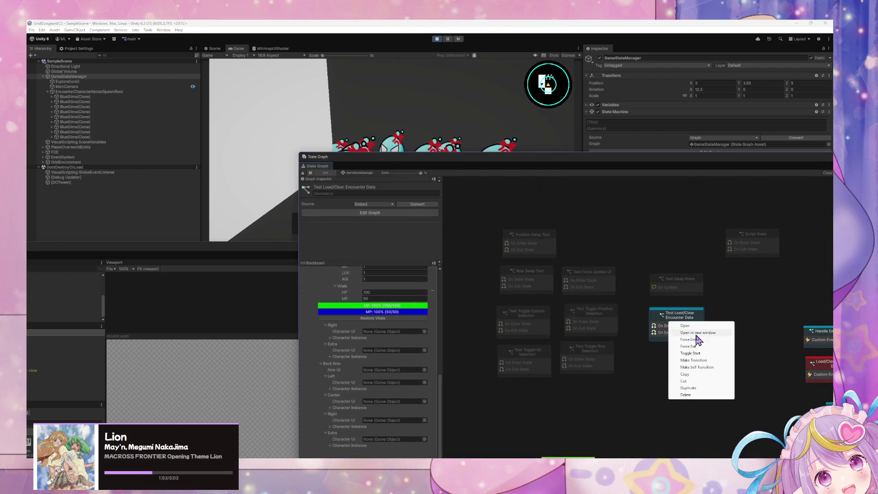
pyautogui.click(681, 346)
pyautogui.rightClick(671, 316)
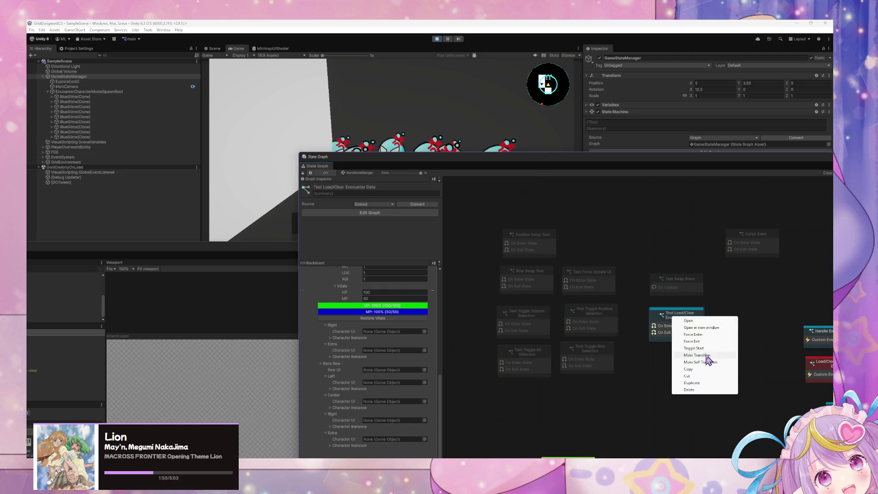
pyautogui.click(707, 356)
pyautogui.rightClick(668, 330)
pyautogui.click(706, 346)
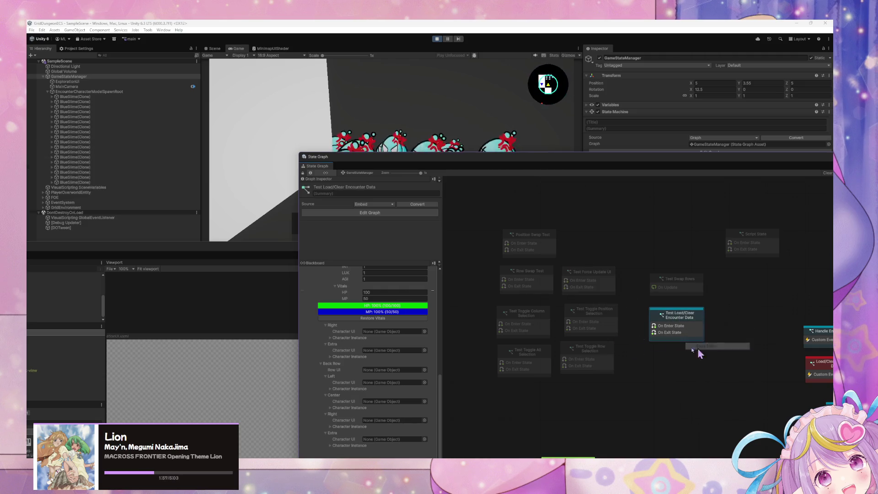
pyautogui.moveTo(469, 160)
pyautogui.mouseDown()
pyautogui.moveTo(491, 227)
pyautogui.moveTo(389, 107)
pyautogui.moveTo(359, 107)
pyautogui.mouseUp()
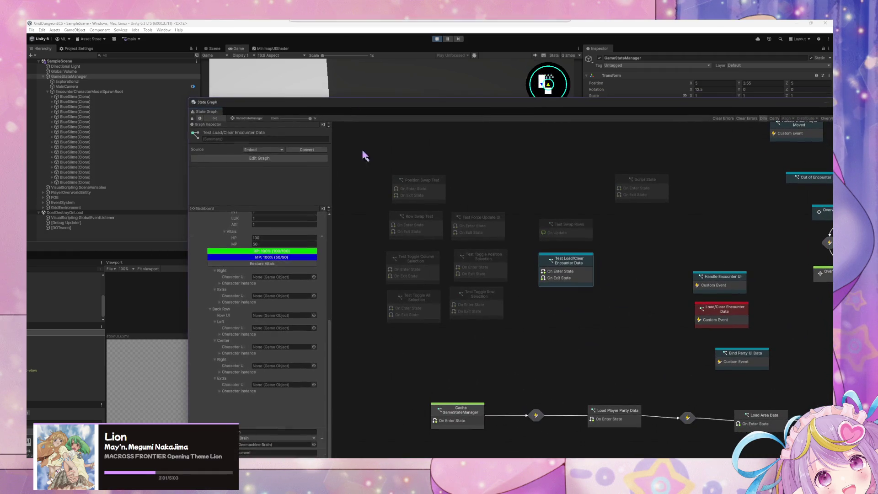
pyautogui.rightClick(402, 338)
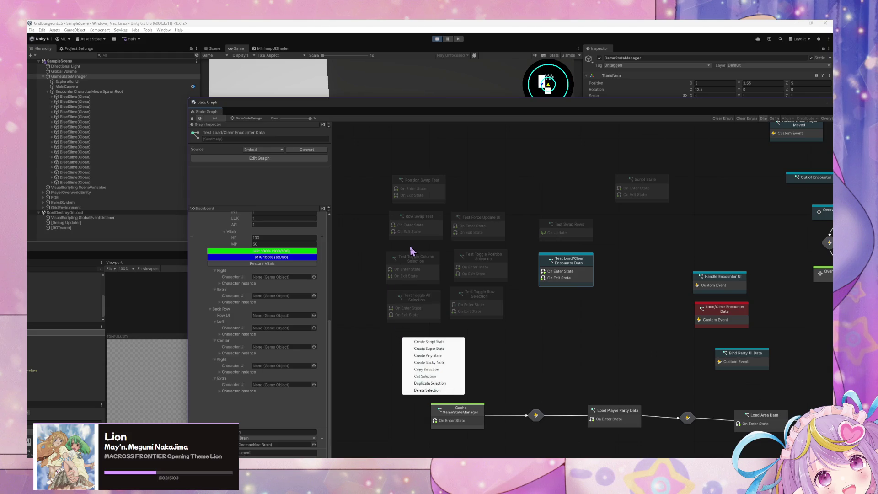
pyautogui.press('Escape')
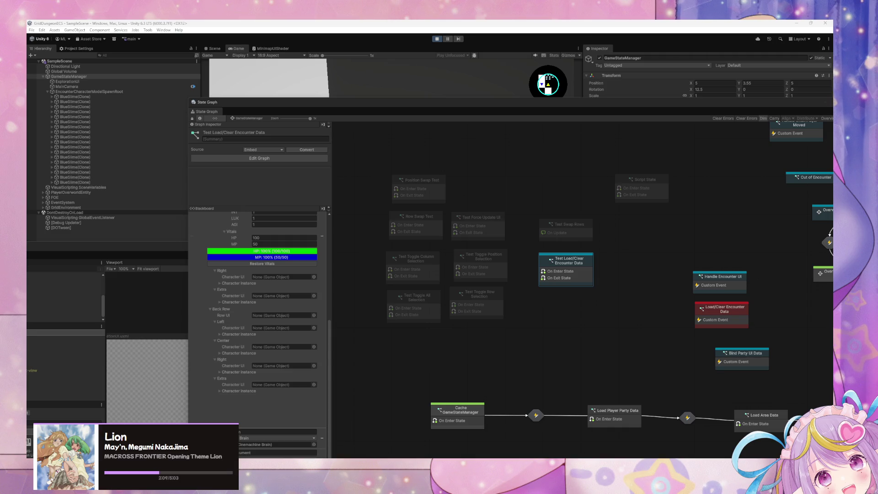
pyautogui.moveTo(742, 111); pyautogui.dragTo(580, 109)
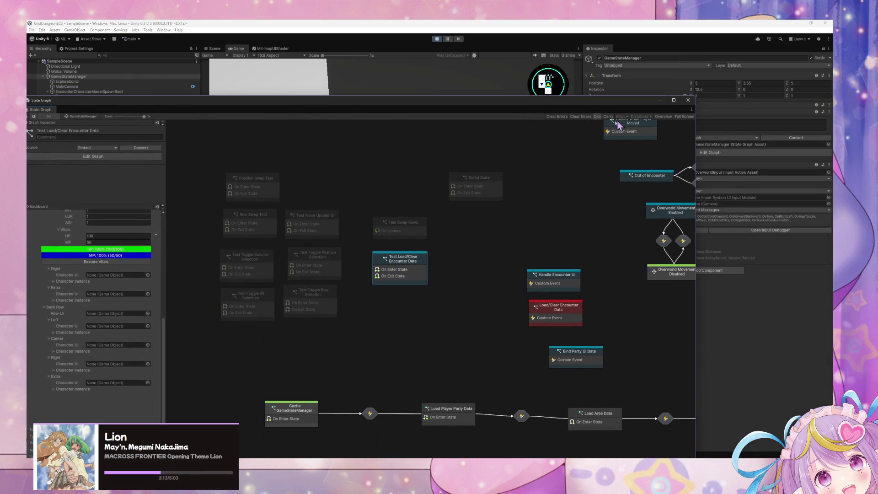
pyautogui.scroll(-3, 561, 158)
pyautogui.scroll(-5, 560, 157)
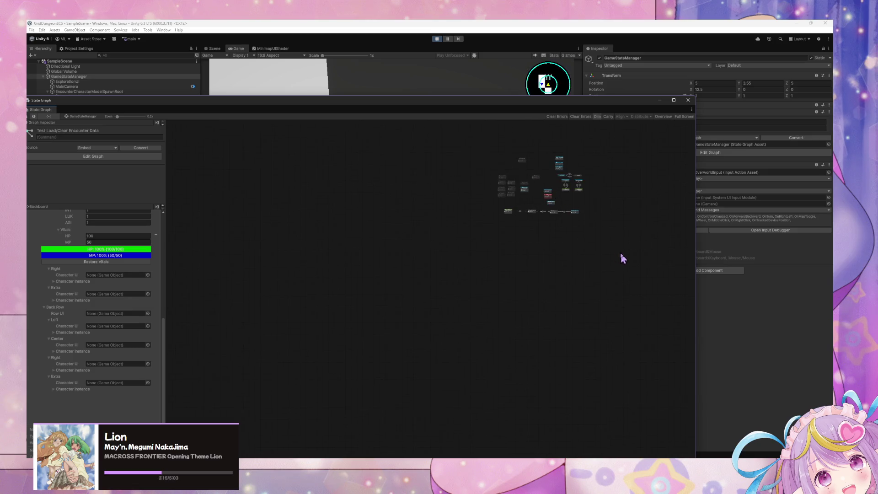
# - Select the state nodes and align them on their left edges
pyautogui.moveTo(619, 251); pyautogui.dragTo(467, 144)
pyautogui.click(622, 116)
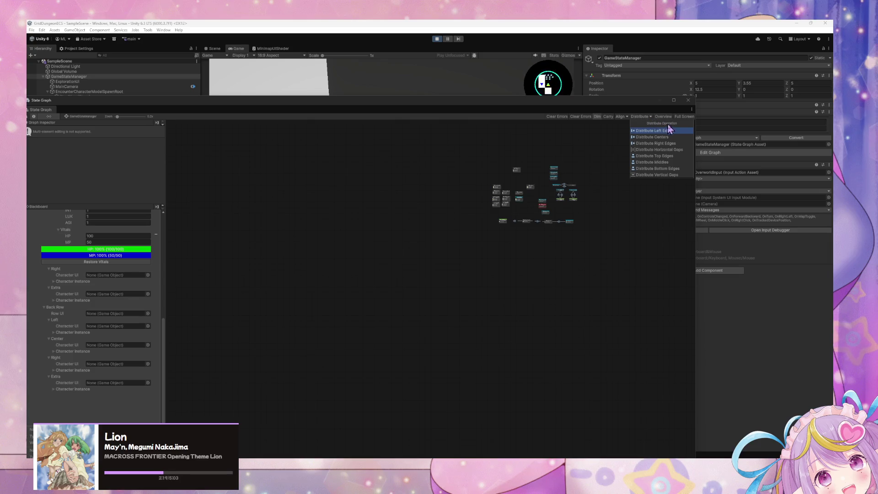
pyautogui.click(607, 145)
pyautogui.scroll(3, 602, 155)
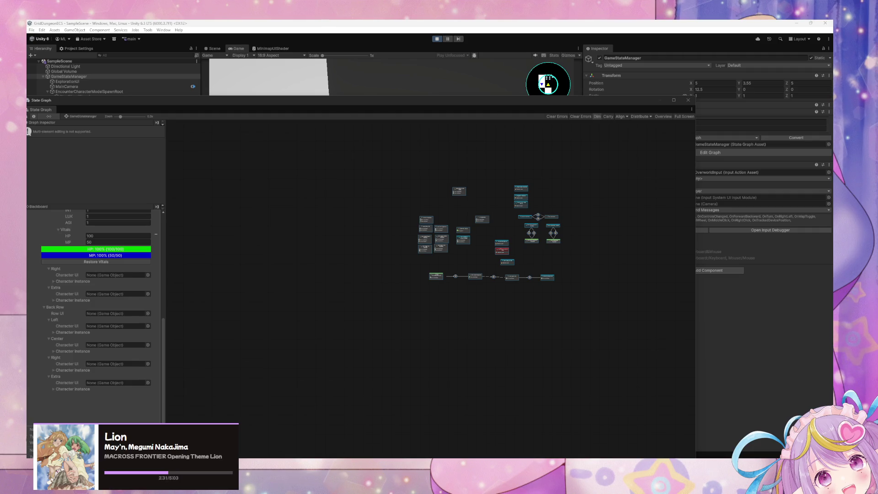
pyautogui.scroll(5, 480, 303)
pyautogui.scroll(-3, 486, 286)
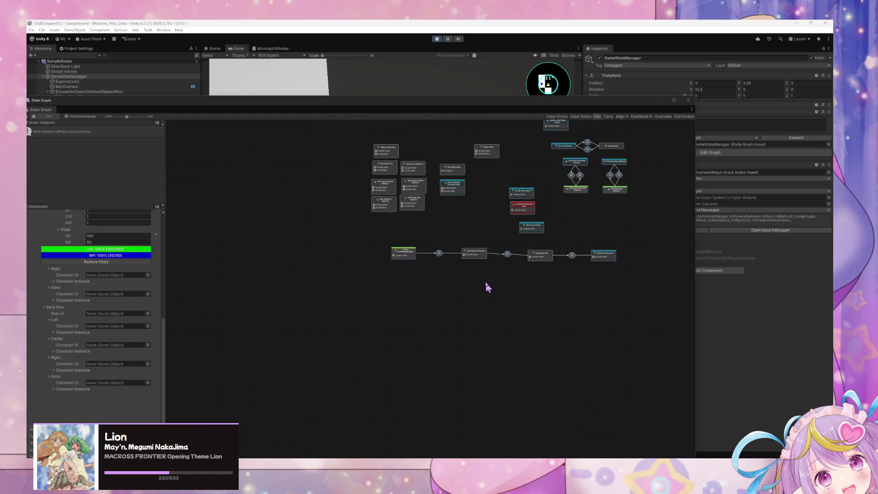
pyautogui.moveTo(606, 388)
pyautogui.mouseDown()
pyautogui.moveTo(206, 124)
pyautogui.moveTo(280, 191)
pyautogui.mouseUp()
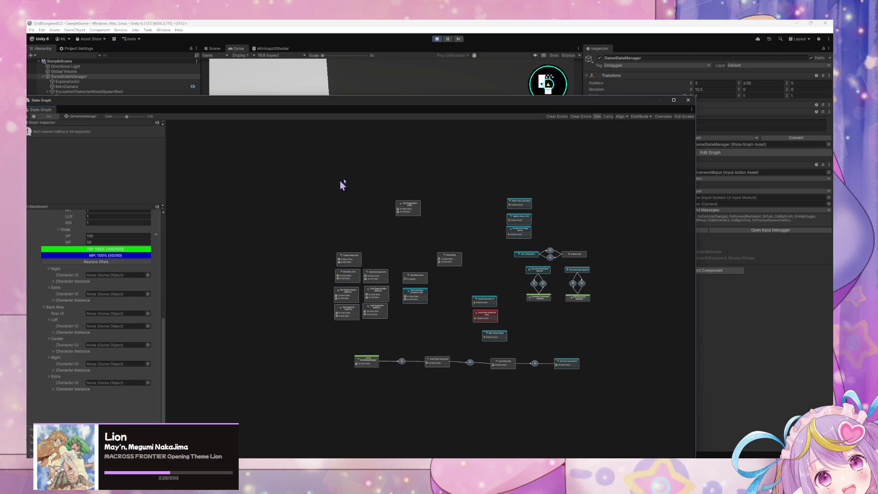
pyautogui.click(620, 116)
pyautogui.click(643, 136)
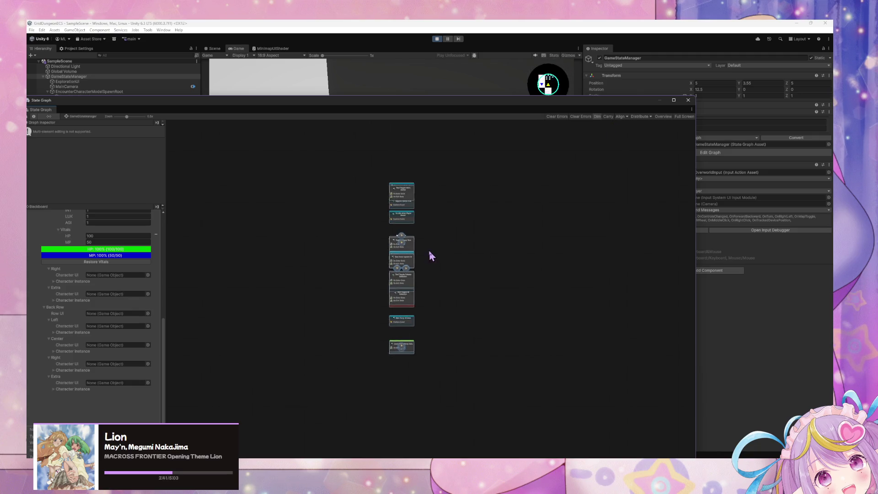
# - Distribute vertical gaps, undo it, reframe the column, then Edit > Undo the last node drag
pyautogui.scroll(3, 433, 246)
pyautogui.scroll(-2, 438, 245)
pyautogui.click(640, 116)
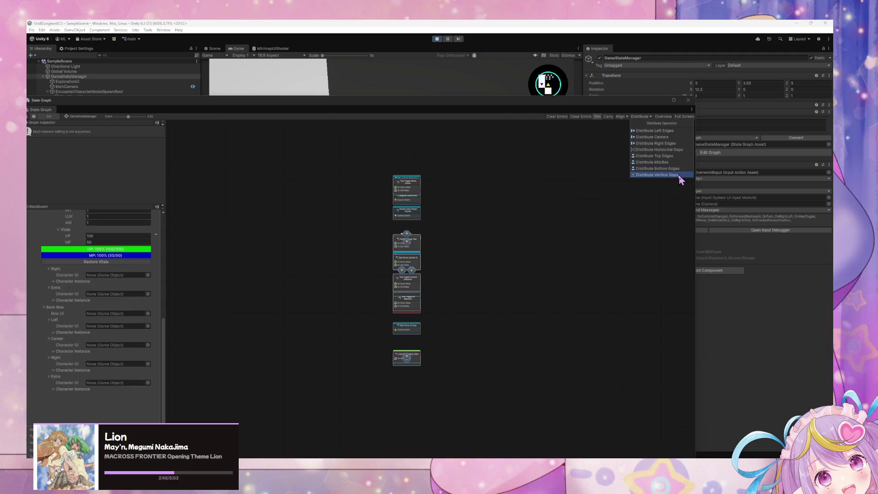
pyautogui.click(657, 175)
pyautogui.hotkey('ctrl', 'z')
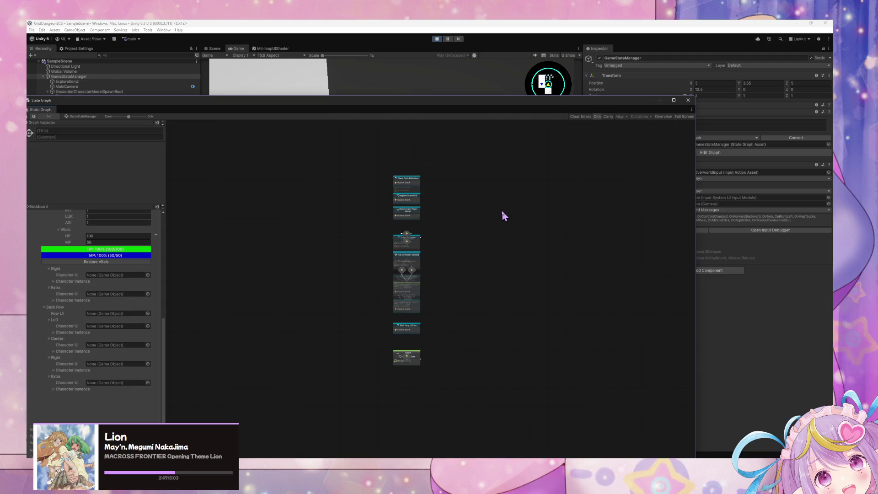
pyautogui.press('a')
pyautogui.press('f')
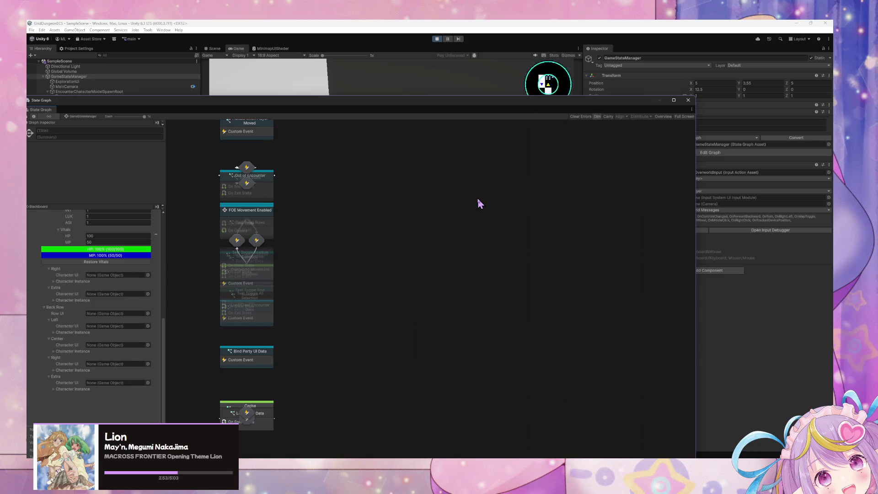
pyautogui.click(42, 30)
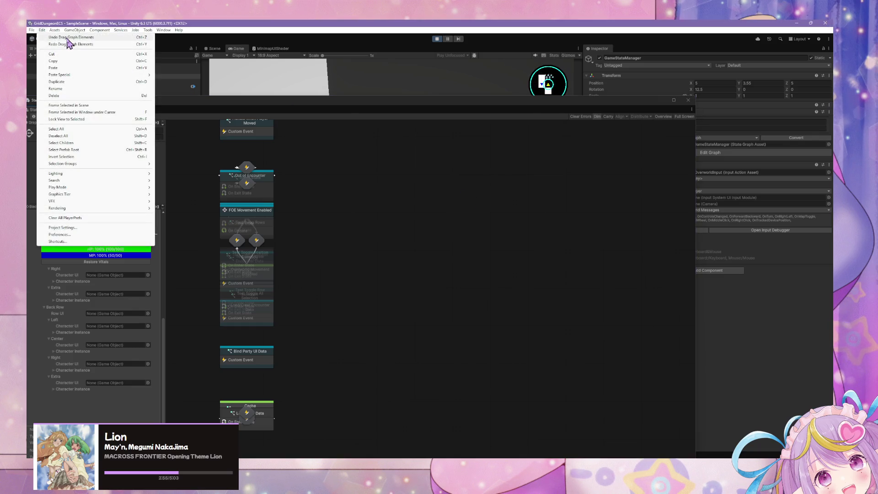
pyautogui.click(68, 37)
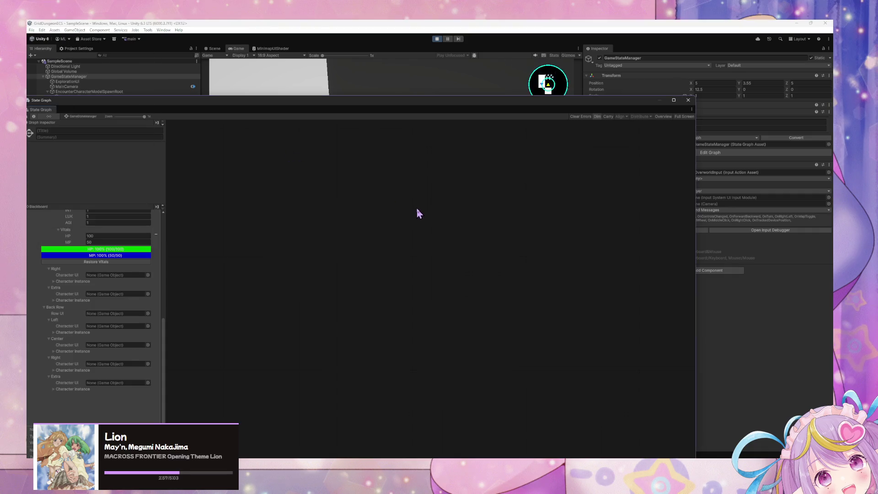
# - Restore the nodes via the Edit menu and pull Player Party Selections, Register Scene FOE and Handle when Player Moved out
pyautogui.click(44, 30)
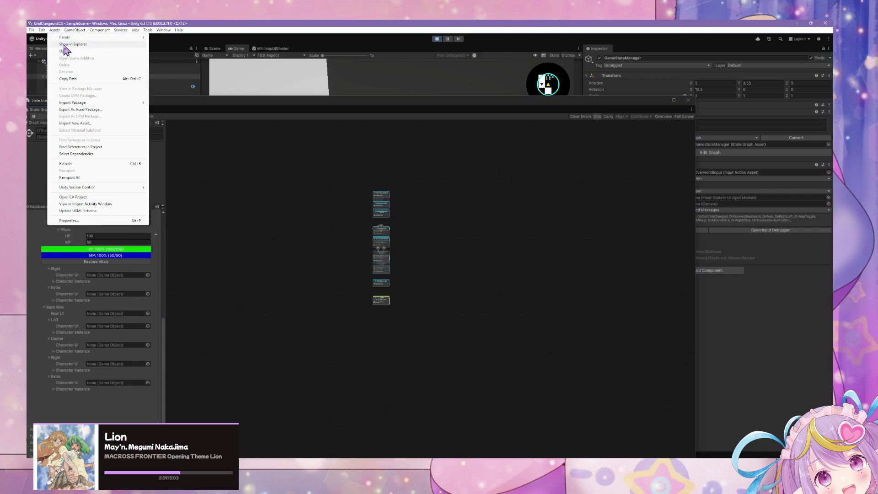
pyautogui.click(78, 45)
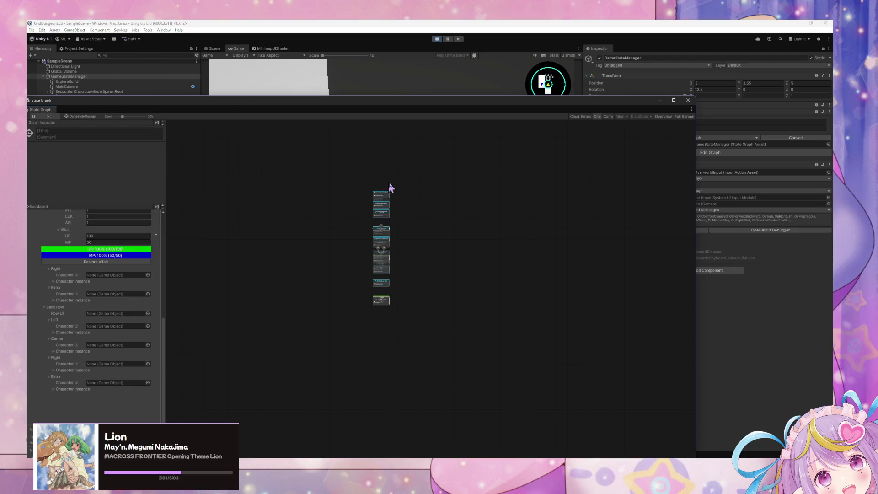
pyautogui.moveTo(443, 173); pyautogui.dragTo(337, 182)
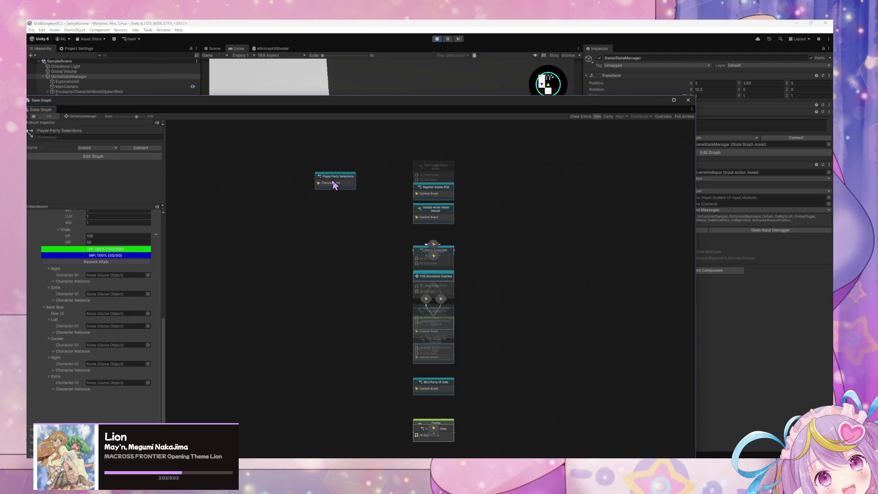
pyautogui.moveTo(406, 192)
pyautogui.mouseDown()
pyautogui.moveTo(285, 212)
pyautogui.moveTo(429, 214)
pyautogui.moveTo(303, 221)
pyautogui.mouseUp()
pyautogui.moveTo(415, 220); pyautogui.dragTo(307, 247)
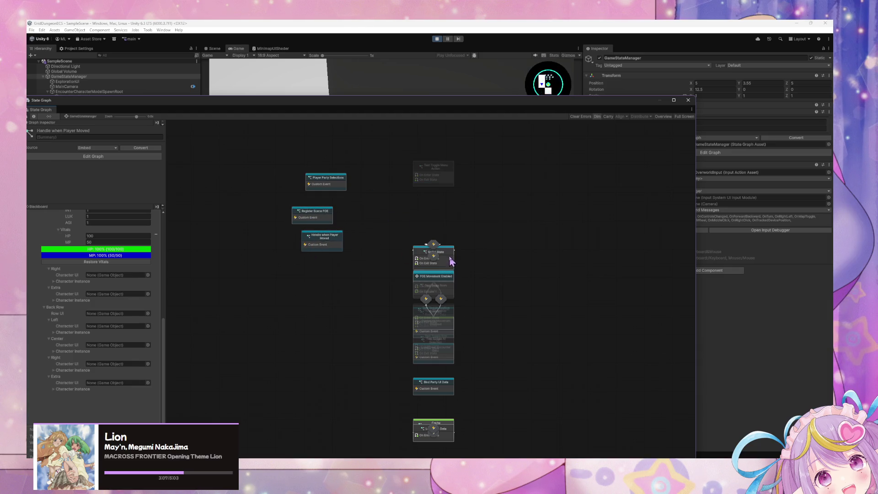
pyautogui.moveTo(449, 258)
pyautogui.mouseDown()
pyautogui.moveTo(589, 221)
pyautogui.moveTo(590, 260)
pyautogui.moveTo(447, 260)
pyautogui.mouseUp()
pyautogui.hotkey('ctrl', 'z')
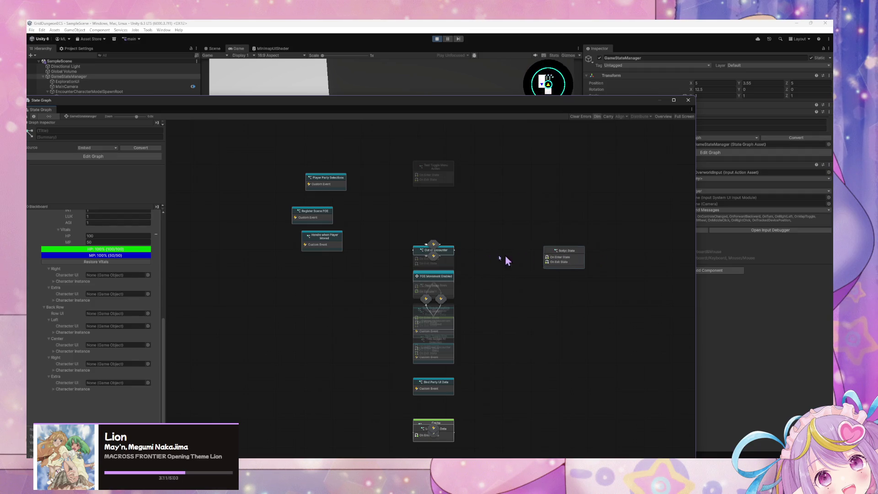
pyautogui.hotkey('ctrl', 'z')
# - Pull FOE/Overworld Movement Enabled to the right and separate In Encounter, FOE Movement Disabled and the test states
pyautogui.moveTo(435, 253); pyautogui.dragTo(435, 216)
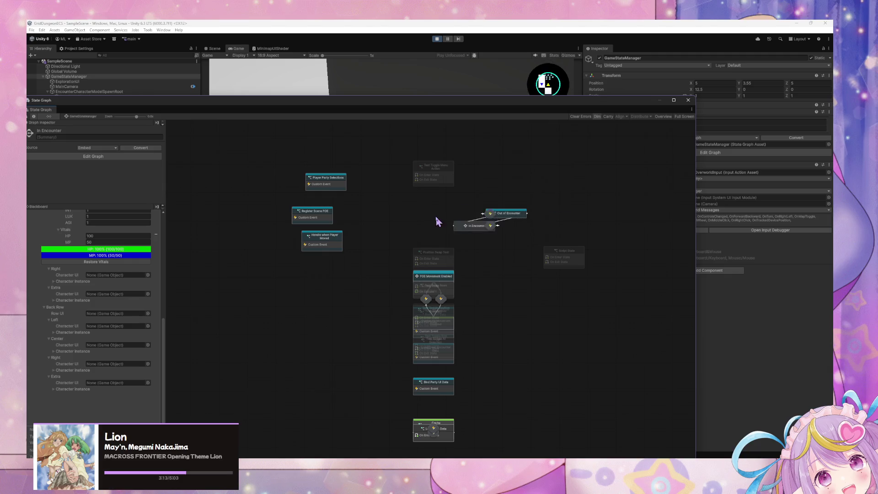
pyautogui.moveTo(435, 252)
pyautogui.mouseDown()
pyautogui.moveTo(345, 270)
pyautogui.moveTo(243, 311)
pyautogui.mouseUp()
pyautogui.moveTo(431, 287); pyautogui.dragTo(562, 307)
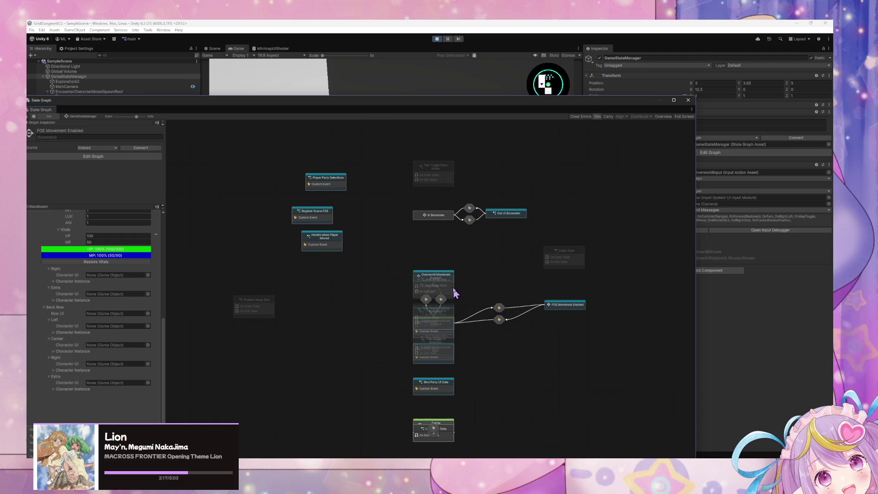
pyautogui.moveTo(451, 280)
pyautogui.mouseDown()
pyautogui.moveTo(588, 287)
pyautogui.moveTo(585, 363)
pyautogui.mouseUp()
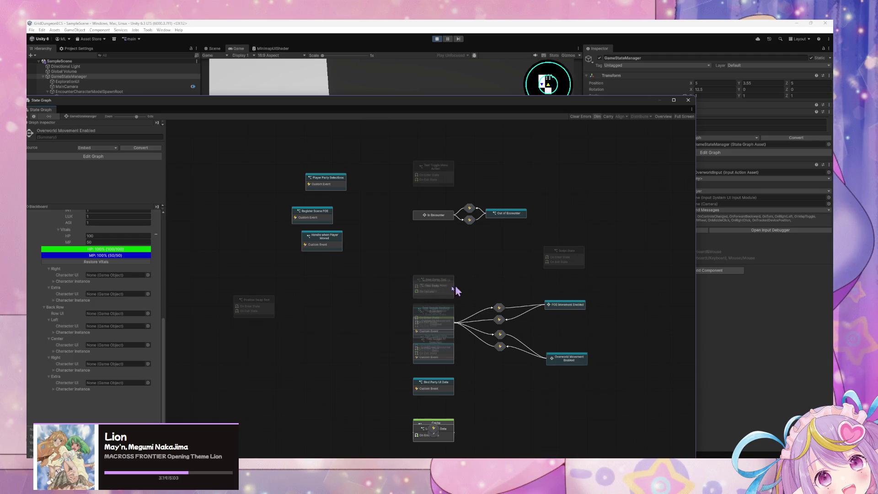
pyautogui.moveTo(441, 316)
pyautogui.mouseDown()
pyautogui.moveTo(535, 268)
pyautogui.moveTo(326, 307)
pyautogui.mouseUp()
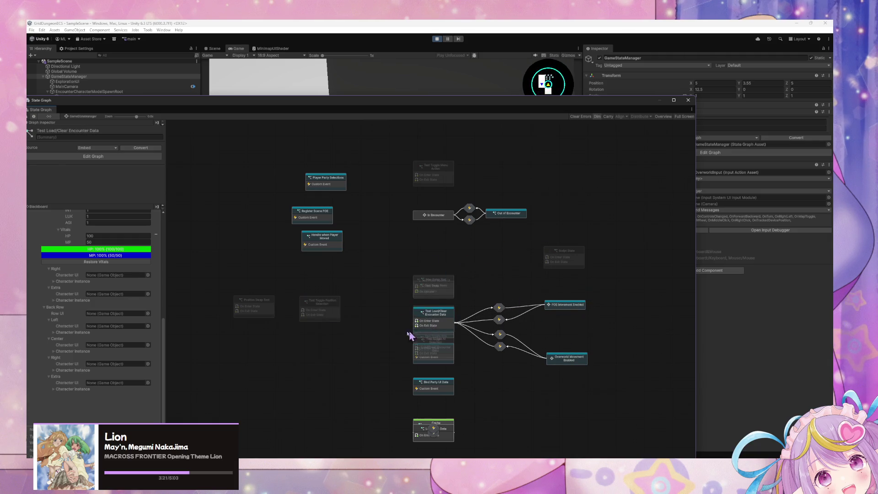
pyautogui.moveTo(423, 345)
pyautogui.mouseDown()
pyautogui.moveTo(302, 338)
pyautogui.moveTo(330, 361)
pyautogui.moveTo(470, 397)
pyautogui.moveTo(567, 408)
pyautogui.moveTo(558, 406)
pyautogui.mouseUp()
pyautogui.moveTo(441, 328)
pyautogui.mouseDown()
pyautogui.moveTo(503, 366)
pyautogui.moveTo(564, 333)
pyautogui.moveTo(570, 256)
pyautogui.moveTo(580, 265)
pyautogui.moveTo(322, 276)
pyautogui.moveTo(222, 248)
pyautogui.mouseUp()
pyautogui.moveTo(419, 290)
pyautogui.mouseDown()
pyautogui.moveTo(256, 336)
pyautogui.moveTo(353, 316)
pyautogui.moveTo(397, 288)
pyautogui.moveTo(337, 287)
pyautogui.moveTo(421, 288)
pyautogui.moveTo(167, 298)
pyautogui.moveTo(174, 297)
pyautogui.mouseUp()
pyautogui.moveTo(400, 366); pyautogui.dragTo(224, 170)
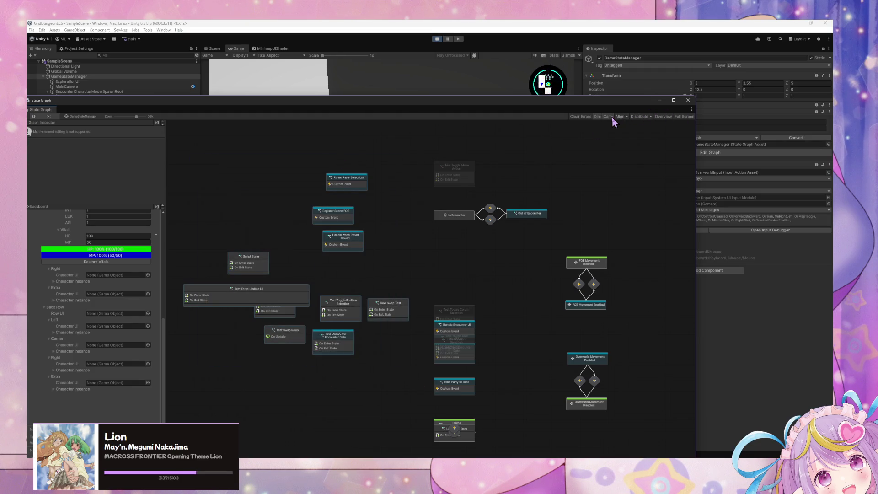
# - Space the selected nodes evenly horizontally and move a narrowed Test Force Update UI up near the events
pyautogui.click(620, 116)
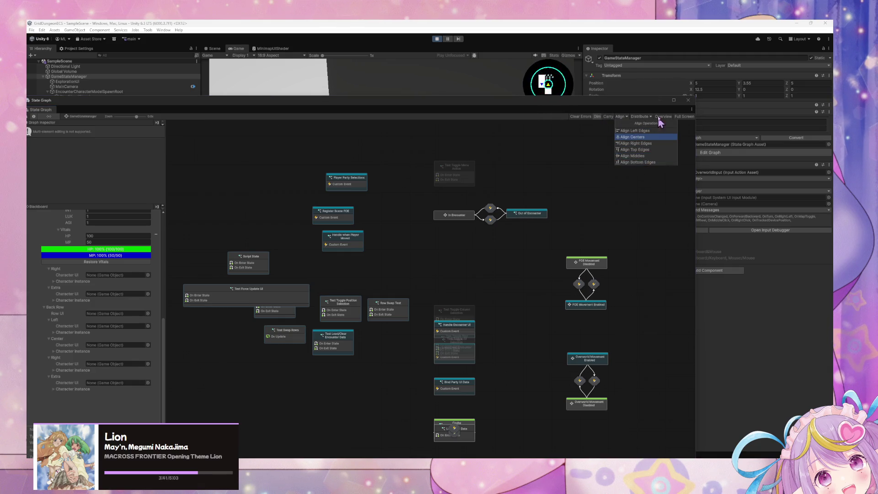
pyautogui.click(640, 116)
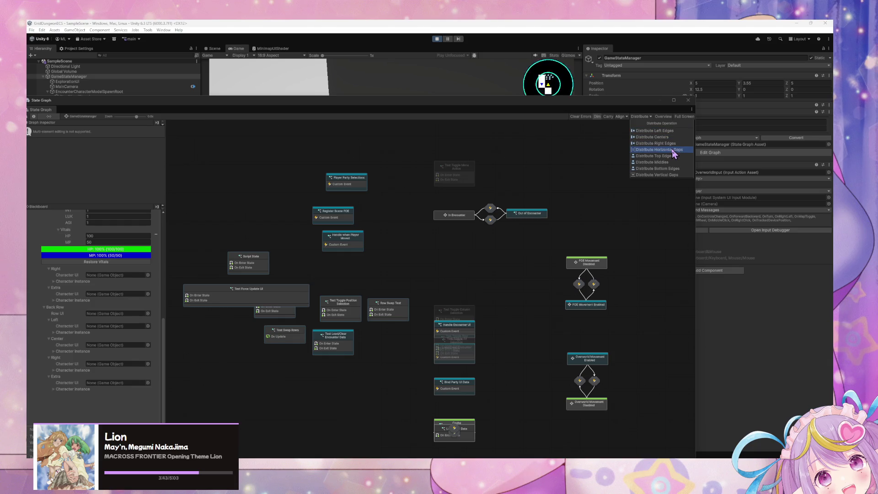
pyautogui.click(673, 150)
pyautogui.click(297, 290)
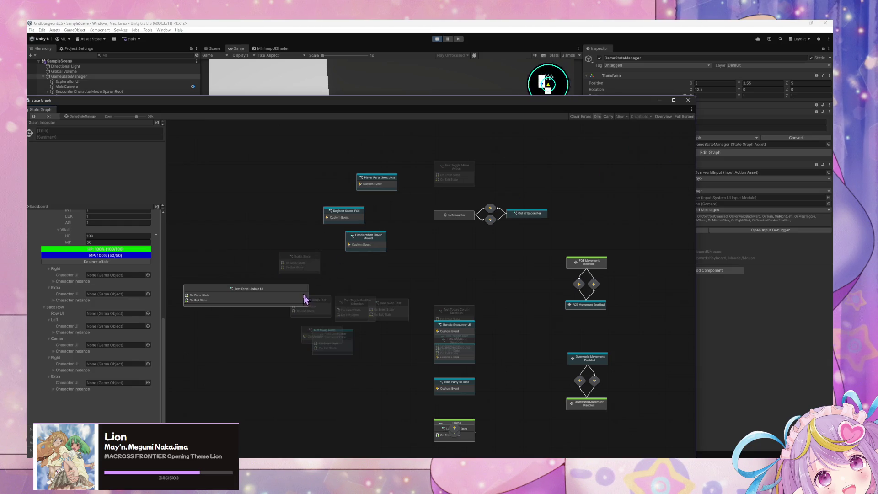
pyautogui.moveTo(309, 293); pyautogui.dragTo(201, 296)
pyautogui.moveTo(339, 298)
pyautogui.mouseDown()
pyautogui.moveTo(417, 269)
pyautogui.moveTo(324, 256)
pyautogui.moveTo(314, 222)
pyautogui.moveTo(183, 215)
pyautogui.moveTo(296, 228)
pyautogui.mouseUp()
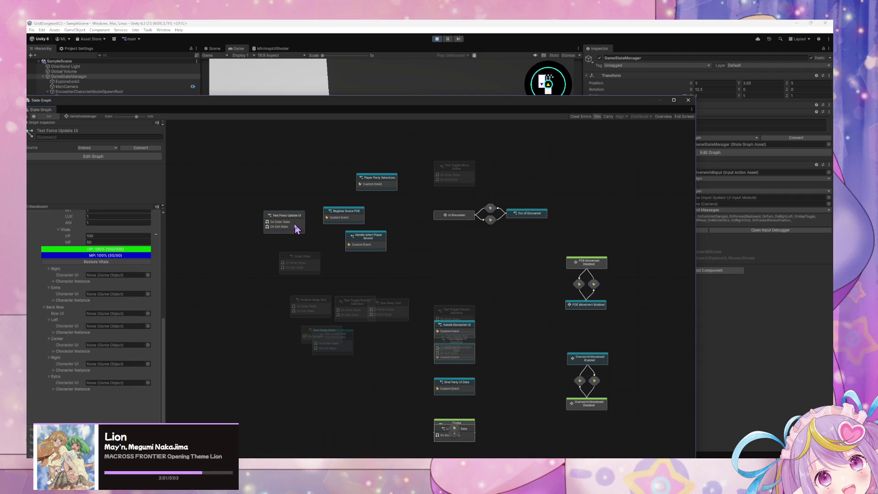
# - Select the test state nodes and even out their horizontal and vertical gaps
pyautogui.moveTo(426, 373); pyautogui.dragTo(235, 138)
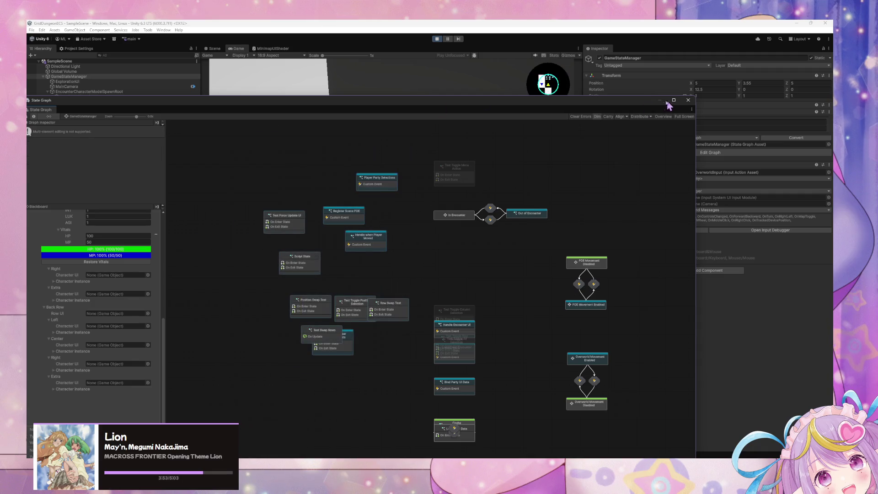
pyautogui.click(640, 117)
pyautogui.click(663, 152)
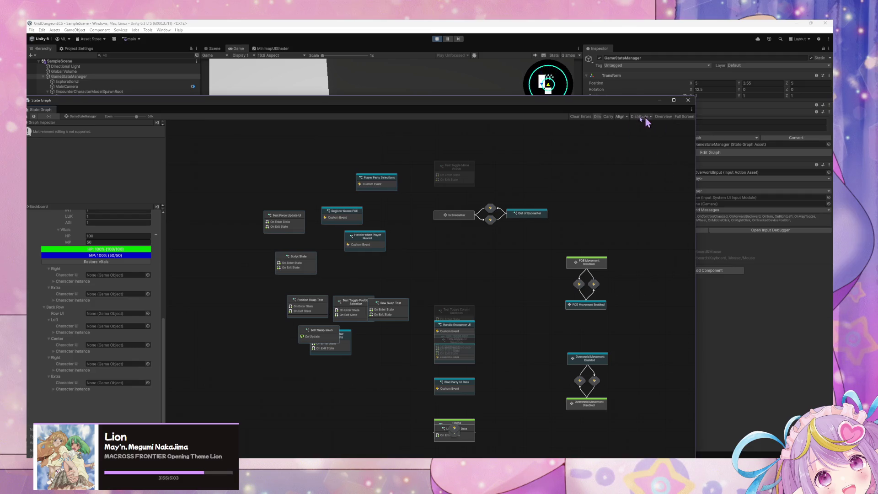
pyautogui.click(621, 116)
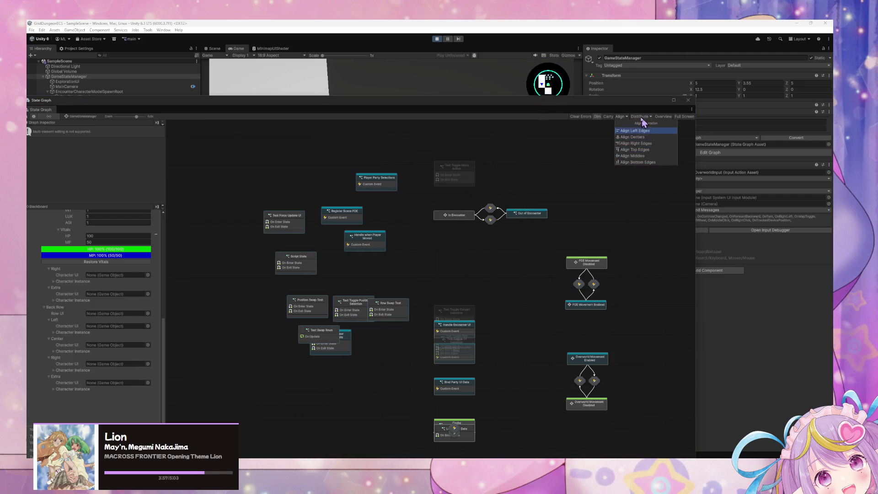
pyautogui.click(640, 117)
pyautogui.click(654, 174)
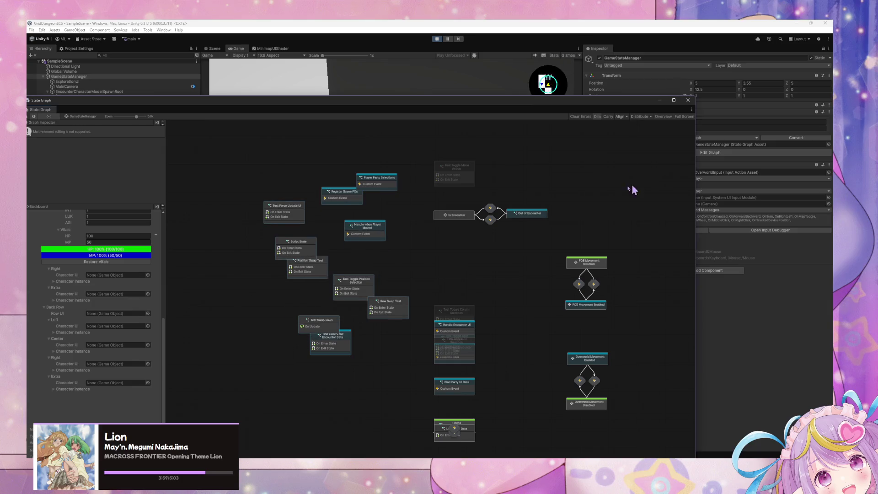
# - Gather Test Swap Rows, Test Force Update UI, Test Toggle Position Selection and Row Swap Test on the left
pyautogui.moveTo(339, 326)
pyautogui.mouseDown()
pyautogui.moveTo(294, 307)
pyautogui.moveTo(287, 287)
pyautogui.mouseUp()
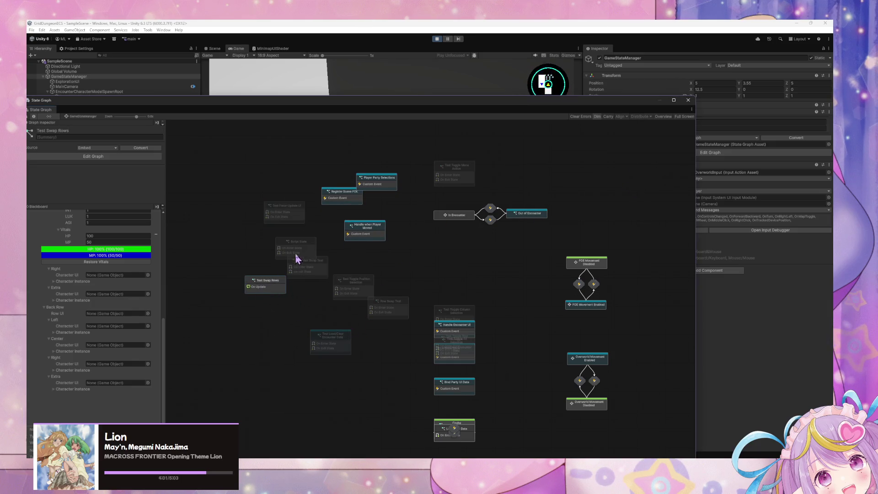
pyautogui.moveTo(298, 255)
pyautogui.mouseDown()
pyautogui.moveTo(255, 250)
pyautogui.moveTo(279, 320)
pyautogui.moveTo(268, 367)
pyautogui.mouseUp()
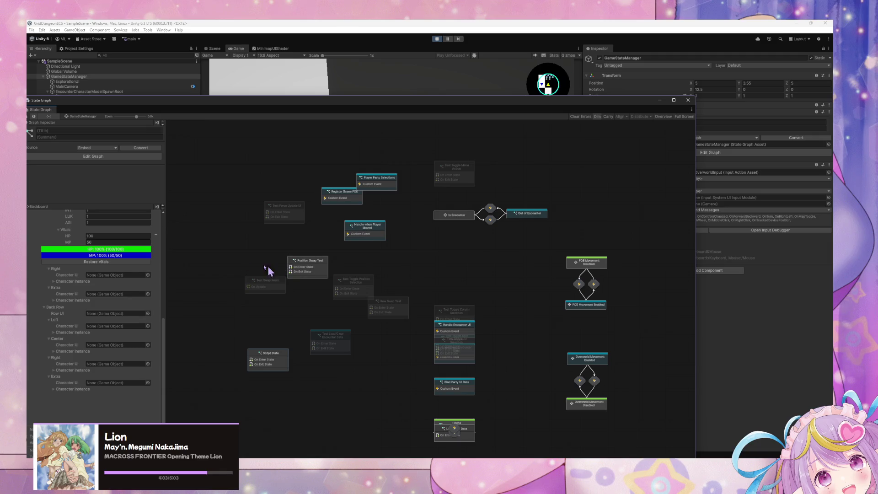
pyautogui.moveTo(308, 260); pyautogui.dragTo(226, 242)
pyautogui.moveTo(264, 289); pyautogui.dragTo(229, 280)
pyautogui.moveTo(284, 207); pyautogui.dragTo(238, 209)
pyautogui.moveTo(355, 293)
pyautogui.mouseDown()
pyautogui.moveTo(278, 241)
pyautogui.moveTo(278, 256)
pyautogui.mouseUp()
pyautogui.moveTo(386, 308)
pyautogui.mouseDown()
pyautogui.moveTo(275, 265)
pyautogui.moveTo(286, 271)
pyautogui.mouseUp()
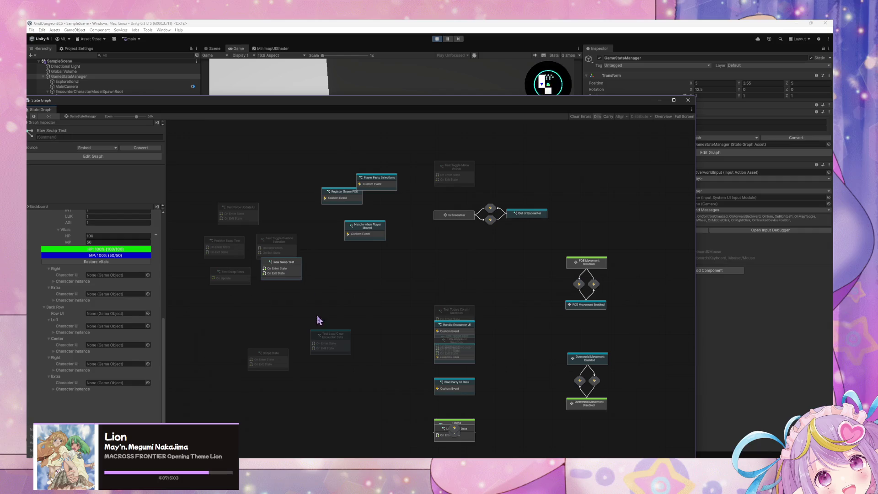
pyautogui.click(333, 334)
pyautogui.moveTo(337, 332); pyautogui.dragTo(343, 282)
# - Move Handle when Player Moved into the middle column, then distribute the lower-middle nodes and undo it
pyautogui.moveTo(356, 222); pyautogui.dragTo(426, 242)
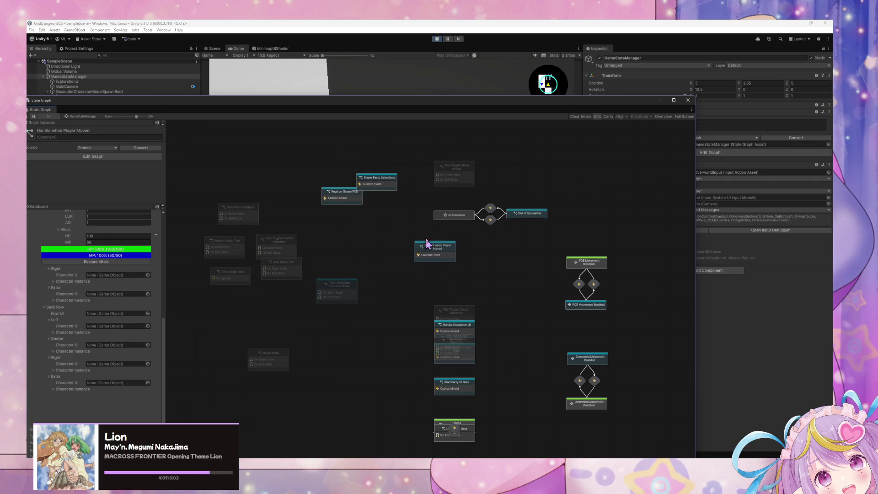
pyautogui.moveTo(445, 293); pyautogui.dragTo(358, 336)
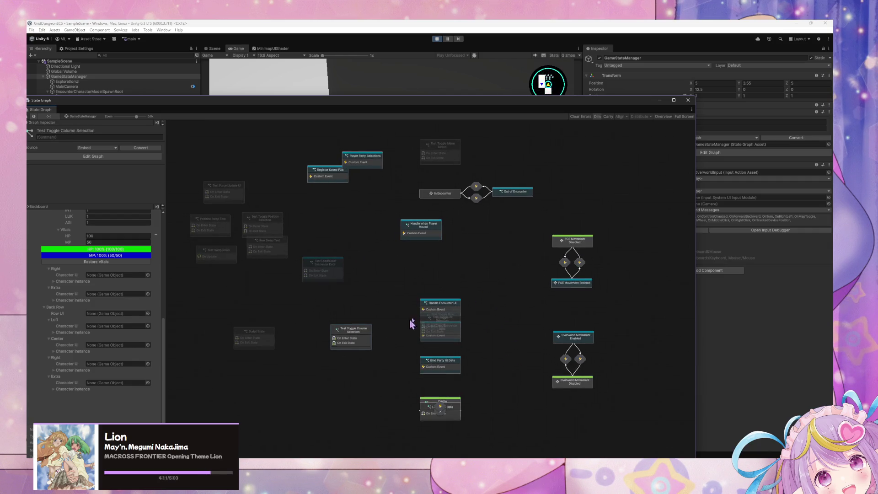
pyautogui.moveTo(442, 313); pyautogui.dragTo(402, 334)
pyautogui.moveTo(388, 370); pyautogui.dragTo(343, 305)
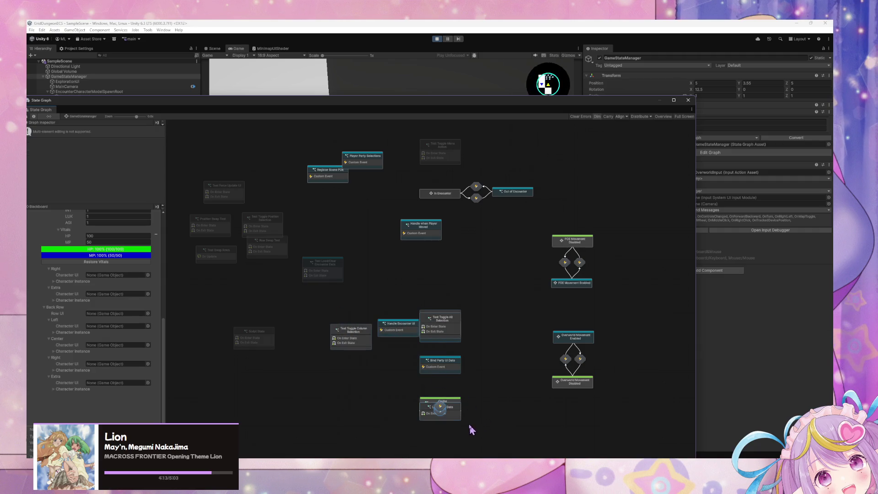
pyautogui.moveTo(462, 430); pyautogui.dragTo(348, 313)
pyautogui.click(619, 117)
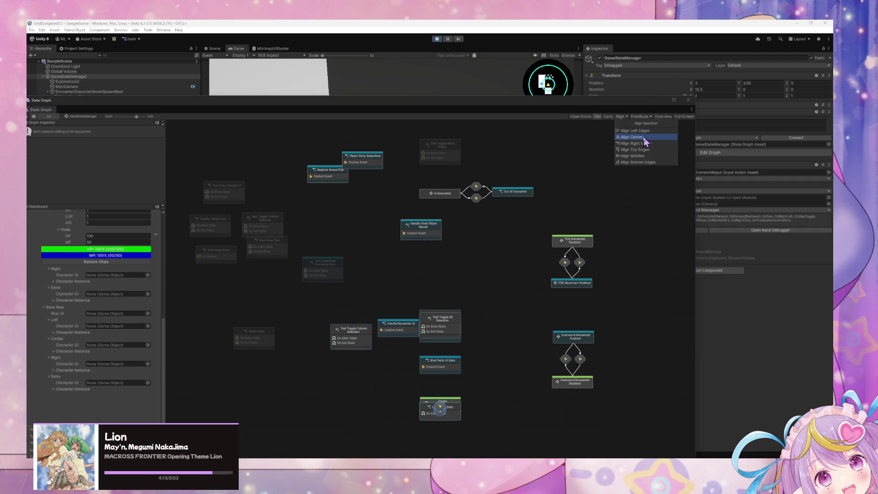
pyautogui.click(650, 117)
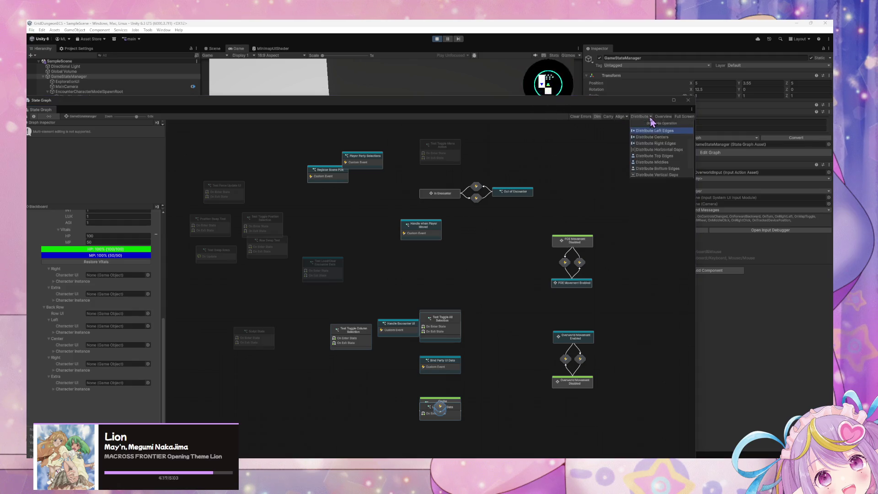
pyautogui.click(647, 149)
pyautogui.click(640, 117)
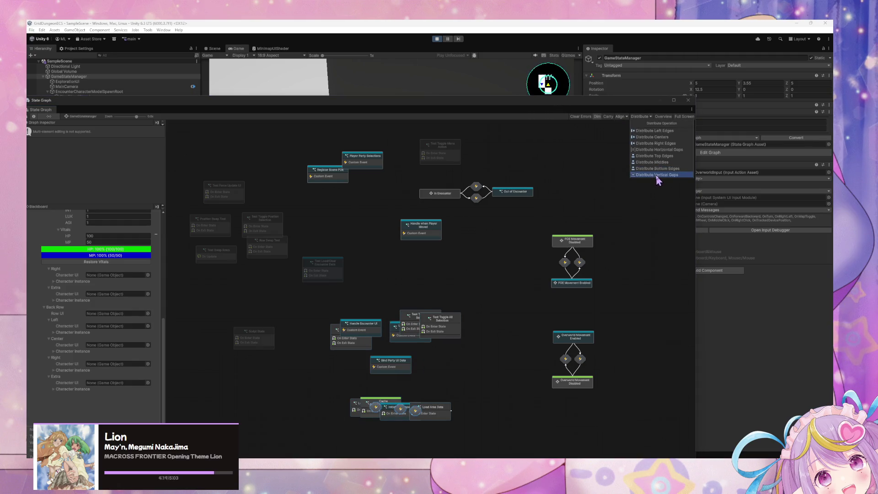
pyautogui.click(659, 174)
pyautogui.hotkey('ctrl', 'z')
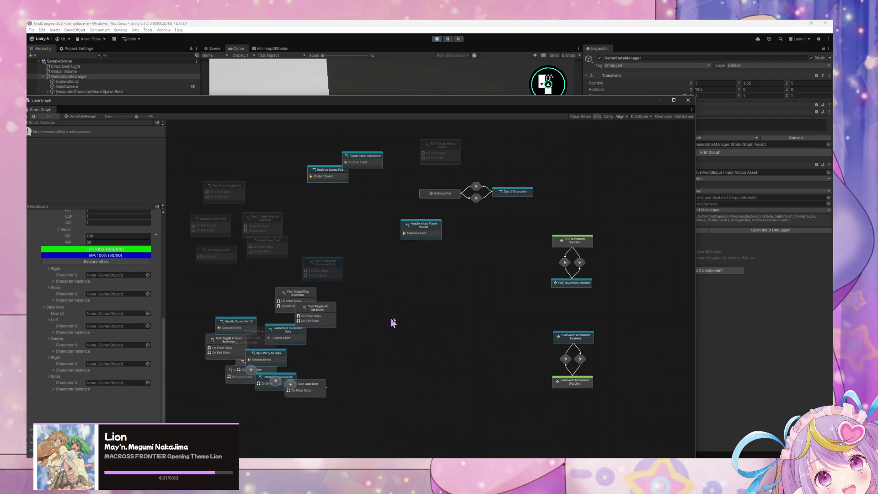
pyautogui.hotkey('ctrl', 'z')
# - Move the Test Toggle Row/All/Column Selection nodes left and stack Handle Encounter UI, Load/Clear and Bind Party UI Data
pyautogui.moveTo(465, 283)
pyautogui.mouseDown()
pyautogui.moveTo(457, 327)
pyautogui.moveTo(212, 267)
pyautogui.mouseUp()
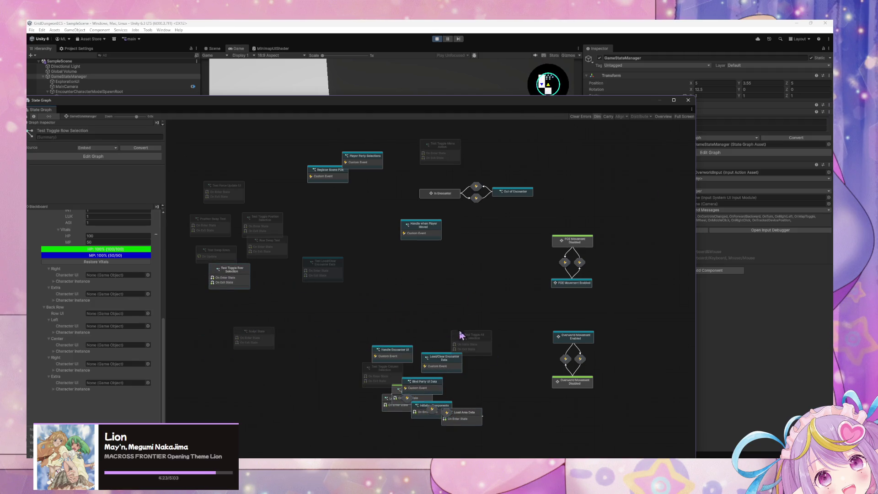
pyautogui.moveTo(473, 346); pyautogui.dragTo(216, 308)
pyautogui.moveTo(392, 361); pyautogui.dragTo(421, 267)
pyautogui.moveTo(449, 354)
pyautogui.mouseDown()
pyautogui.moveTo(442, 315)
pyautogui.moveTo(421, 288)
pyautogui.moveTo(426, 277)
pyautogui.mouseUp()
pyautogui.moveTo(389, 386)
pyautogui.mouseDown()
pyautogui.moveTo(227, 349)
pyautogui.moveTo(273, 303)
pyautogui.mouseUp()
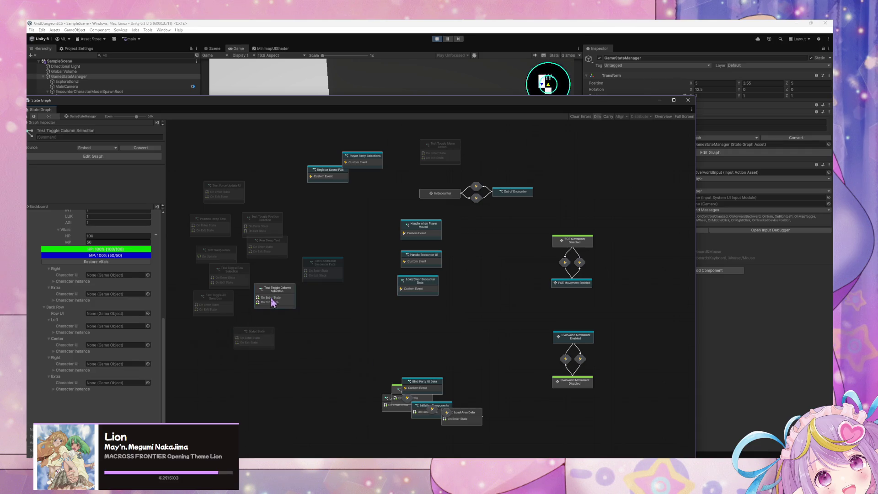
pyautogui.moveTo(436, 388)
pyautogui.mouseDown()
pyautogui.moveTo(438, 347)
pyautogui.moveTo(502, 294)
pyautogui.moveTo(425, 309)
pyautogui.moveTo(431, 328)
pyautogui.mouseUp()
pyautogui.moveTo(425, 397)
pyautogui.mouseDown()
pyautogui.moveTo(460, 320)
pyautogui.moveTo(336, 385)
pyautogui.moveTo(269, 391)
pyautogui.mouseUp()
pyautogui.moveTo(492, 437)
pyautogui.mouseDown()
pyautogui.moveTo(261, 387)
pyautogui.moveTo(247, 382)
pyautogui.moveTo(253, 374)
pyautogui.mouseUp()
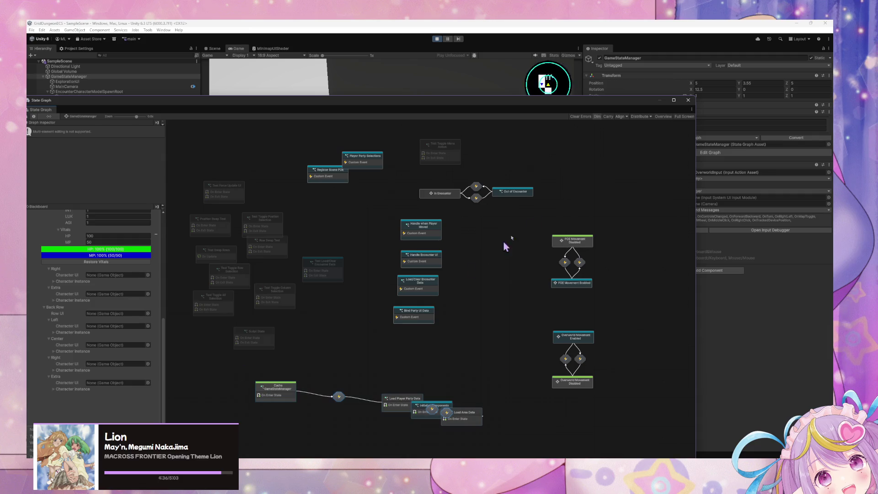
# - Distribute the bottom startup chain horizontally and vertically, then shift it up and right
pyautogui.click(621, 117)
pyautogui.click(638, 117)
pyautogui.click(639, 116)
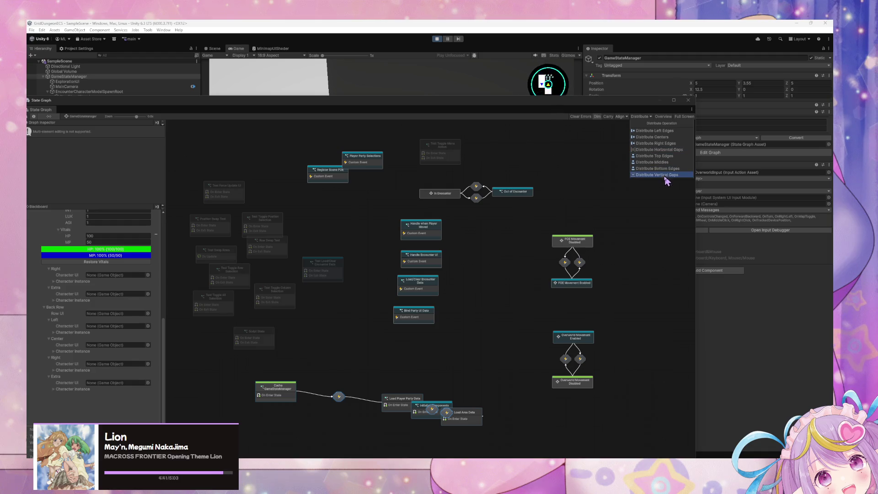
pyautogui.click(669, 150)
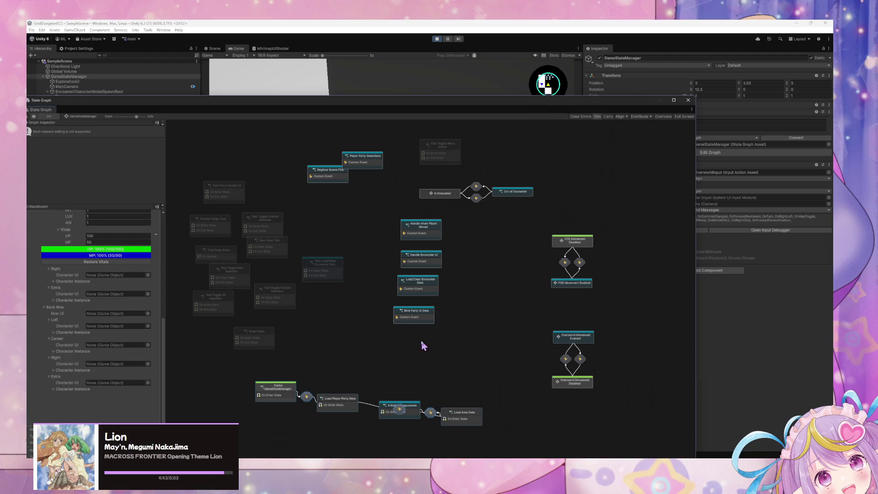
pyautogui.click(542, 380)
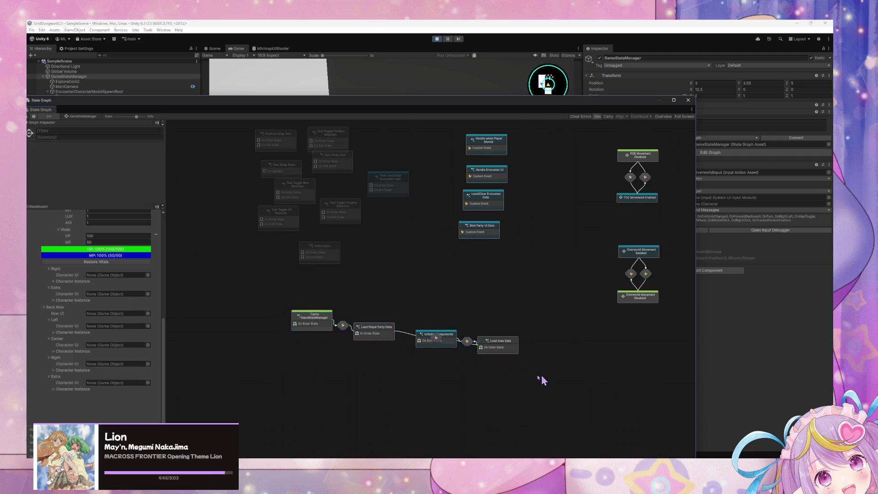
pyautogui.moveTo(542, 381); pyautogui.dragTo(227, 300)
pyautogui.click(640, 116)
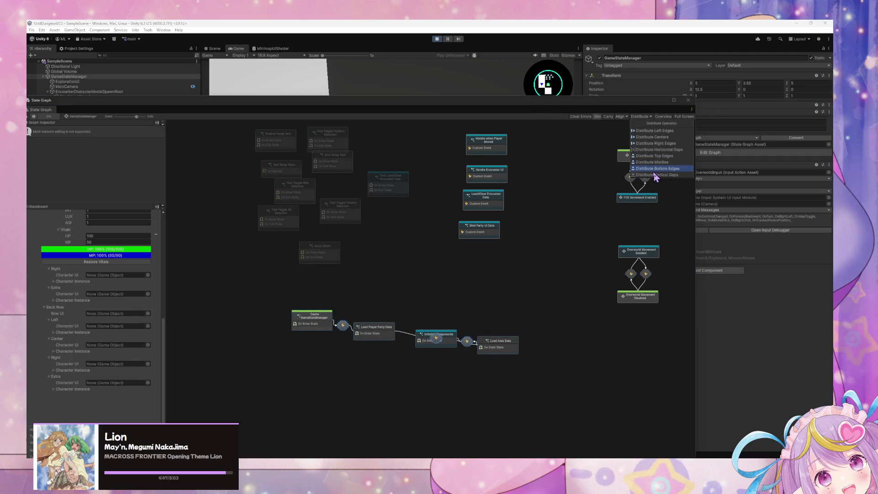
pyautogui.click(655, 176)
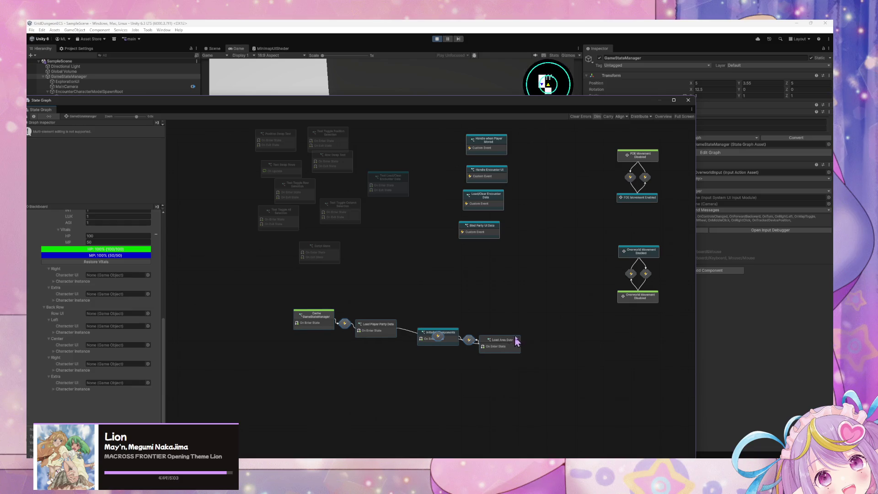
pyautogui.moveTo(515, 348); pyautogui.dragTo(534, 331)
# - Order Cache GameStateManager through Initialize Components in a row and align their top edges
pyautogui.click(442, 322)
pyautogui.moveTo(442, 323)
pyautogui.mouseDown()
pyautogui.moveTo(511, 286)
pyautogui.moveTo(591, 344)
pyautogui.mouseUp()
pyautogui.moveTo(397, 321); pyautogui.dragTo(410, 341)
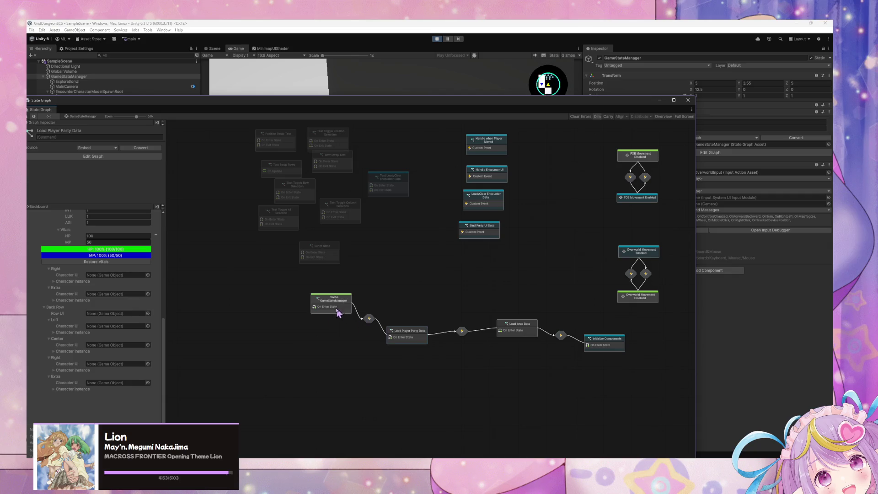
pyautogui.moveTo(337, 312); pyautogui.dragTo(322, 339)
pyautogui.moveTo(506, 338); pyautogui.dragTo(500, 349)
pyautogui.moveTo(610, 372); pyautogui.dragTo(263, 315)
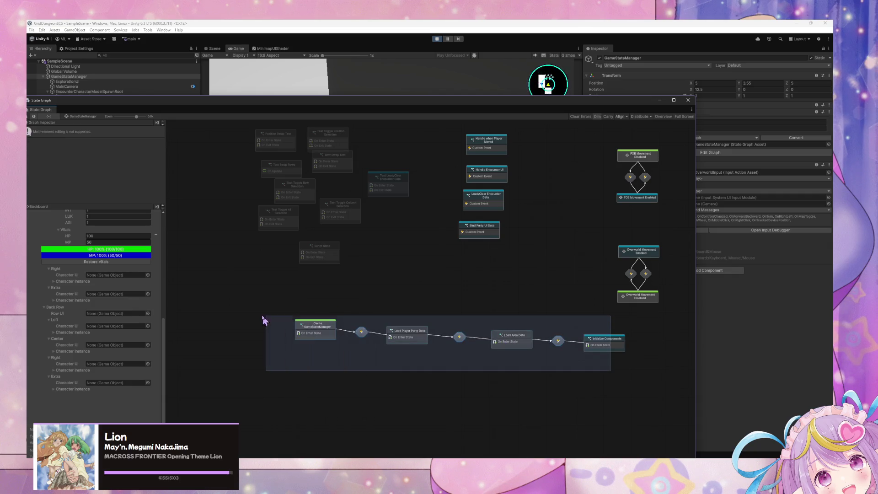
pyautogui.click(621, 116)
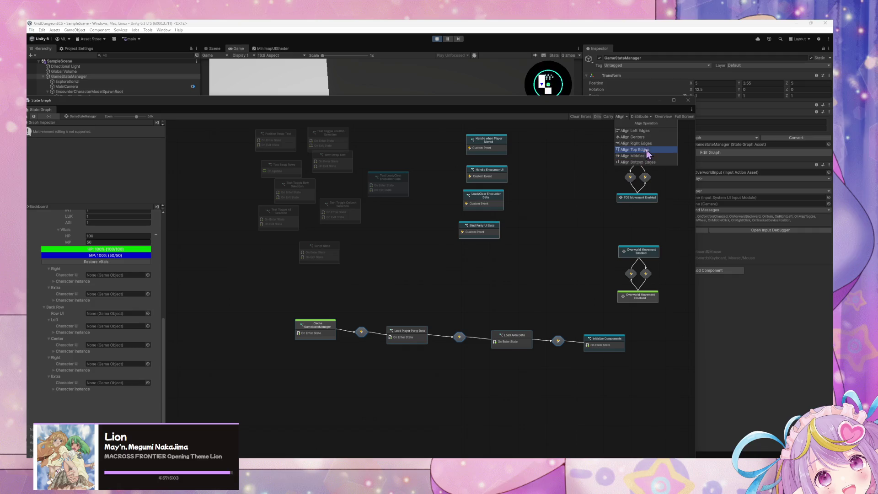
pyautogui.click(648, 150)
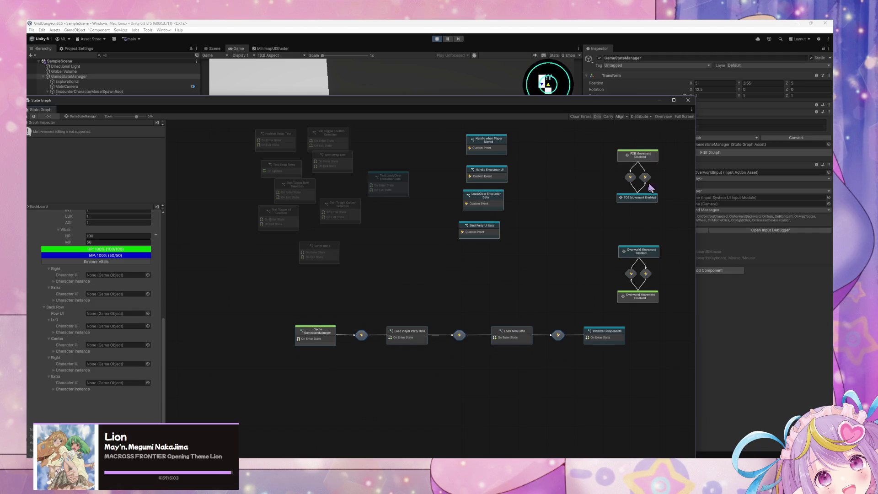
pyautogui.click(465, 270)
pyautogui.moveTo(320, 188); pyautogui.dragTo(410, 284)
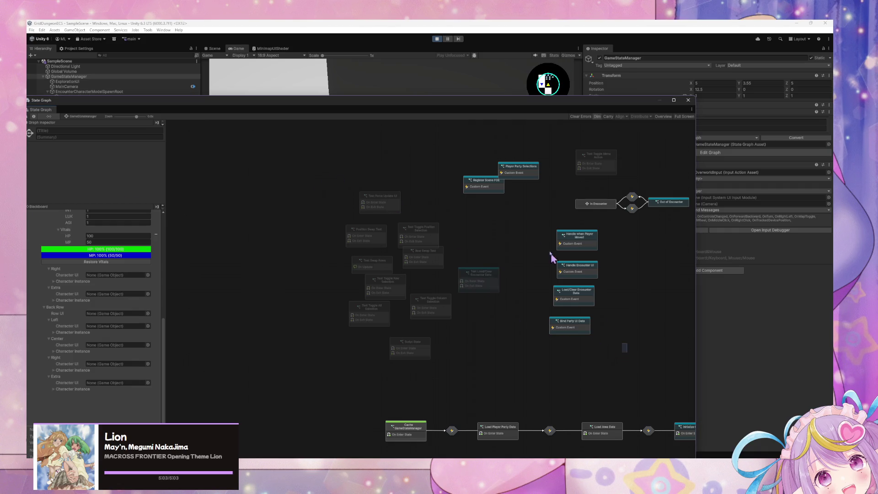
# - Align the four custom event states into one column and move Register Scene FOE and Player Party Selections under Bind Party UI Data
pyautogui.moveTo(627, 352); pyautogui.dragTo(533, 220)
pyautogui.click(626, 117)
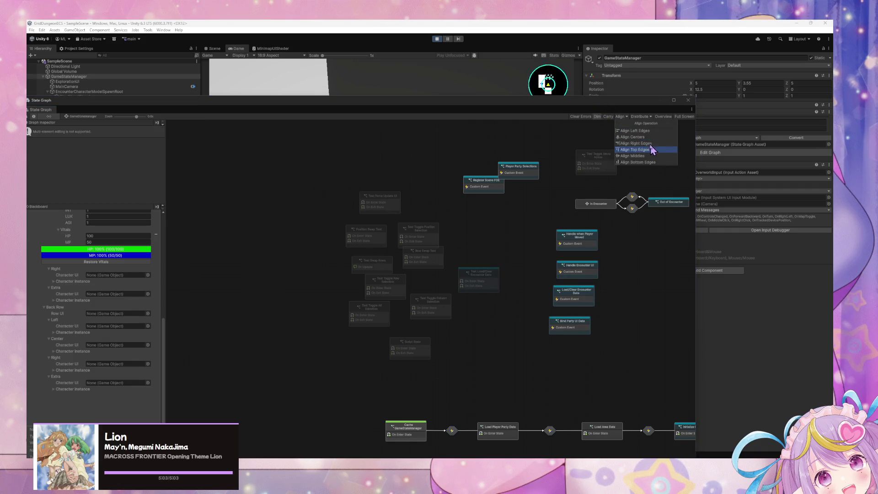
pyautogui.click(648, 145)
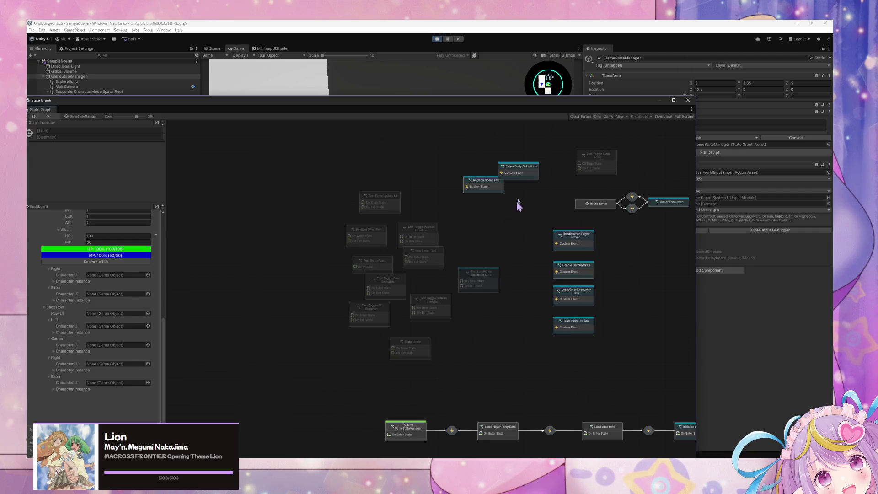
pyautogui.moveTo(540, 211)
pyautogui.mouseDown()
pyautogui.moveTo(464, 161)
pyautogui.moveTo(519, 351)
pyautogui.moveTo(570, 382)
pyautogui.moveTo(611, 369)
pyautogui.moveTo(581, 353)
pyautogui.mouseUp()
# - Gather the scattered test states and centre-align them into a single column
pyautogui.moveTo(478, 272)
pyautogui.mouseDown()
pyautogui.moveTo(446, 226)
pyautogui.moveTo(460, 212)
pyautogui.mouseUp()
pyautogui.moveTo(494, 387); pyautogui.dragTo(307, 192)
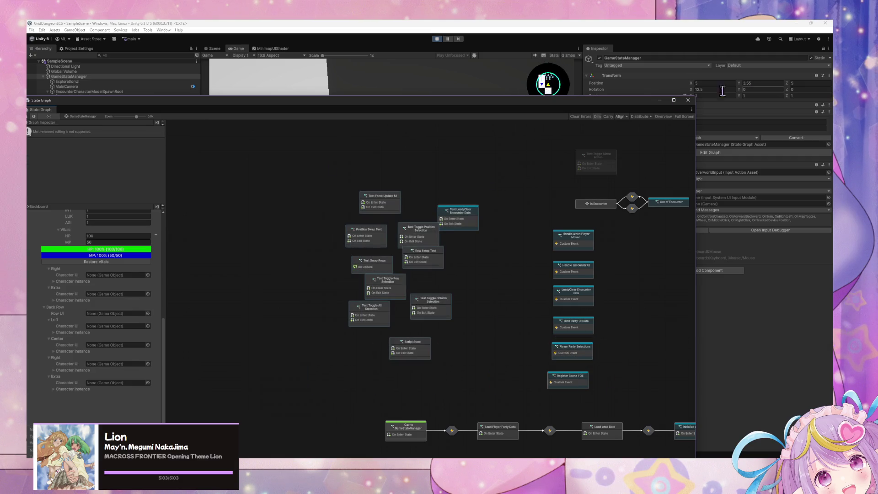
pyautogui.click(625, 116)
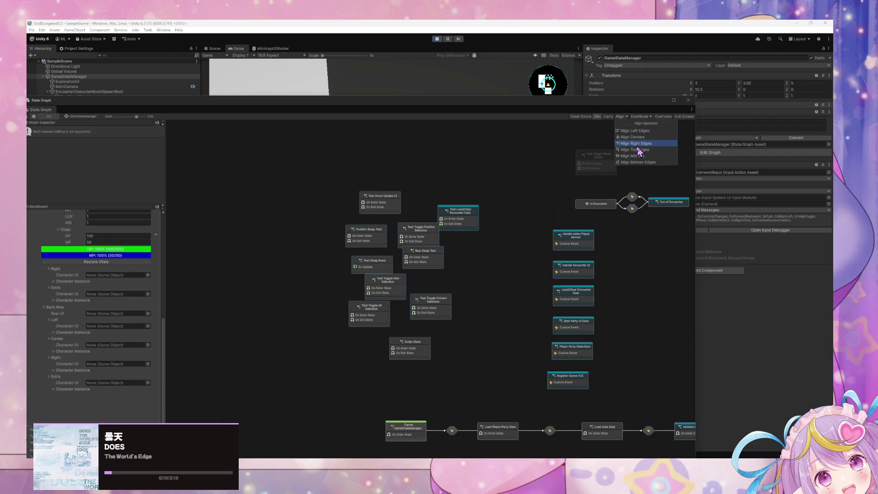
pyautogui.click(639, 137)
# - Try distributing the test states with vertical gaps, then left-align their edges
pyautogui.click(620, 116)
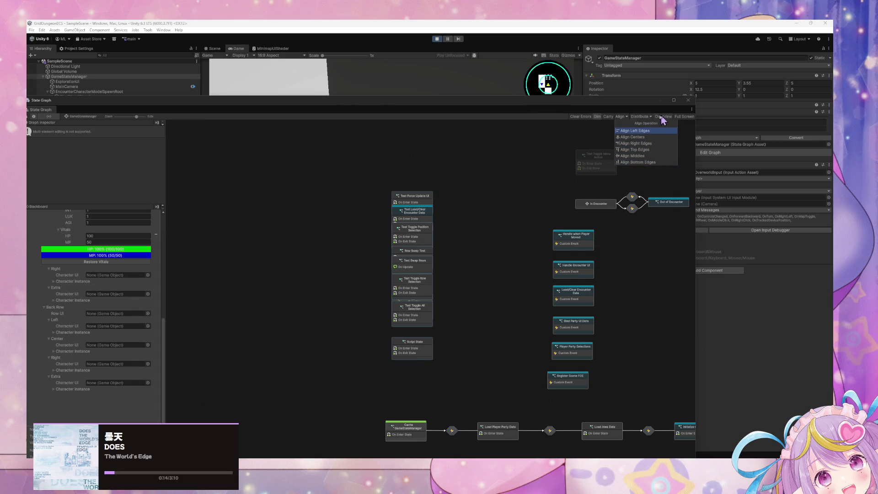
pyautogui.click(646, 116)
pyautogui.click(657, 175)
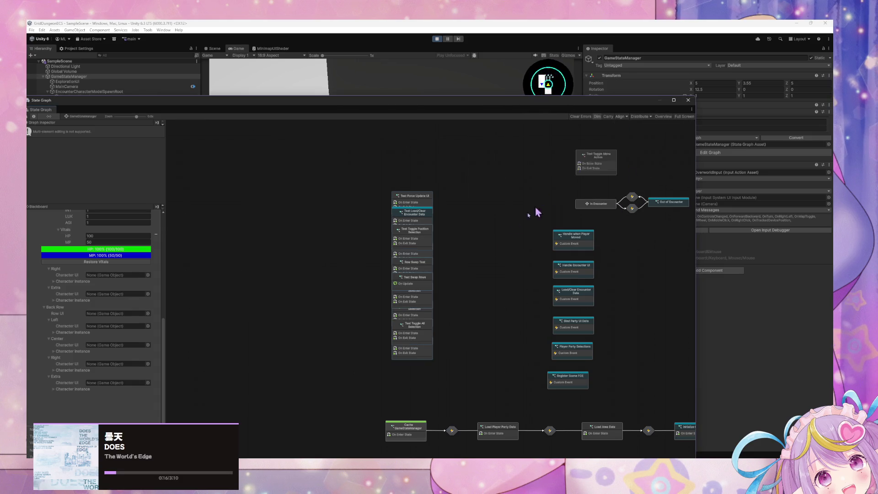
pyautogui.click(638, 117)
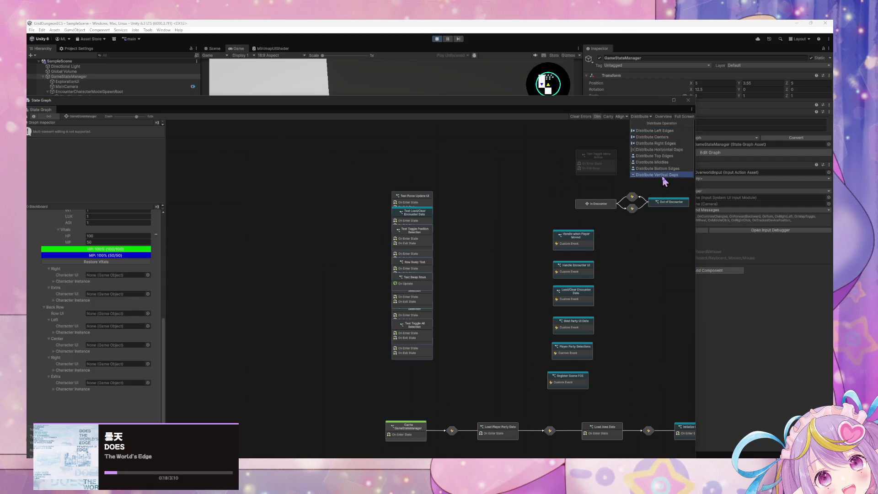
pyautogui.click(662, 177)
pyautogui.click(643, 119)
pyautogui.click(657, 154)
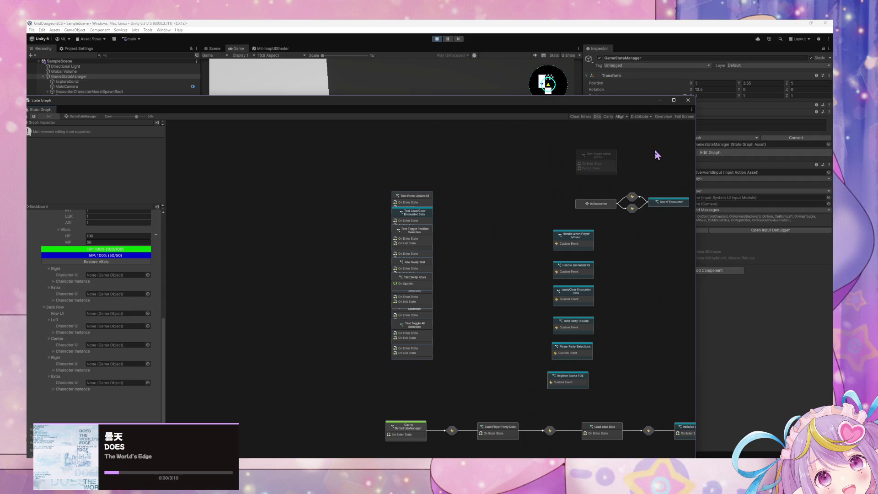
pyautogui.click(626, 117)
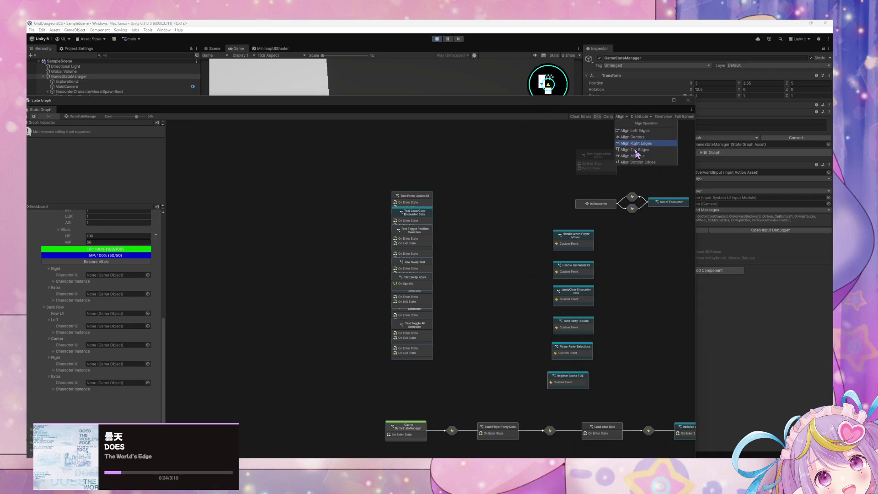
pyautogui.click(638, 131)
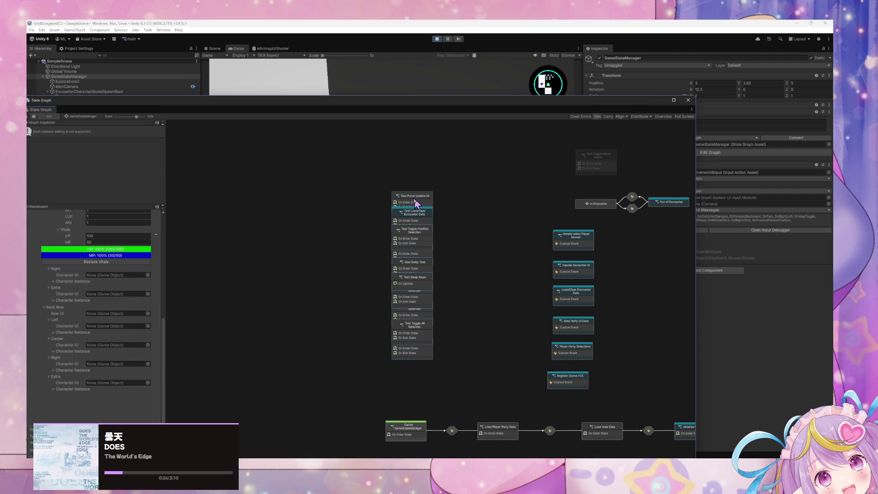
# - Pull the test states, from Test Load/Clear Encounter Data to Test Toggle All Selection, out of the stacked column
pyautogui.moveTo(416, 204)
pyautogui.mouseDown()
pyautogui.moveTo(330, 185)
pyautogui.moveTo(385, 172)
pyautogui.mouseUp()
pyautogui.click(350, 208)
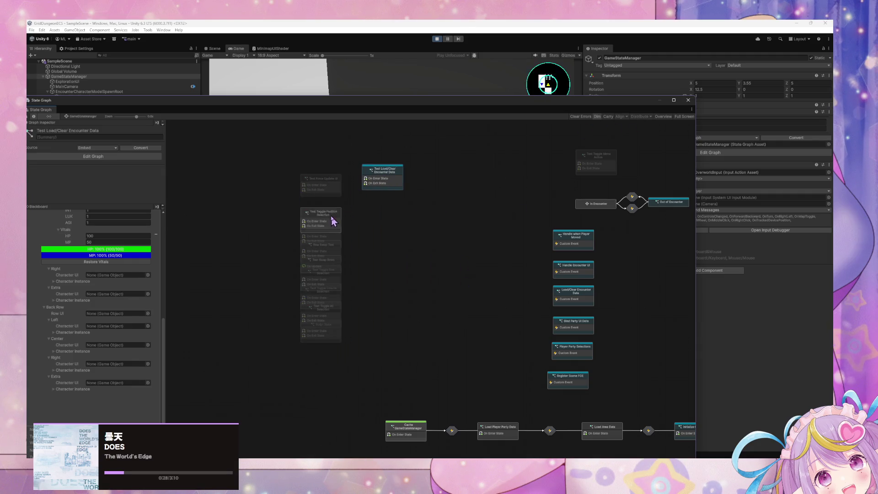
pyautogui.moveTo(333, 221); pyautogui.dragTo(388, 212)
pyautogui.moveTo(320, 236); pyautogui.dragTo(261, 212)
pyautogui.moveTo(310, 253)
pyautogui.mouseDown()
pyautogui.moveTo(378, 258)
pyautogui.moveTo(277, 242)
pyautogui.mouseUp()
pyautogui.moveTo(322, 272); pyautogui.dragTo(330, 239)
pyautogui.moveTo(323, 288)
pyautogui.mouseDown()
pyautogui.moveTo(280, 292)
pyautogui.moveTo(338, 289)
pyautogui.mouseUp()
pyautogui.moveTo(323, 324)
pyautogui.mouseDown()
pyautogui.moveTo(354, 326)
pyautogui.moveTo(473, 293)
pyautogui.moveTo(474, 208)
pyautogui.mouseUp()
# - Place Test Toggle Menu Action, fit the whole graph in view, and nudge Column Selection, Swap Rows and Position Swap into place
pyautogui.moveTo(504, 244)
pyautogui.mouseDown()
pyautogui.moveTo(321, 216)
pyautogui.moveTo(438, 282)
pyautogui.mouseUp()
pyautogui.moveTo(541, 207); pyautogui.dragTo(346, 348)
pyautogui.moveTo(474, 299); pyautogui.dragTo(467, 183)
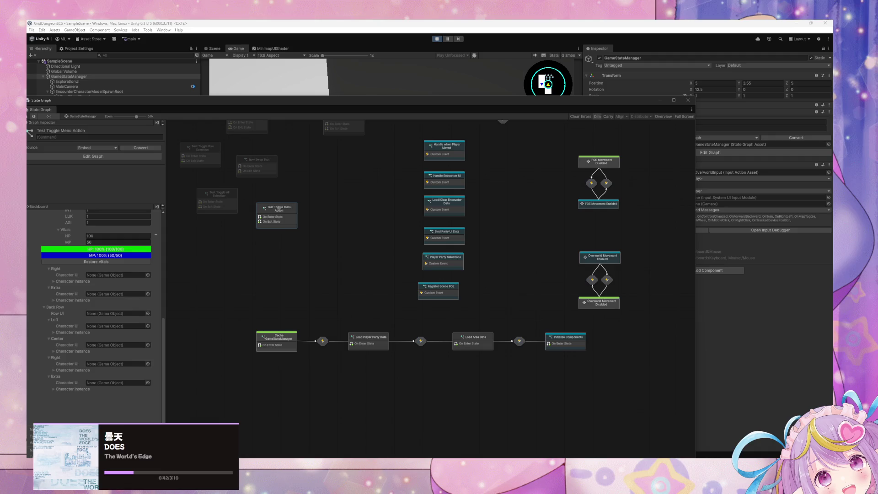
pyautogui.moveTo(330, 213); pyautogui.dragTo(419, 291)
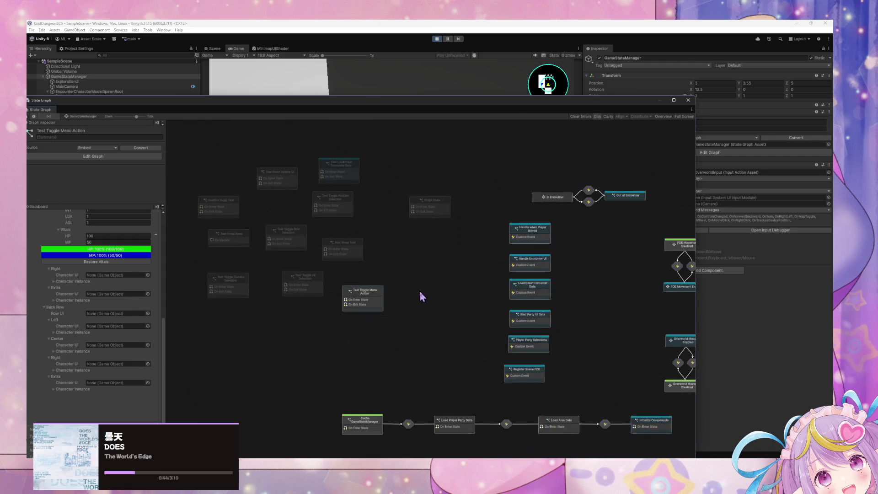
pyautogui.click(663, 118)
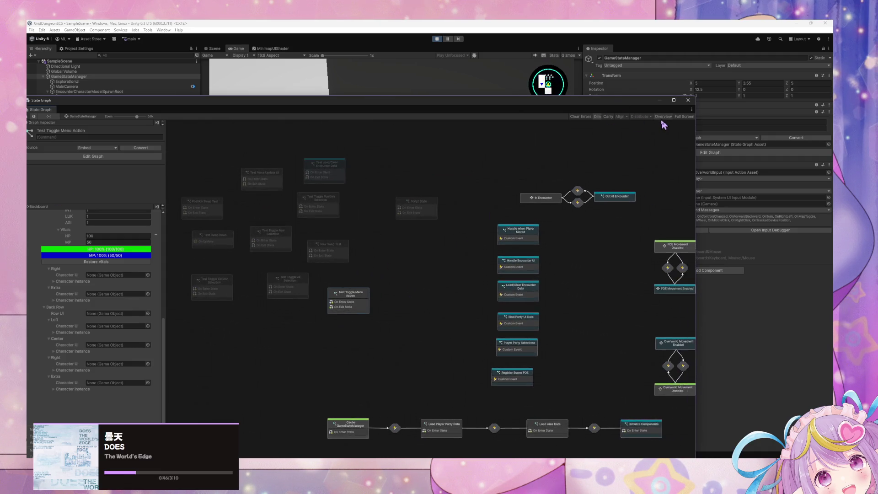
pyautogui.moveTo(291, 294); pyautogui.dragTo(299, 317)
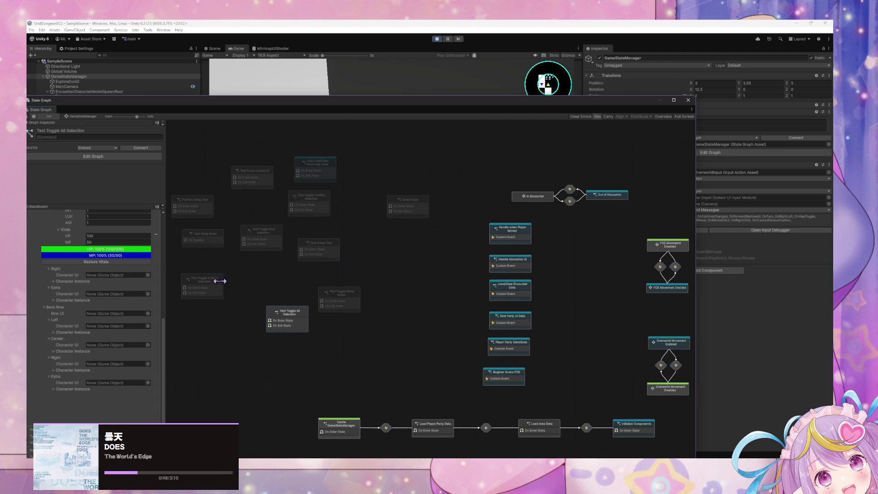
pyautogui.moveTo(220, 280); pyautogui.dragTo(240, 320)
pyautogui.moveTo(216, 240); pyautogui.dragTo(226, 260)
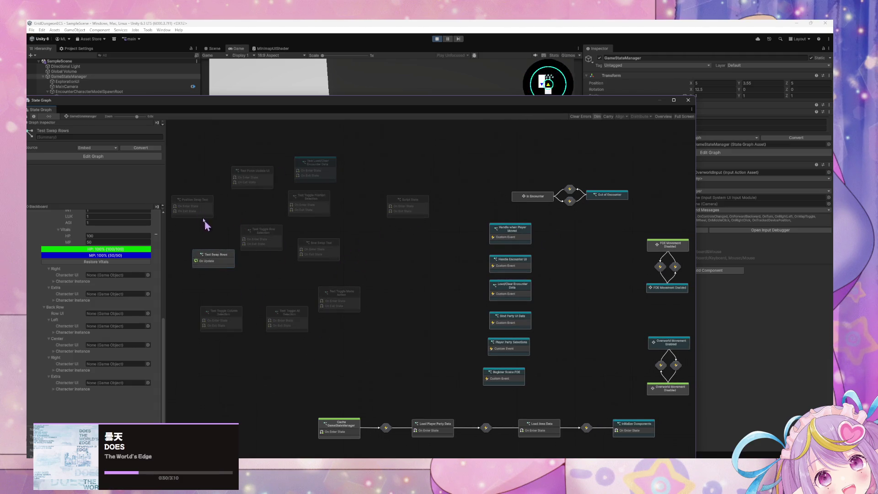
pyautogui.moveTo(194, 200); pyautogui.dragTo(247, 266)
# - Force the Test Load/Clear Encounter Data state to exit and then re-enter
pyautogui.rightClick(331, 163)
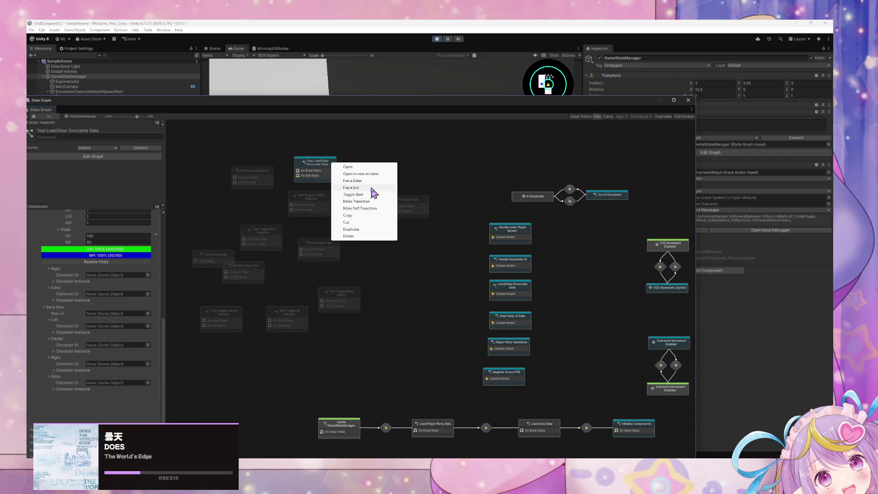
pyautogui.click(372, 188)
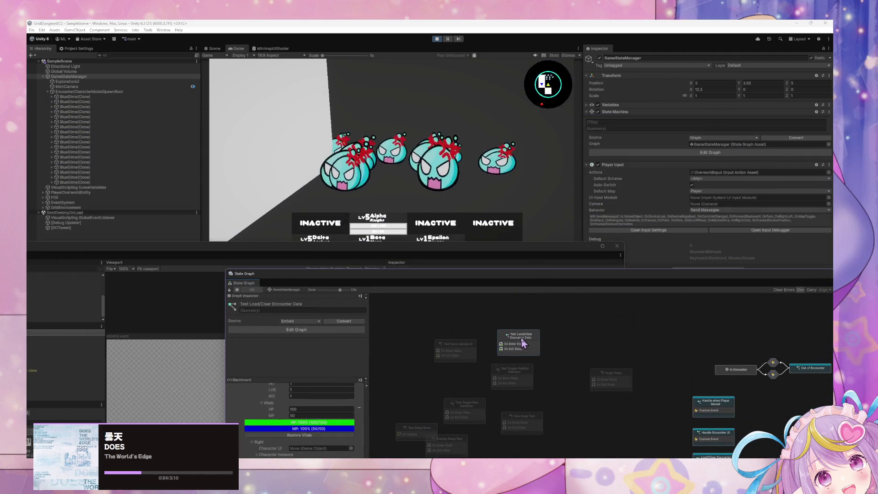
pyautogui.rightClick(521, 338)
pyautogui.click(551, 355)
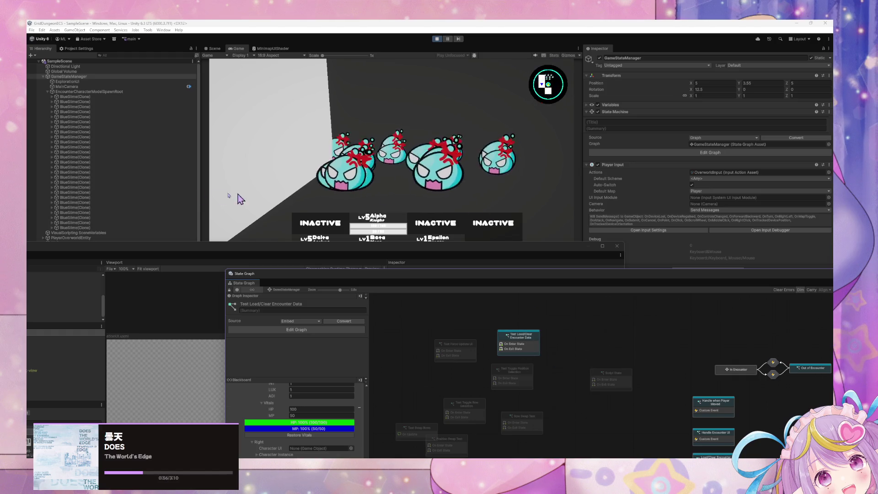
# - Delete all the duplicated BlueSlime clones from the Hierarchy
pyautogui.click(106, 97)
pyautogui.keyDown('shift'); pyautogui.click(98, 224); pyautogui.keyUp('shift')
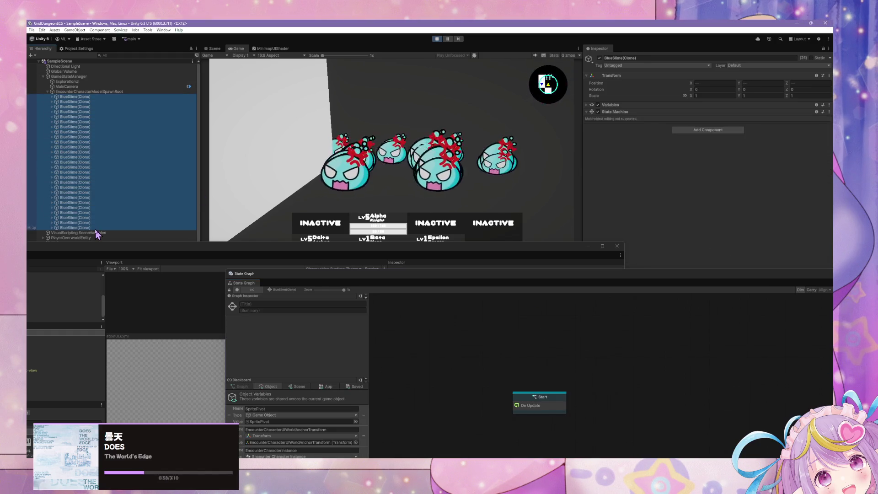
pyautogui.press('Delete')
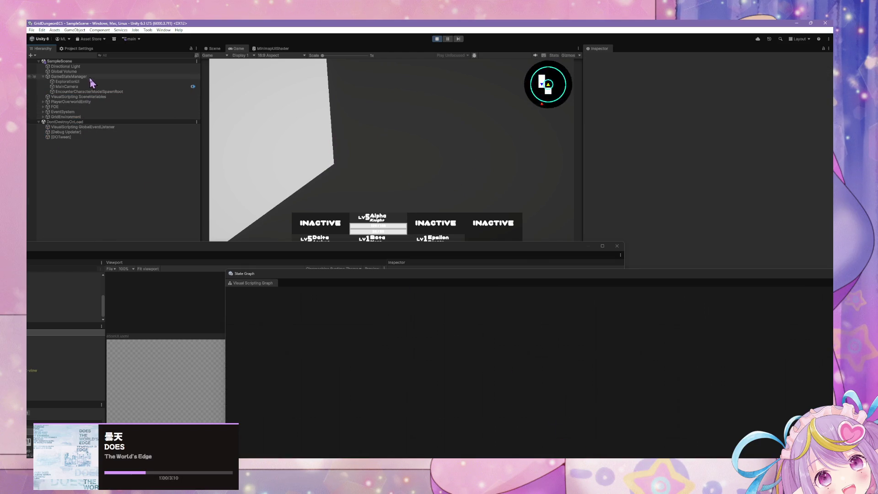
# - On GameStateManager, force Test Load/Clear Encounter Data to exit and re-enter so fresh slimes spawn
pyautogui.click(86, 83)
pyautogui.rightClick(530, 340)
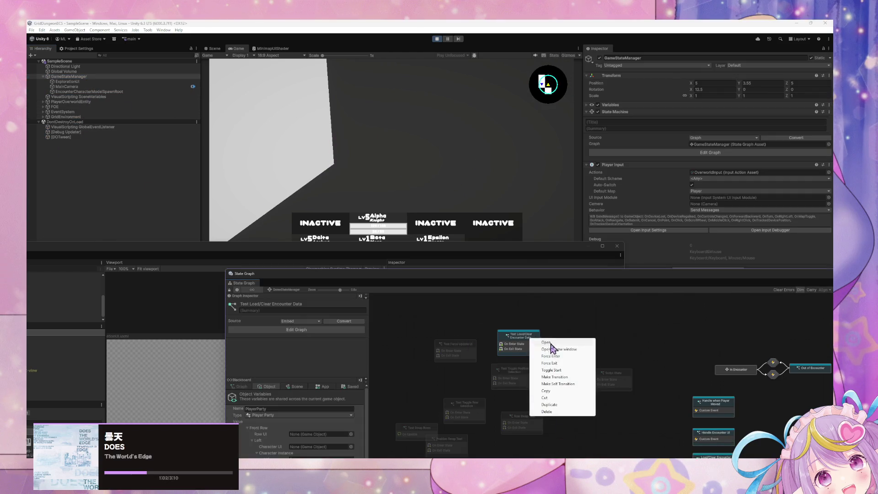
pyautogui.click(554, 363)
pyautogui.rightClick(528, 346)
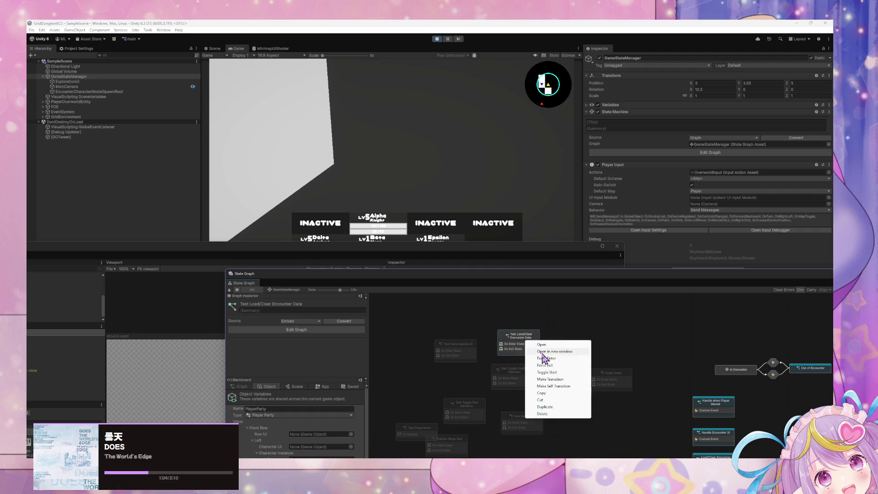
pyautogui.click(544, 351)
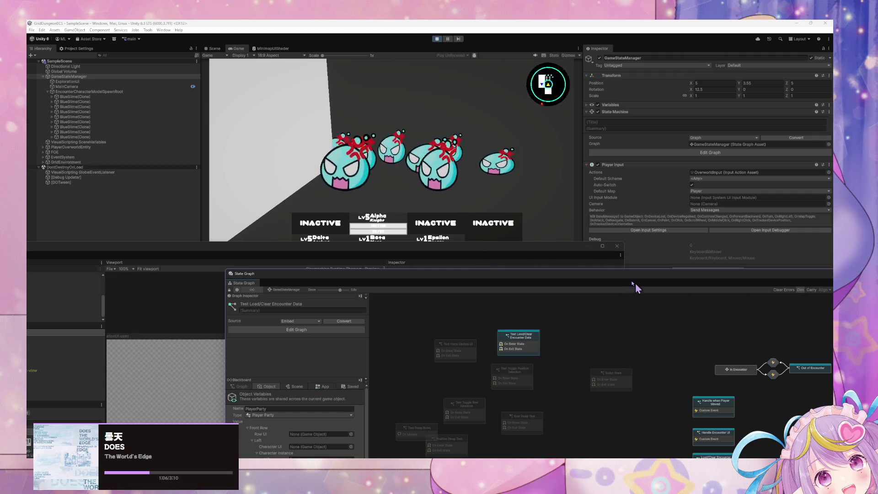
# - Move the floating state graph window up and to the left
pyautogui.moveTo(558, 273)
pyautogui.mouseDown()
pyautogui.moveTo(364, 123)
pyautogui.moveTo(461, 303)
pyautogui.moveTo(443, 235)
pyautogui.mouseUp()
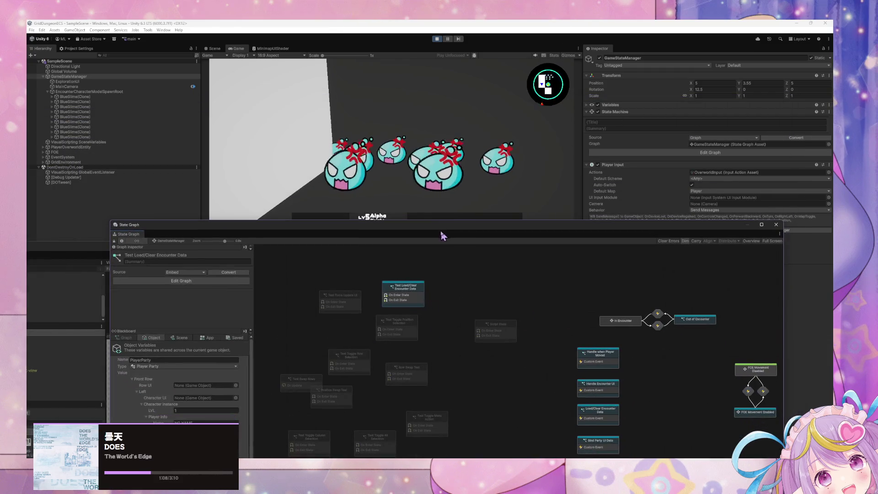
pyautogui.moveTo(577, 221); pyautogui.dragTo(451, 133)
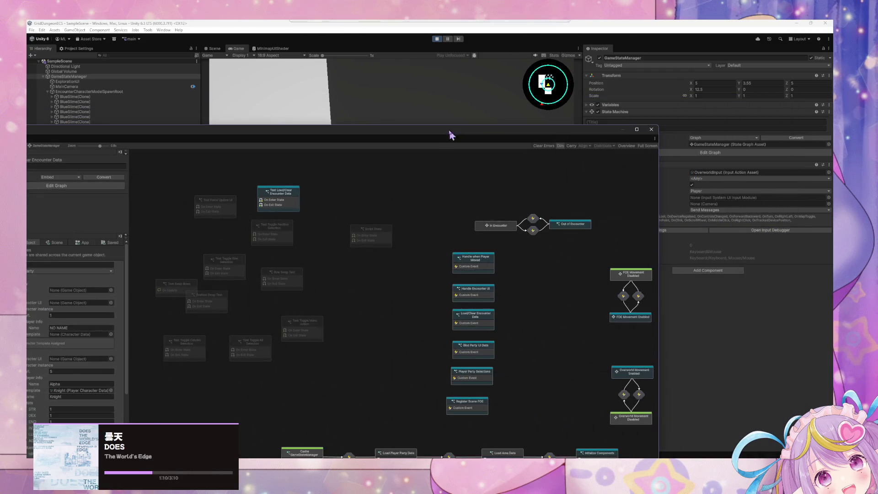
pyautogui.scroll(-3, 519, 265)
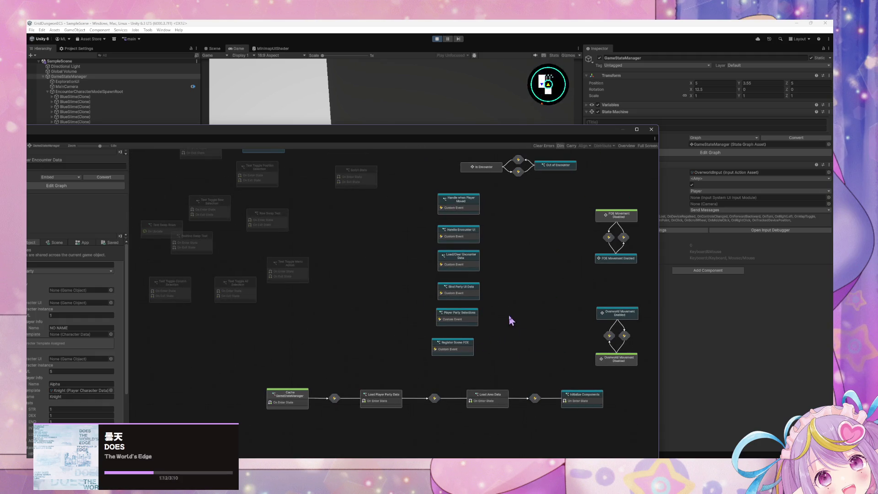
pyautogui.scroll(3, 511, 320)
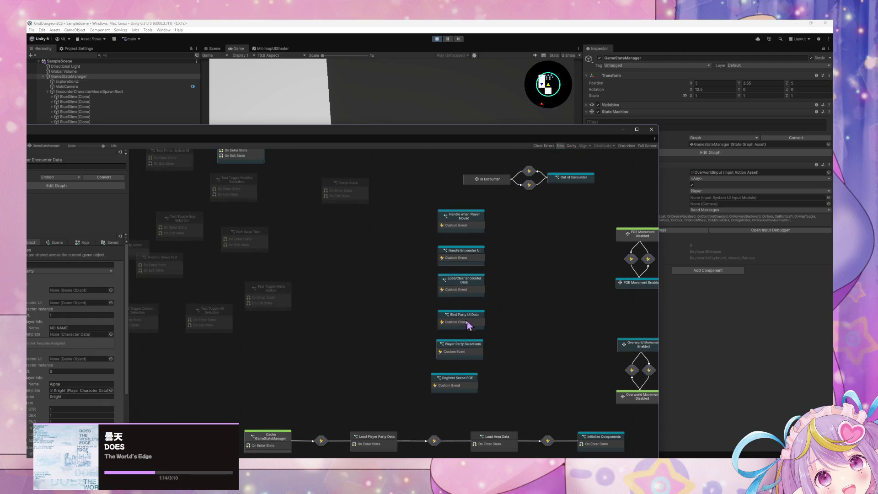
pyautogui.scroll(-2, 467, 325)
# - Open the Bind Party UI Data state's script graph
pyautogui.doubleClick(467, 322)
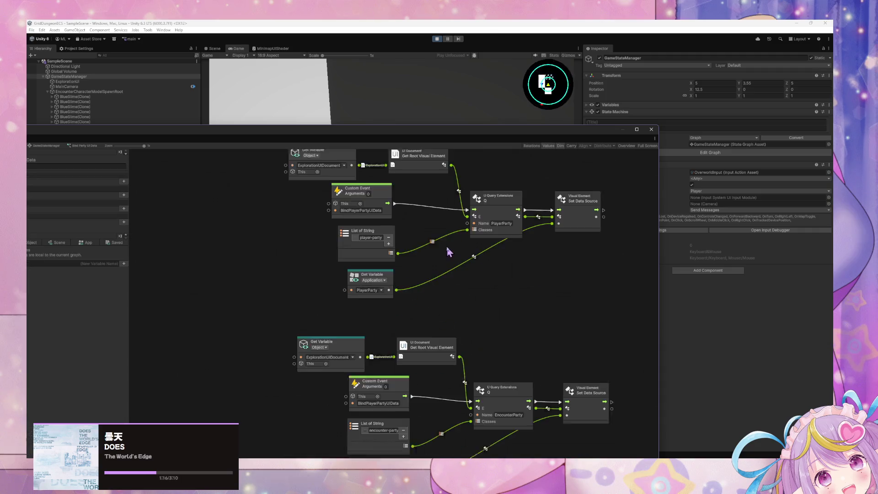
pyautogui.scroll(-1, 506, 338)
pyautogui.scroll(1, 494, 383)
# - Line up the Set Data Source and U Query Extensions nodes, then lower the graph window to reveal the Game view
pyautogui.click(564, 293)
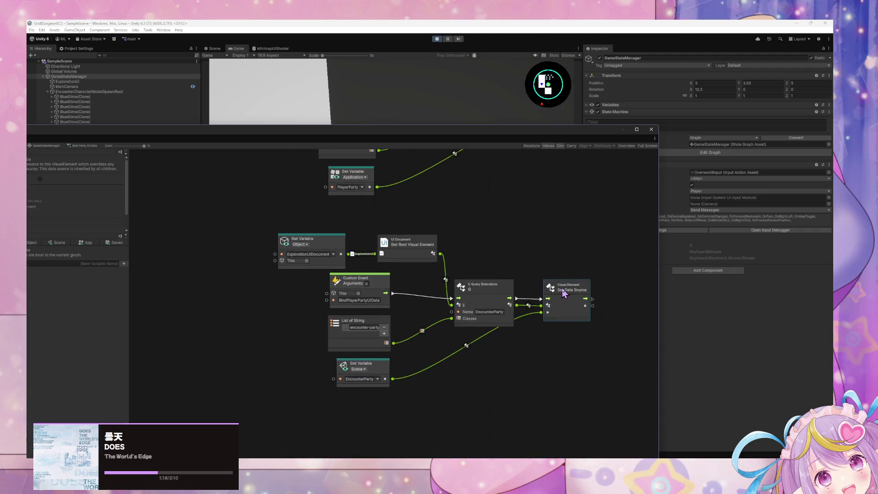
pyautogui.moveTo(564, 293); pyautogui.dragTo(576, 293)
pyautogui.moveTo(504, 294)
pyautogui.mouseDown()
pyautogui.moveTo(498, 280)
pyautogui.moveTo(494, 289)
pyautogui.mouseUp()
pyautogui.click(536, 350)
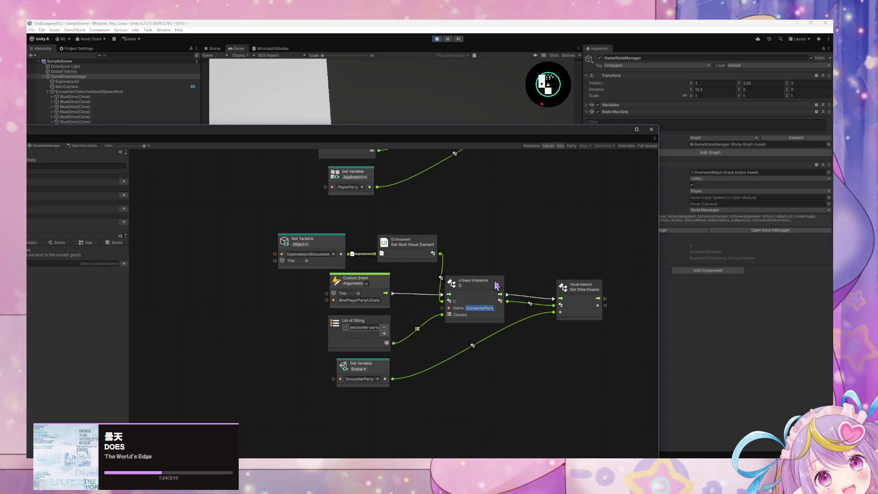
pyautogui.moveTo(418, 138); pyautogui.dragTo(590, 264)
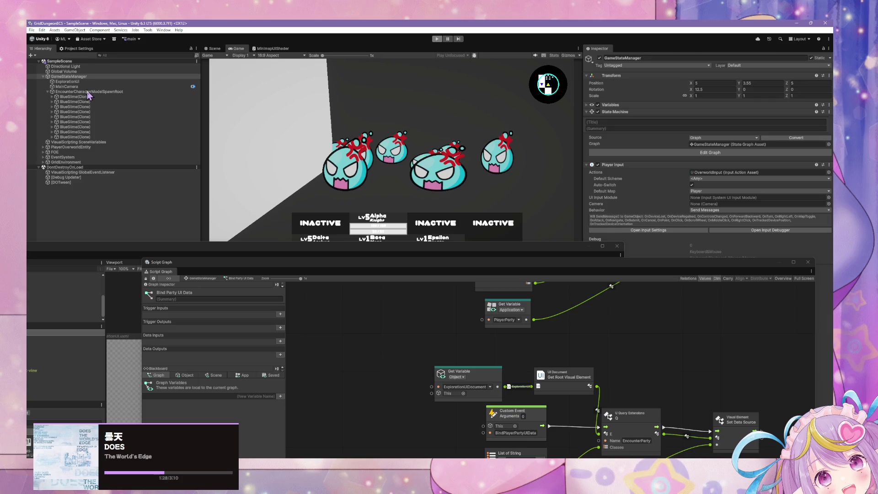
# - Exit play mode, select ExplorationUI, and enlarge the UI Builder window to show all its panes
pyautogui.hotkey('ctrl', 'p')
pyautogui.click(69, 82)
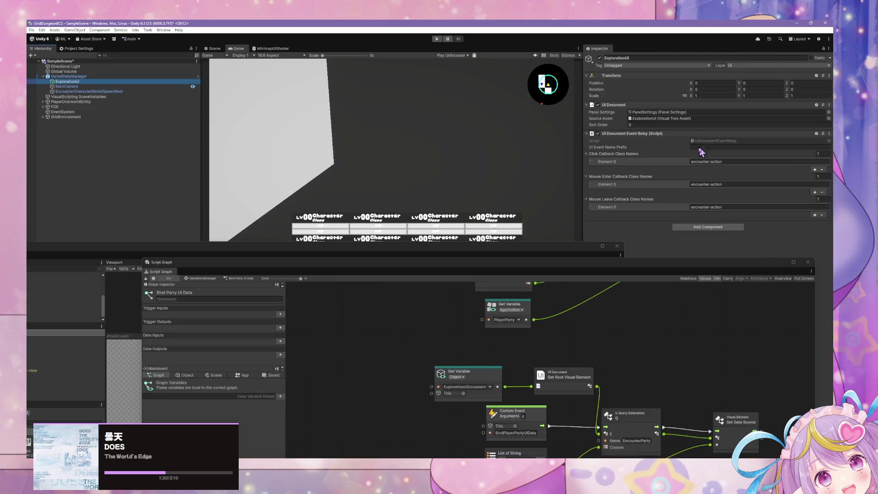
pyautogui.click(396, 252)
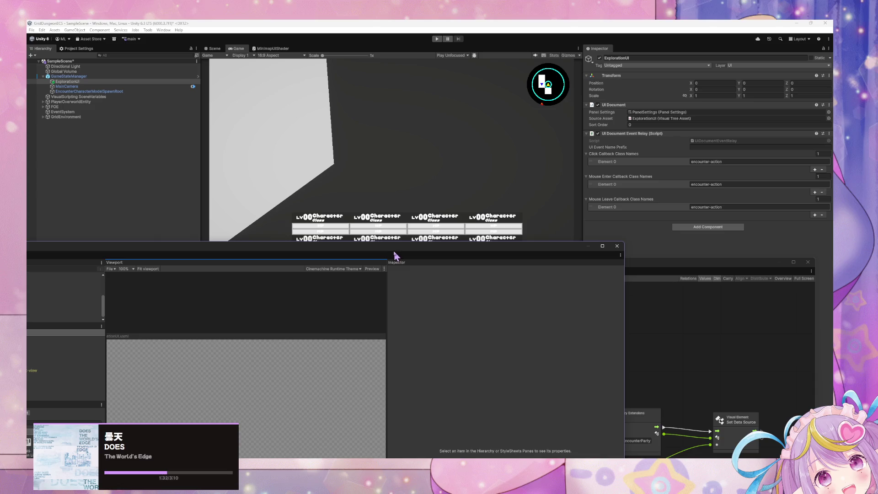
pyautogui.moveTo(396, 254)
pyautogui.mouseDown()
pyautogui.moveTo(493, 121)
pyautogui.moveTo(320, 79)
pyautogui.mouseUp()
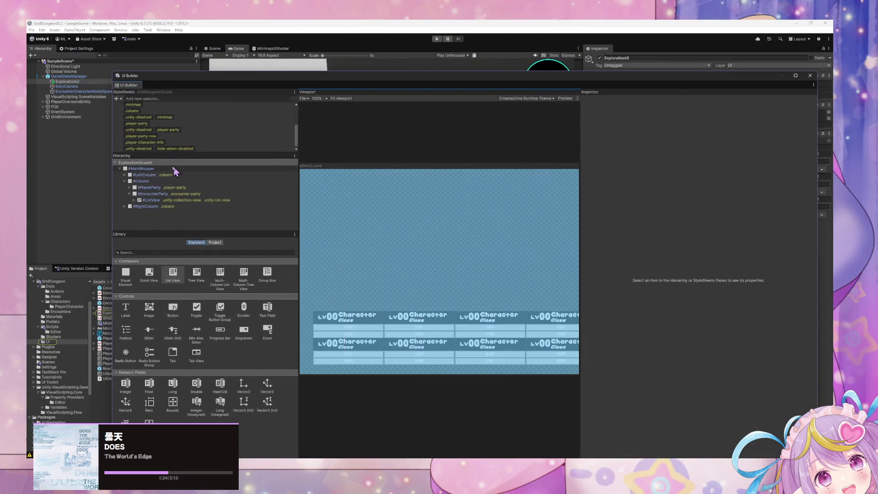
# - Inspect the ListView and EncounterParty elements' bindings, checking the ListView's Rows data source path
pyautogui.click(162, 201)
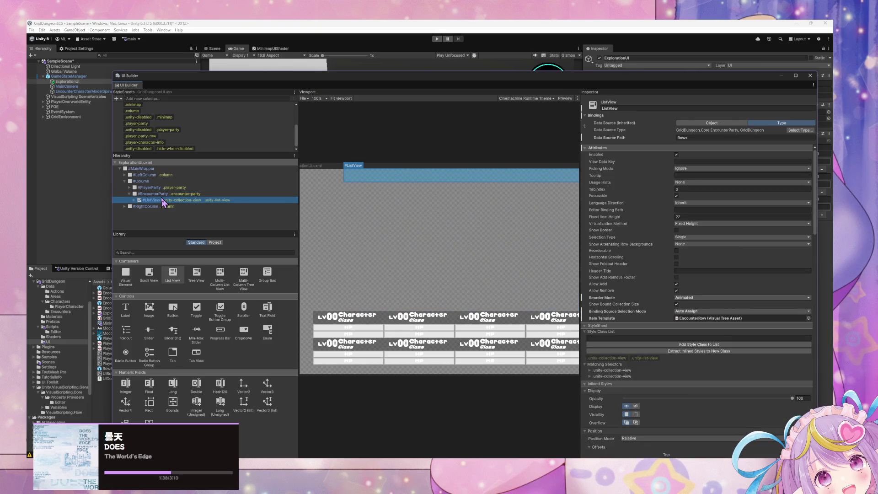
pyautogui.click(172, 195)
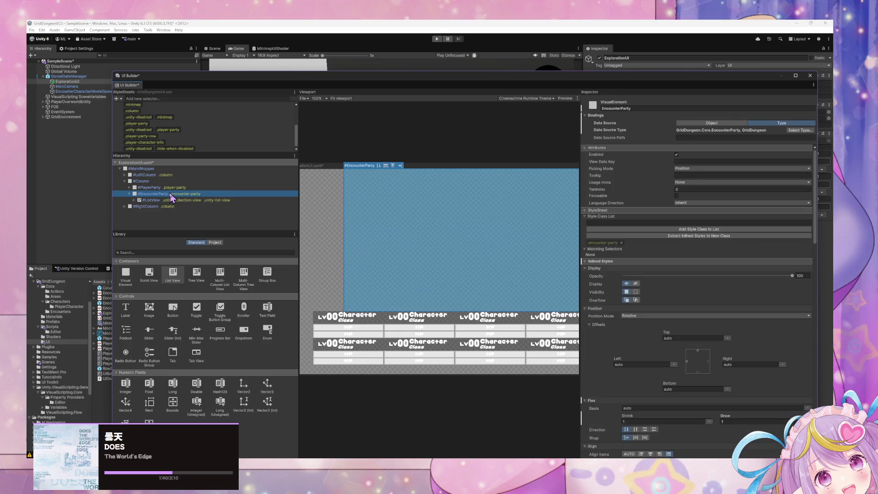
pyautogui.click(171, 201)
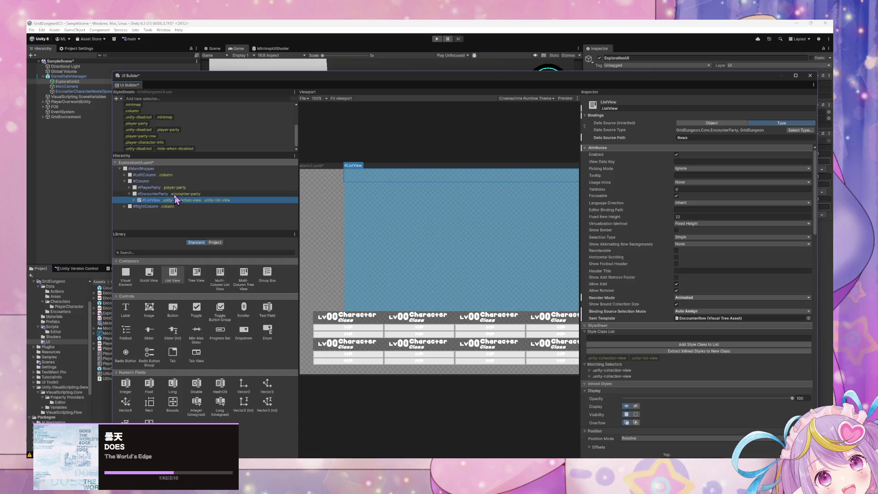
pyautogui.scroll(-1, 700, 286)
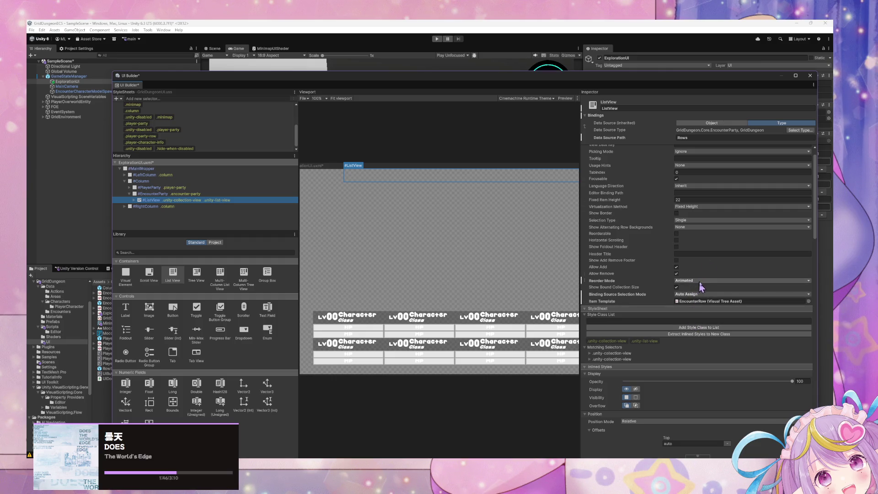
pyautogui.click(694, 138)
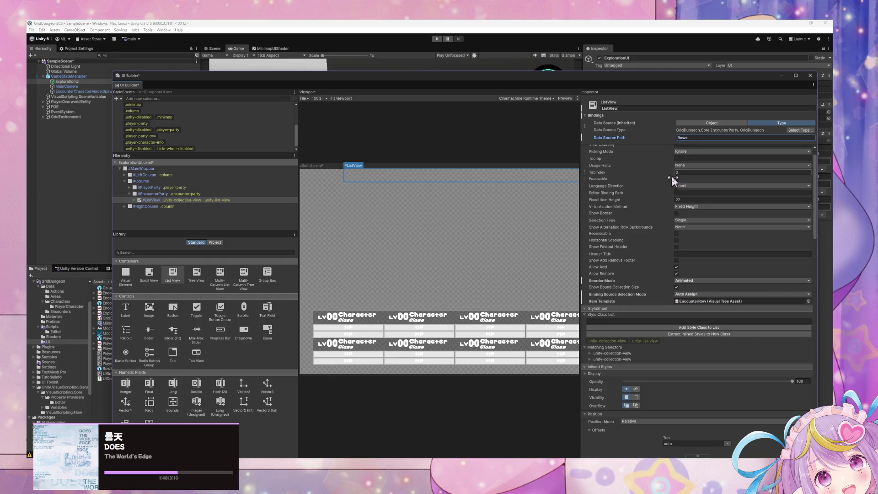
pyautogui.scroll(1, 687, 191)
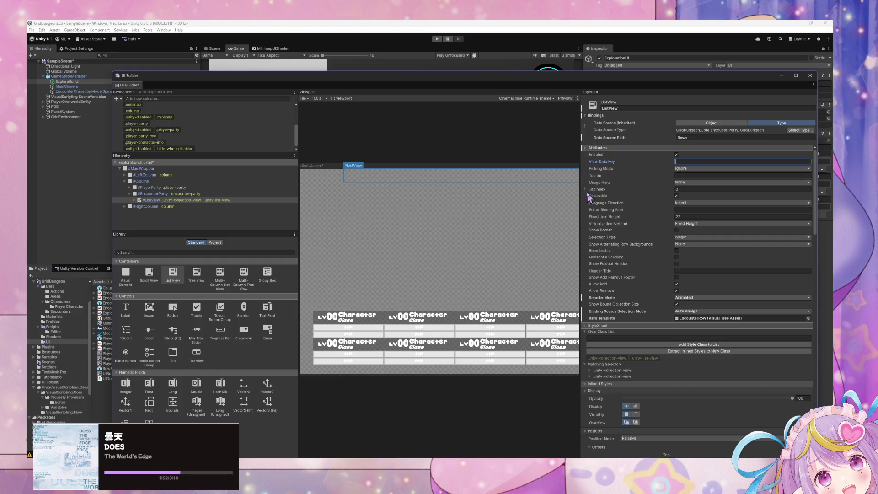
# - Check the Fixed Item Height options without changing anything, then bring Chrome's search answer forward
pyautogui.rightClick(589, 215)
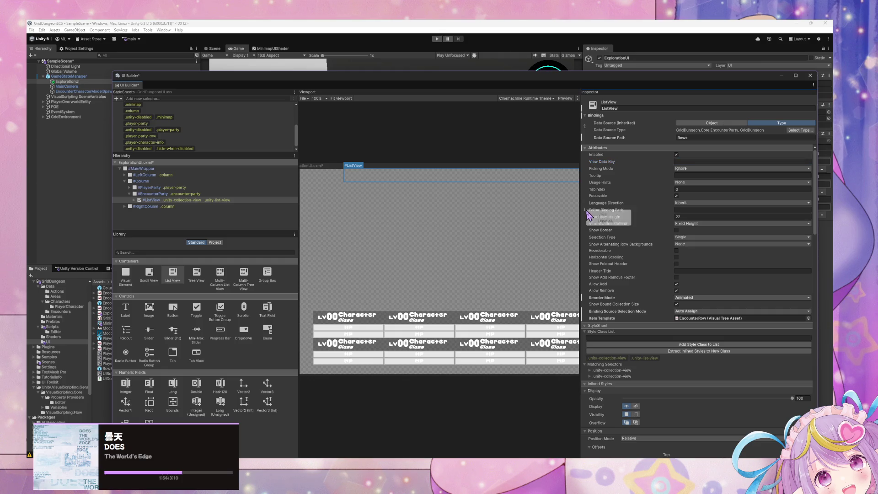
pyautogui.press('Escape')
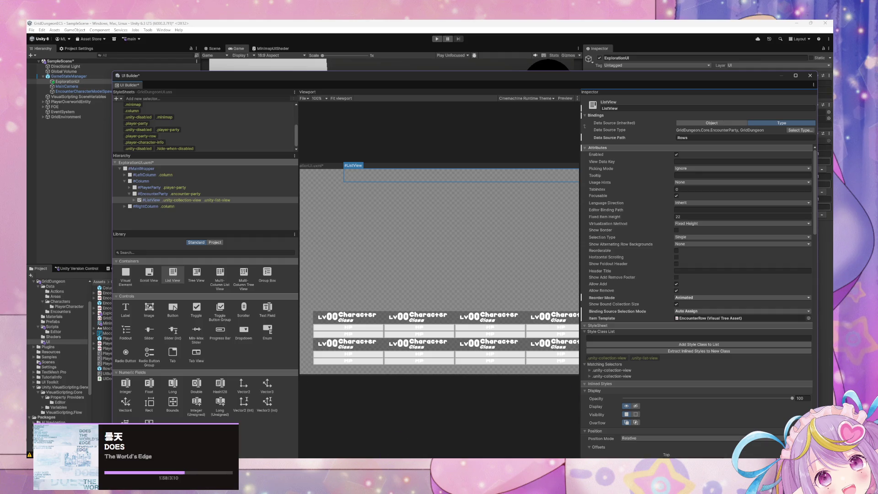
pyautogui.moveTo(412, 453)
pyautogui.click(421, 434)
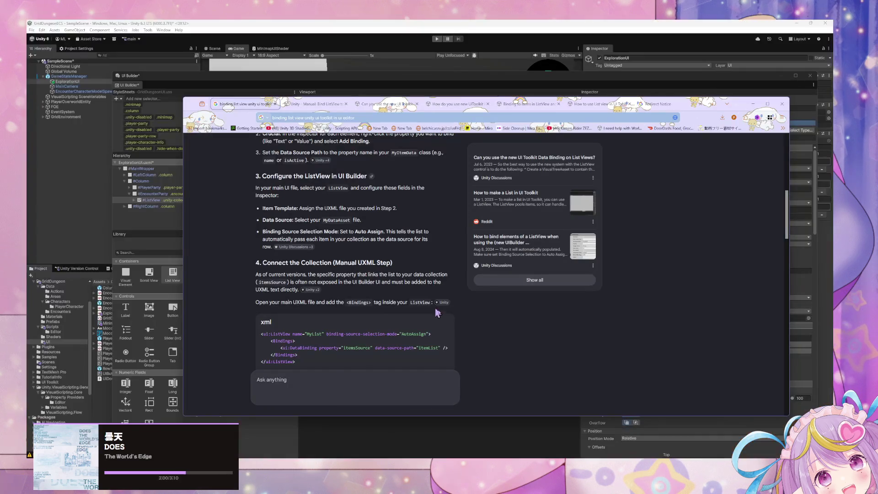
# - Read through the AI answer on binding a ListView's itemsSource
pyautogui.scroll(-3, 440, 311)
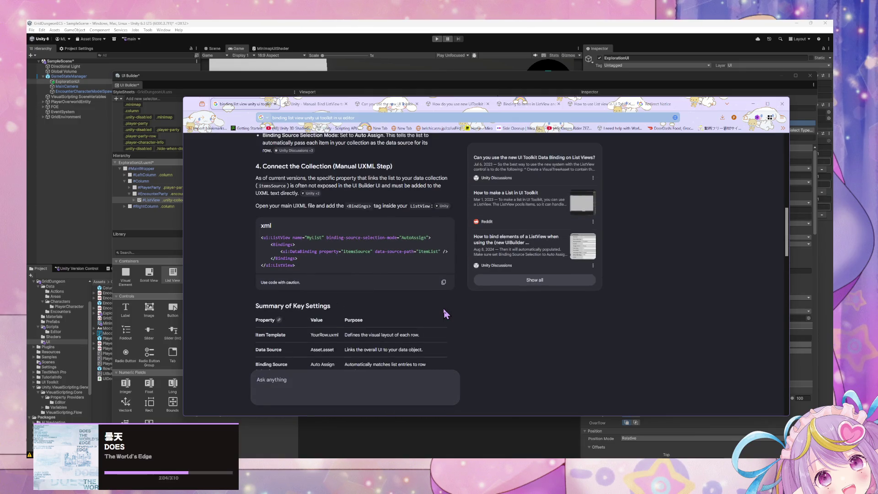
pyautogui.scroll(-3, 445, 313)
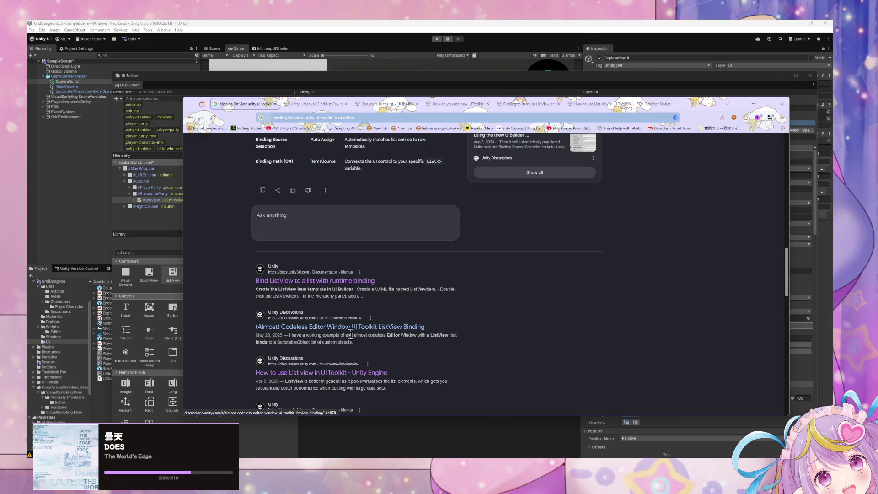
pyautogui.scroll(-3, 362, 357)
pyautogui.scroll(10, 387, 283)
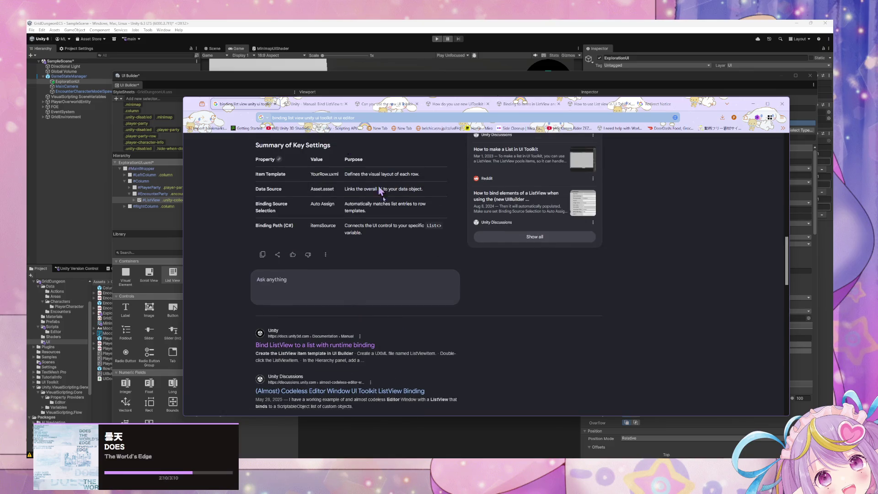
pyautogui.scroll(10, 393, 249)
# - Rerun the ListView binding search and open the Reddit thread 'How to make a List in UI Toolkit' in a new tab
pyautogui.click(378, 149)
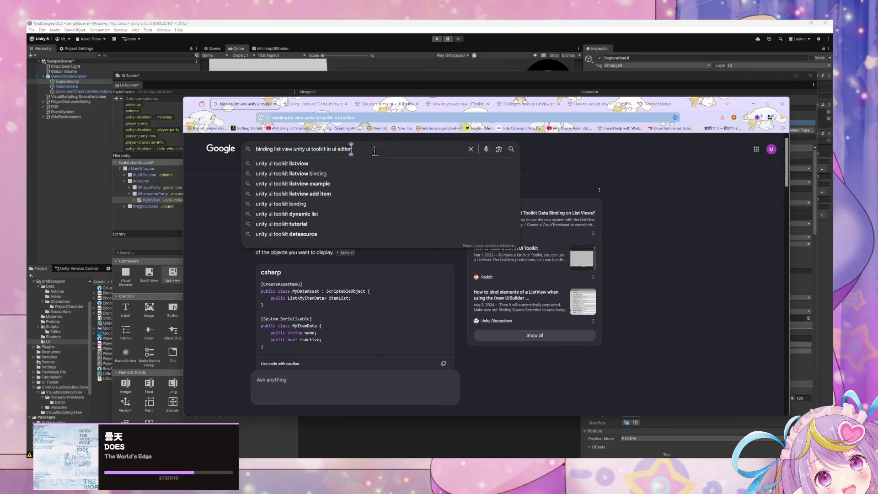
pyautogui.press('Return')
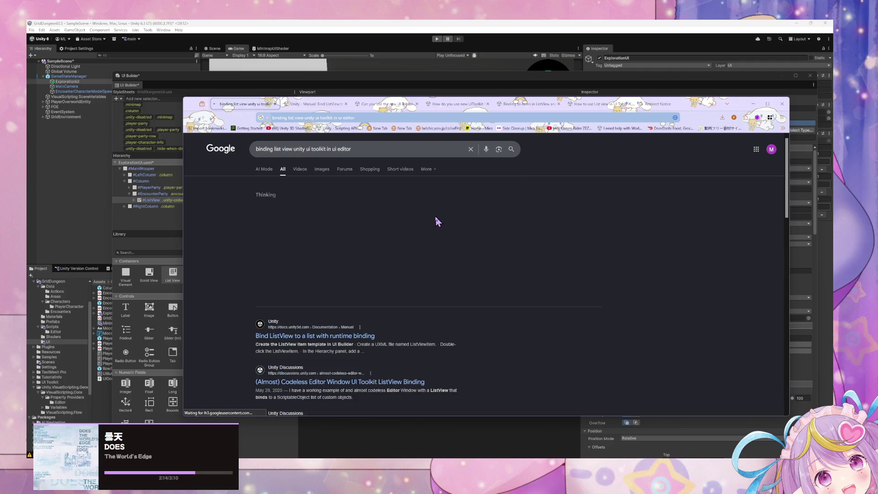
pyautogui.scroll(-5, 410, 230)
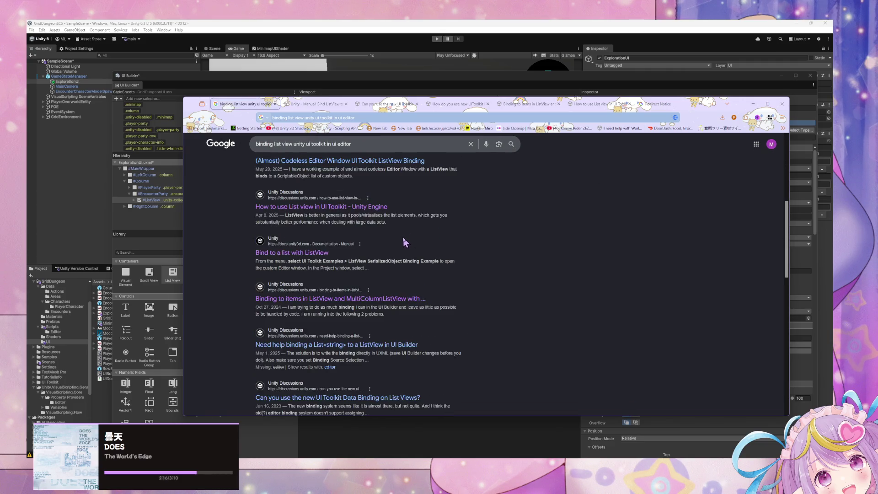
pyautogui.scroll(-5, 390, 244)
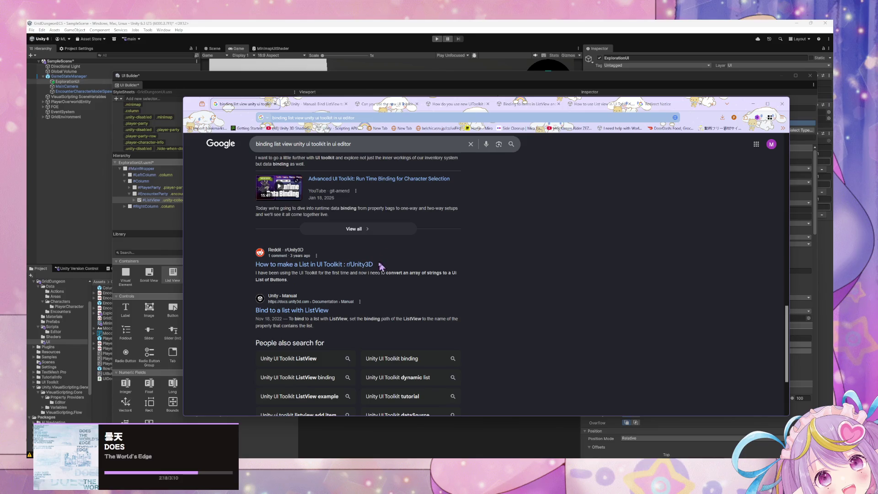
pyautogui.middleClick(360, 265)
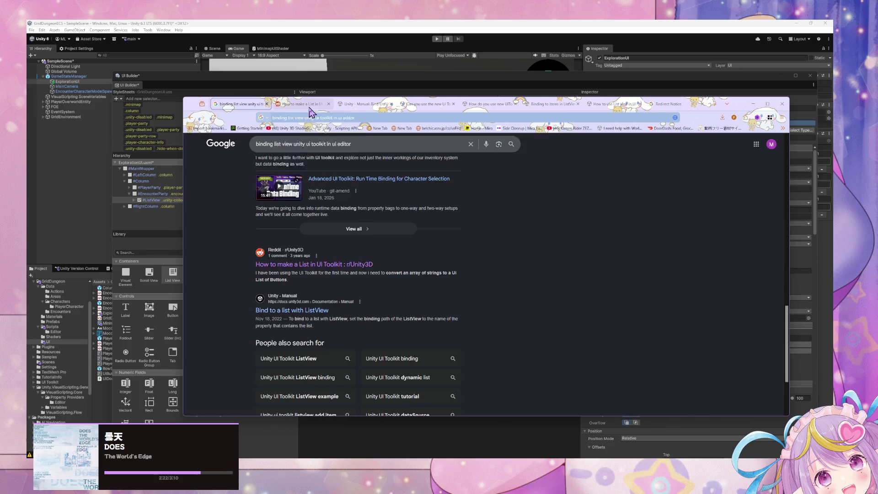
pyautogui.click(306, 104)
pyautogui.scroll(-5, 382, 270)
# - Read the Reddit answer recommending makeItem and bindItem, and shrink the browser to a smaller left-side window
pyautogui.scroll(3, 381, 258)
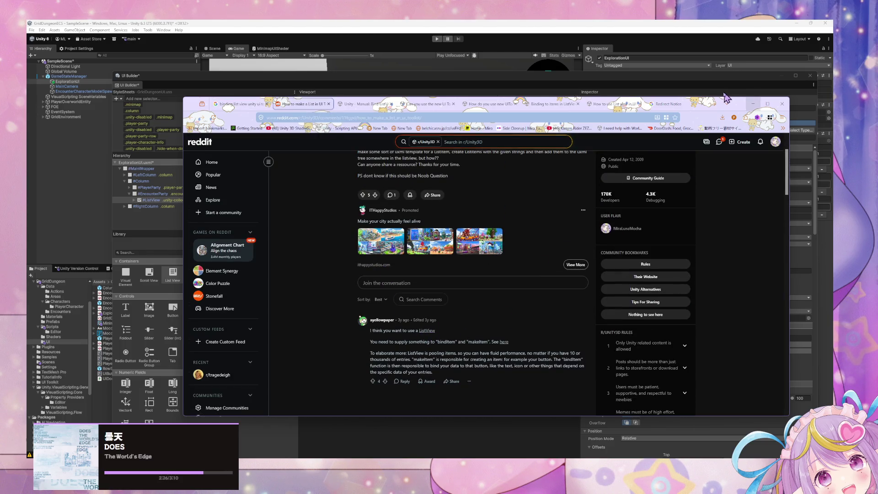
pyautogui.moveTo(741, 111); pyautogui.dragTo(510, 114)
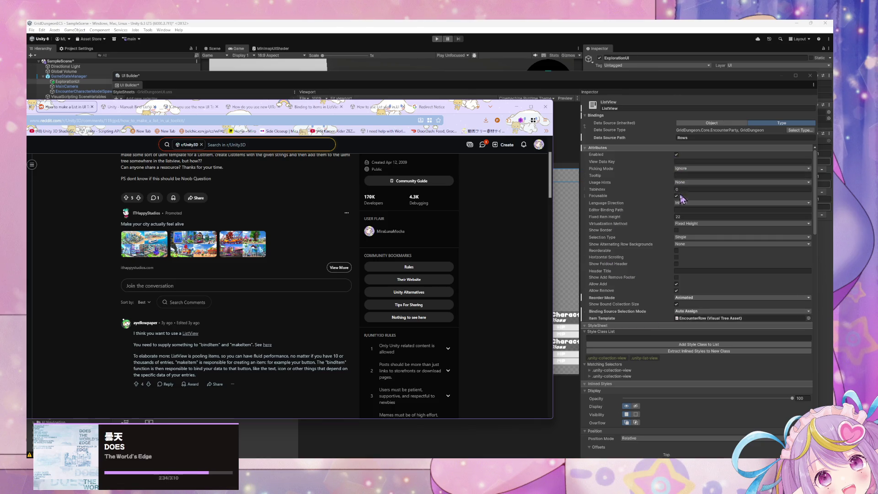
# - Show the ListView's attributes in UI Builder and collapse Style Class List, Matching Selectors and Inlined Styles
pyautogui.click(590, 149)
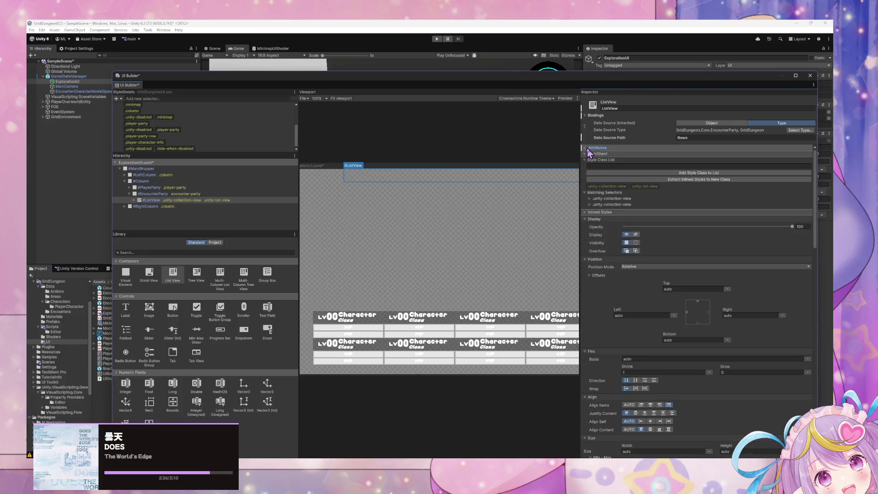
pyautogui.click(587, 149)
pyautogui.scroll(-5, 679, 262)
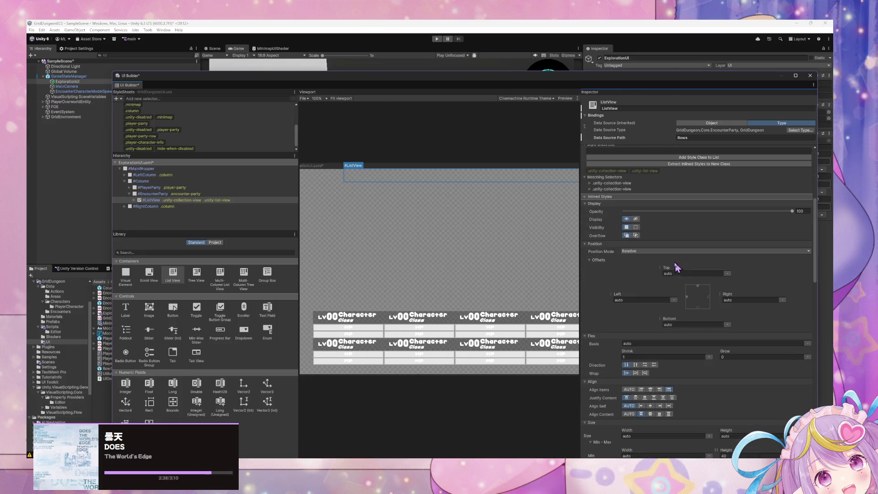
pyautogui.scroll(1, 604, 211)
pyautogui.click(593, 263)
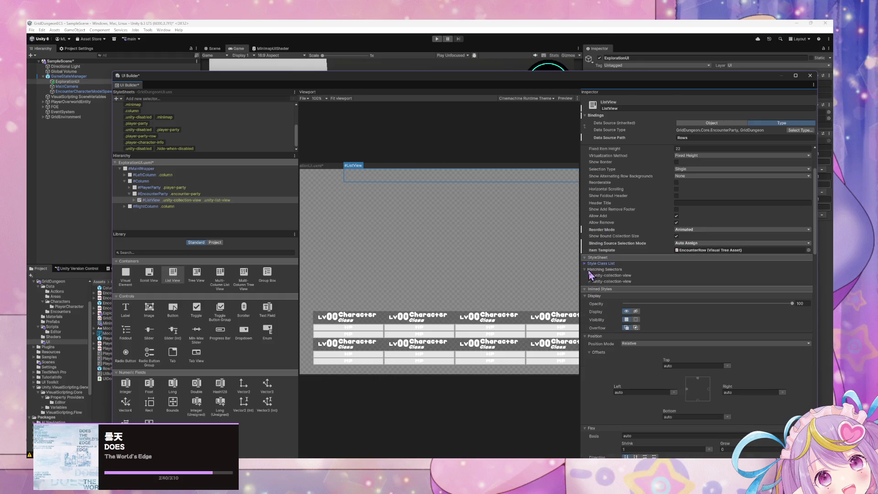
pyautogui.click(588, 270)
pyautogui.click(586, 275)
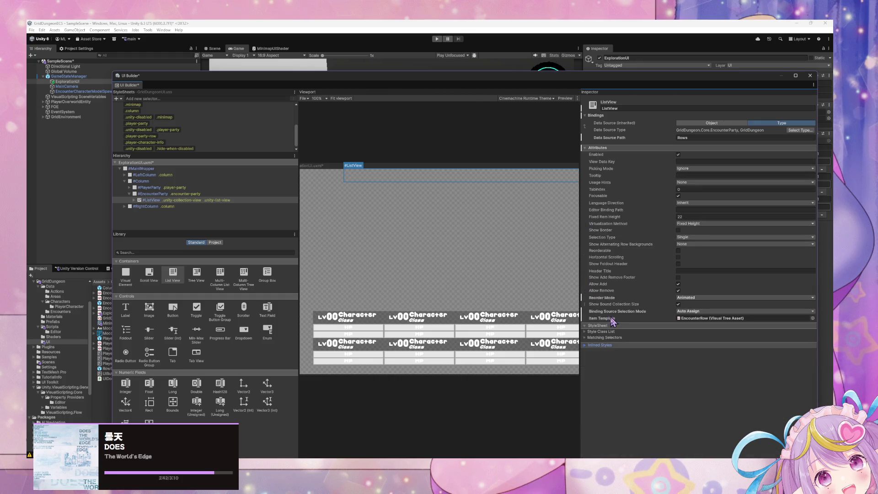
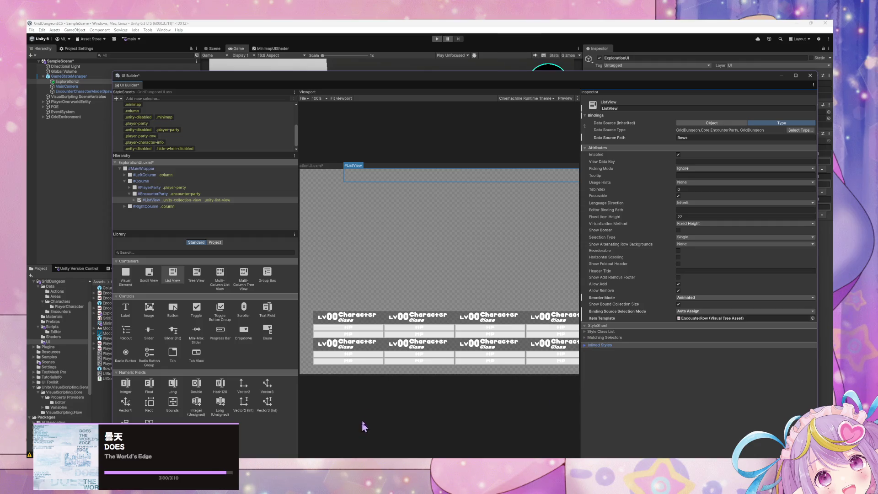
# - Bring the 'How to make a List' page forward, highlight its ListView item pooling passage and maximize Firefox
pyautogui.moveTo(396, 457)
pyautogui.moveTo(439, 445)
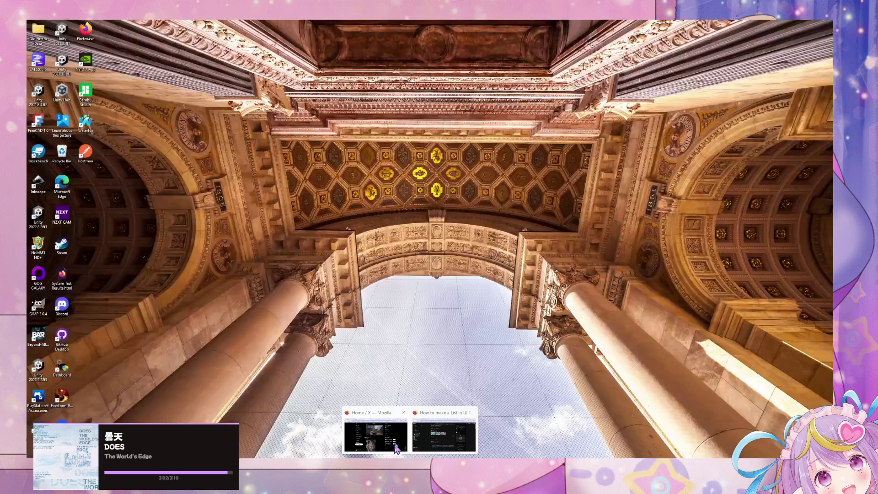
pyautogui.click(439, 446)
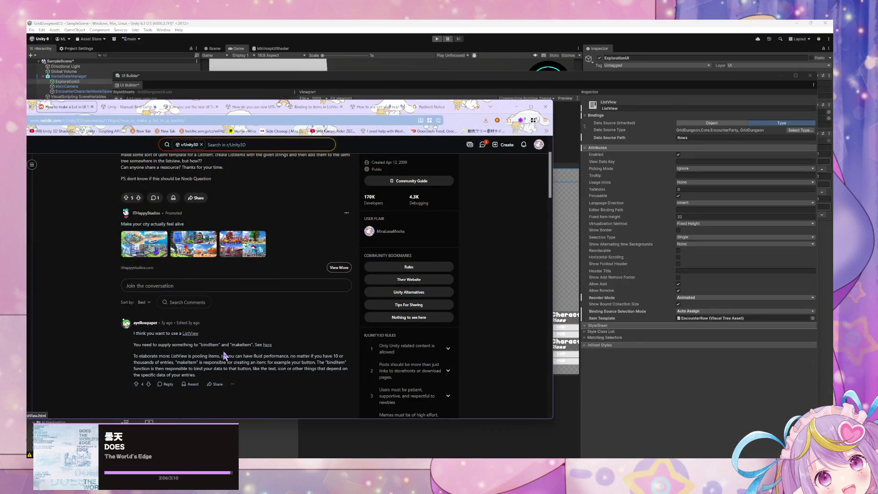
pyautogui.moveTo(222, 358); pyautogui.dragTo(306, 361)
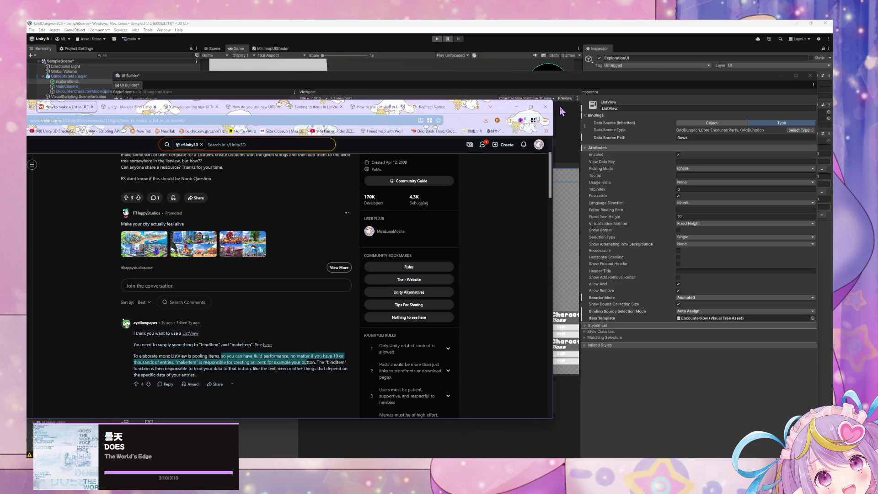
pyautogui.doubleClick(512, 112)
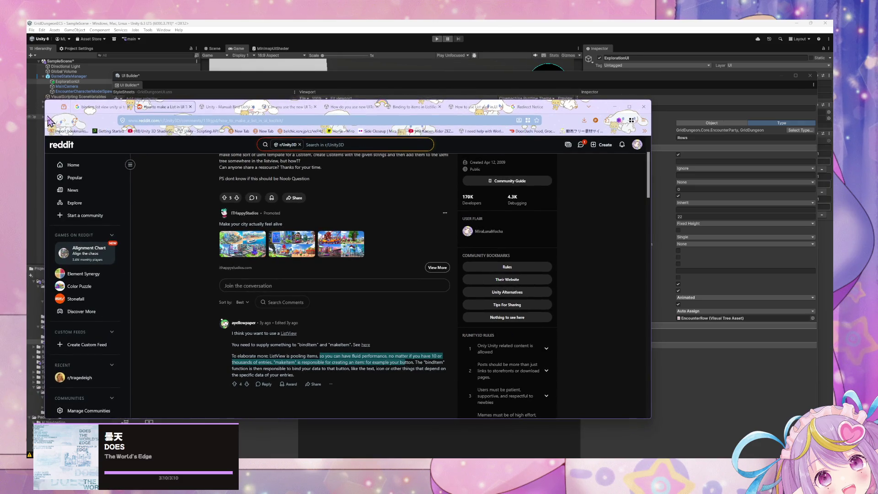
# - From the Google ListView binding results, open two Discussions threads and the Unity Manual page in new tabs
pyautogui.click(100, 105)
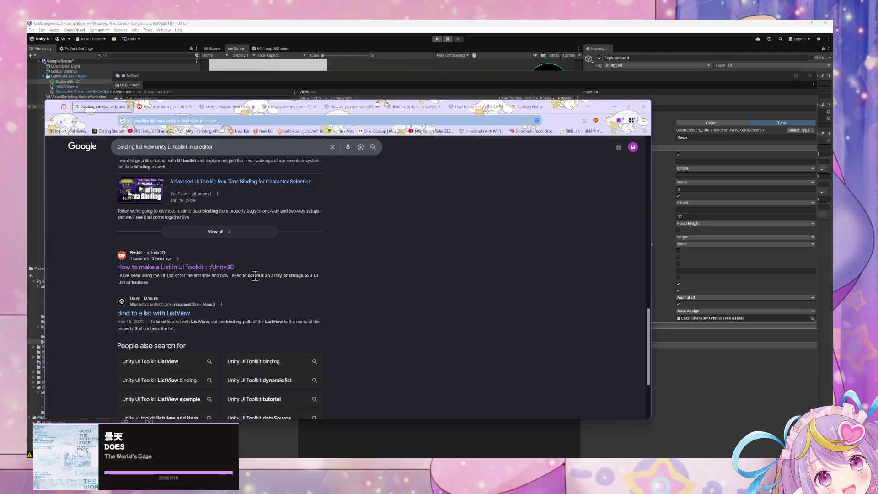
pyautogui.scroll(4, 263, 261)
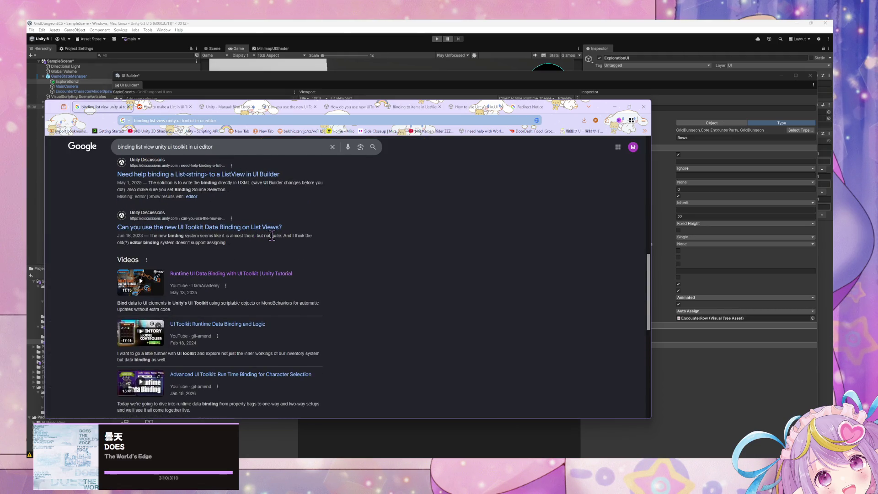
pyautogui.scroll(-1, 272, 235)
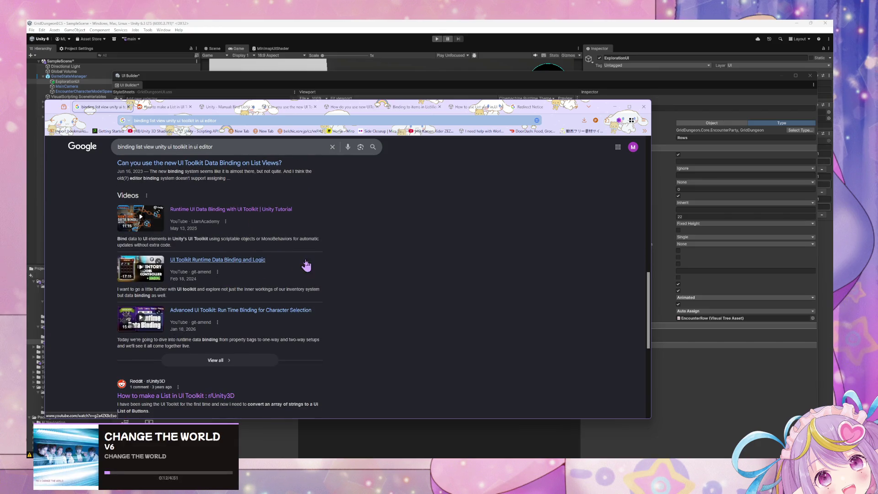
pyautogui.scroll(6, 274, 261)
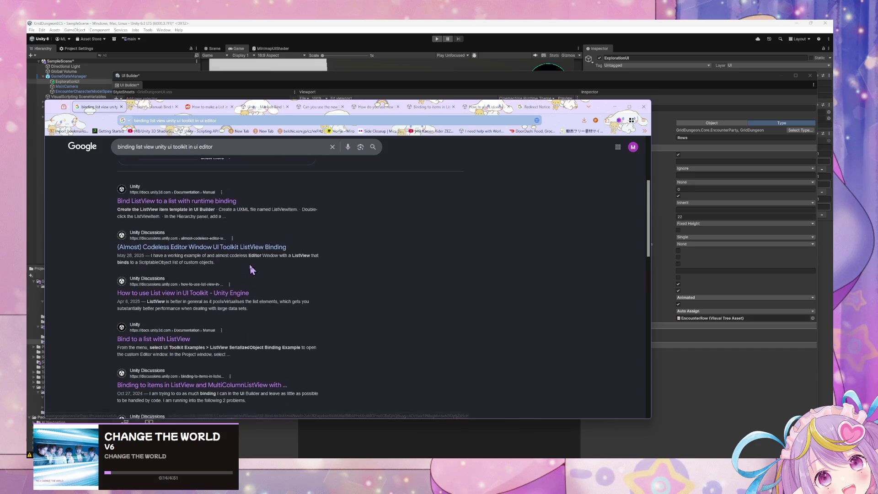
pyautogui.middleClick(183, 293)
pyautogui.middleClick(202, 246)
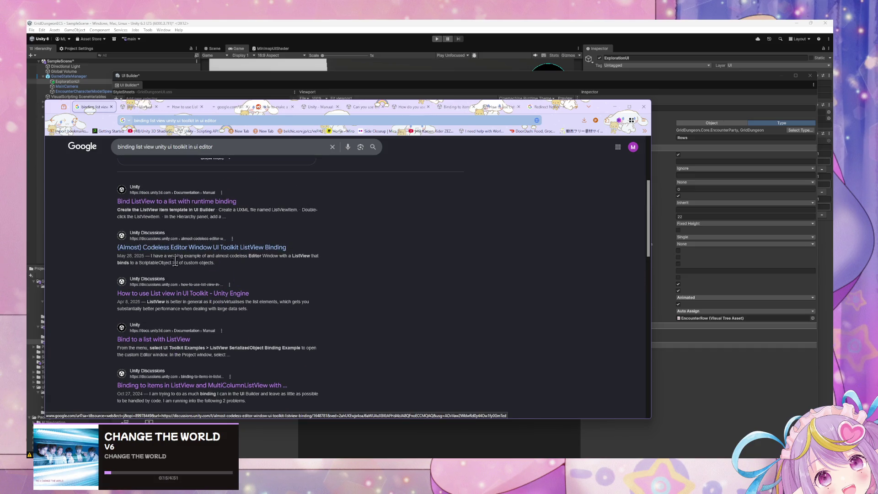
pyautogui.middleClick(203, 201)
# - Read the 'Bind to a list with ListView' manual page down to its UXML template example
pyautogui.click(140, 107)
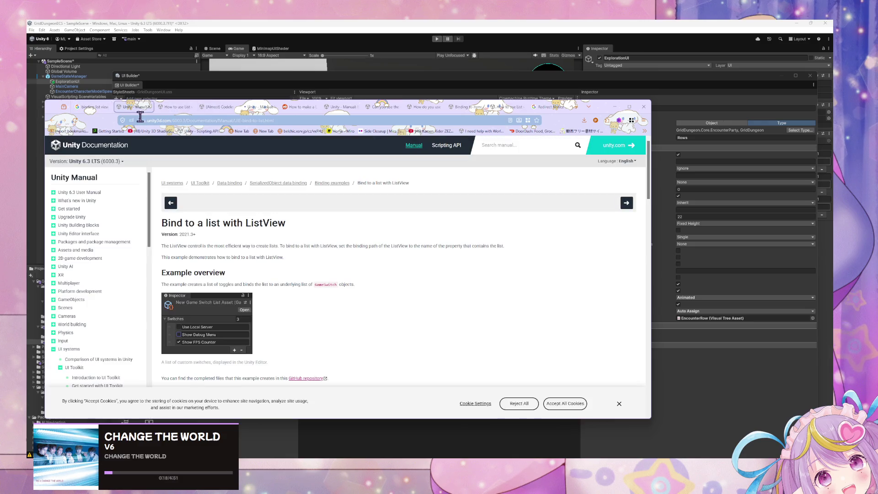
pyautogui.scroll(-2, 181, 182)
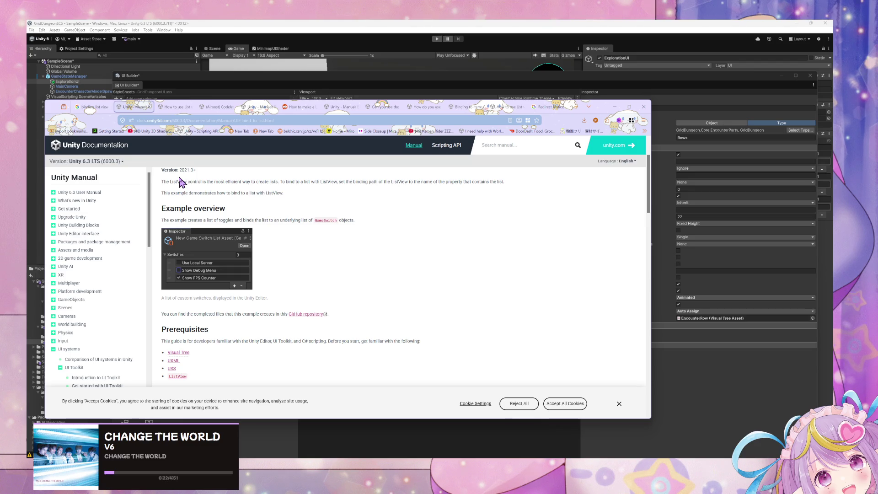
pyautogui.scroll(-6, 181, 182)
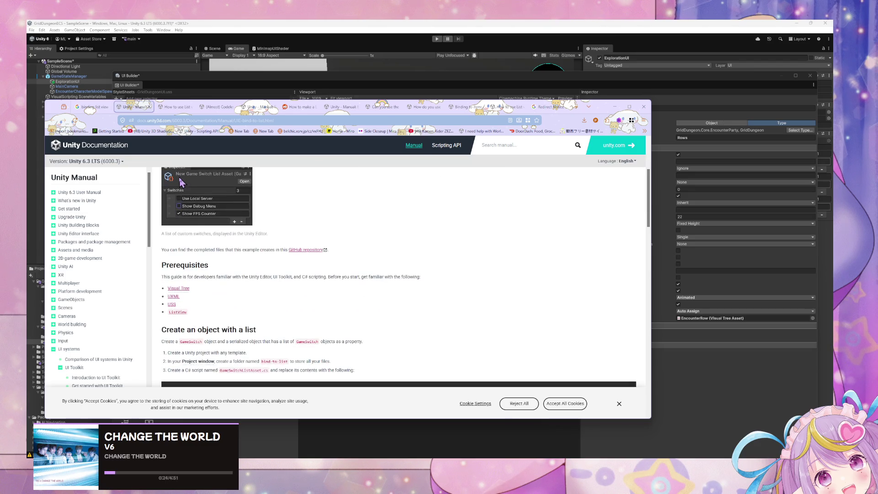
pyautogui.scroll(-4, 180, 177)
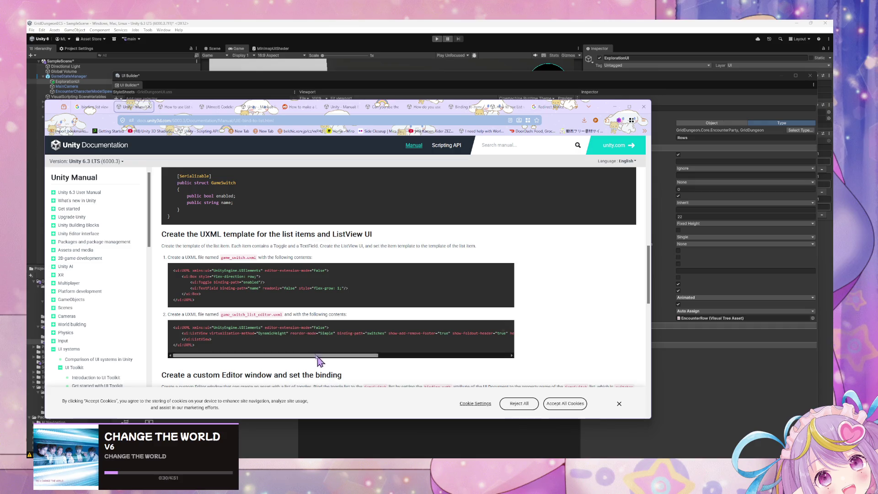
pyautogui.moveTo(294, 360)
pyautogui.mouseDown()
pyautogui.moveTo(421, 374)
pyautogui.moveTo(361, 366)
pyautogui.mouseUp()
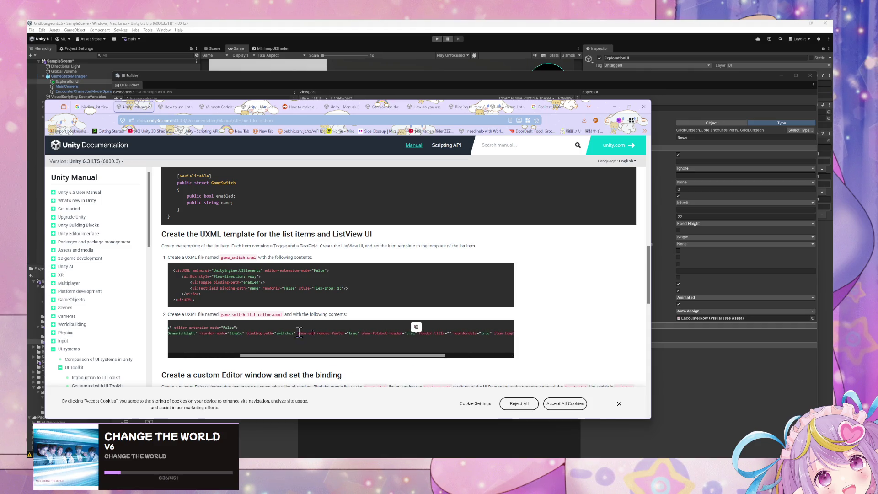
pyautogui.moveTo(606, 112)
pyautogui.mouseDown()
pyautogui.moveTo(489, 122)
pyautogui.moveTo(540, 102)
pyautogui.moveTo(513, 104)
pyautogui.mouseUp()
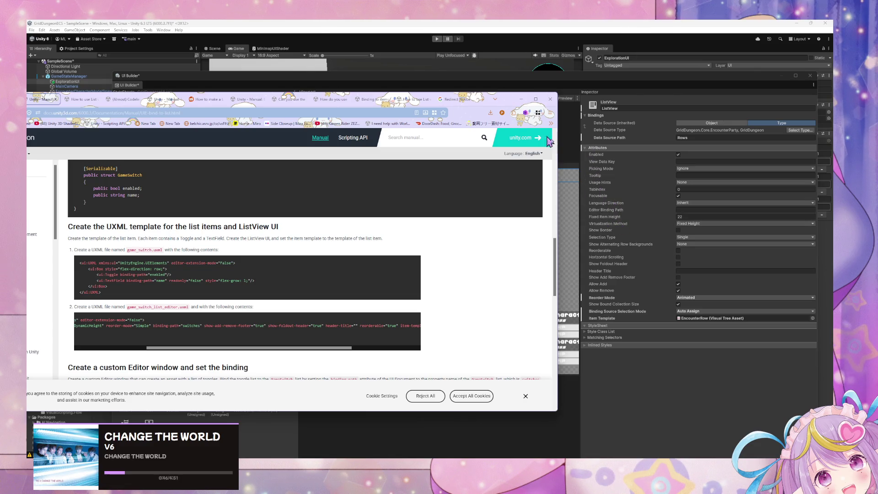
pyautogui.click(684, 210)
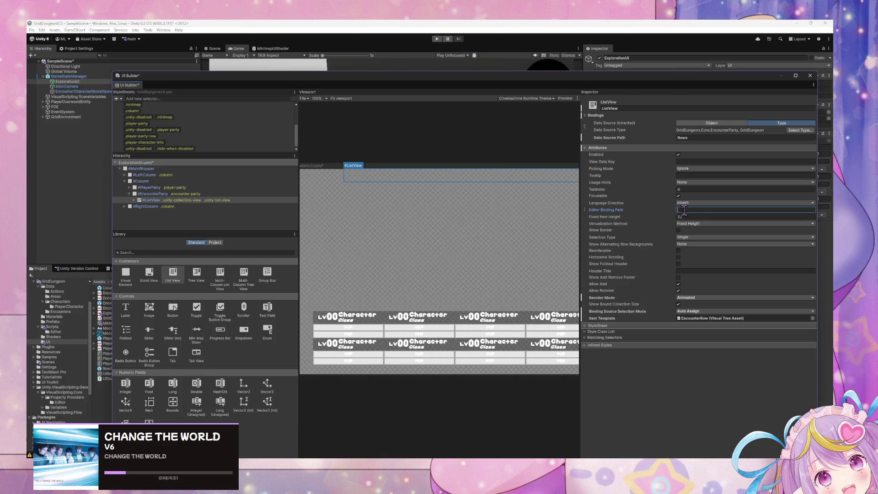
# - Delete 'Rows' from the ListView's Data Source Path field
pyautogui.click(690, 143)
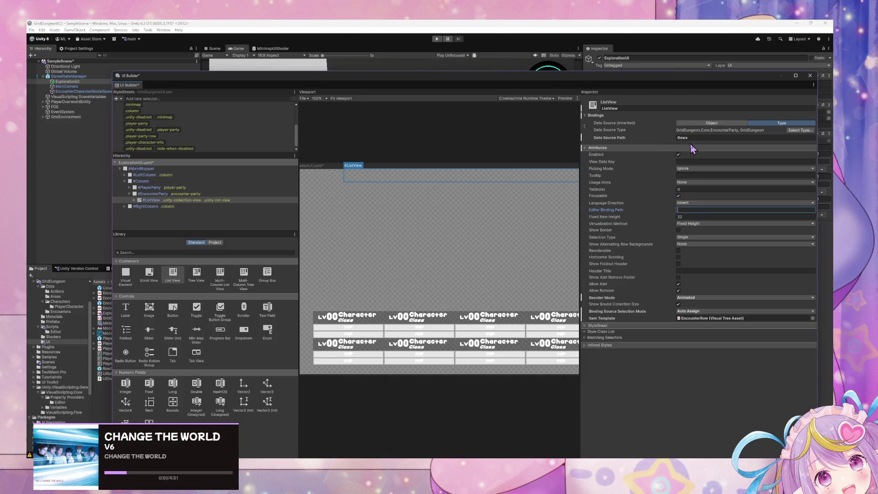
pyautogui.click(698, 138)
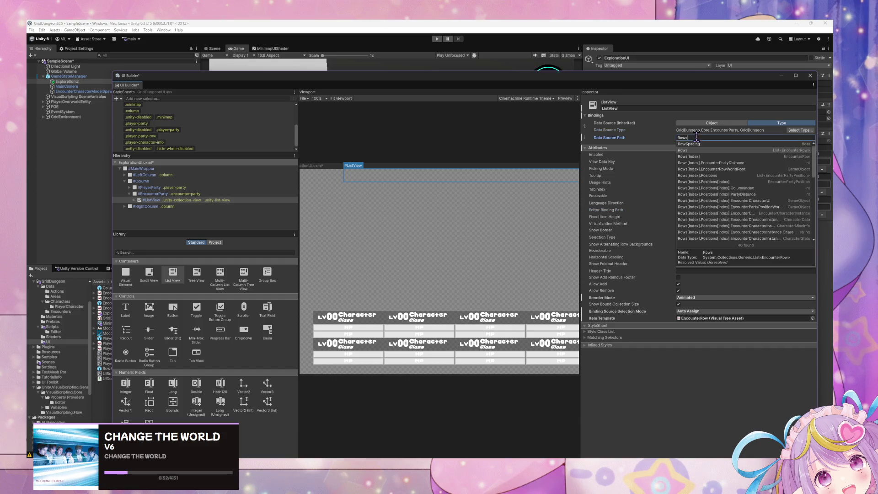
pyautogui.press('BackSpace')
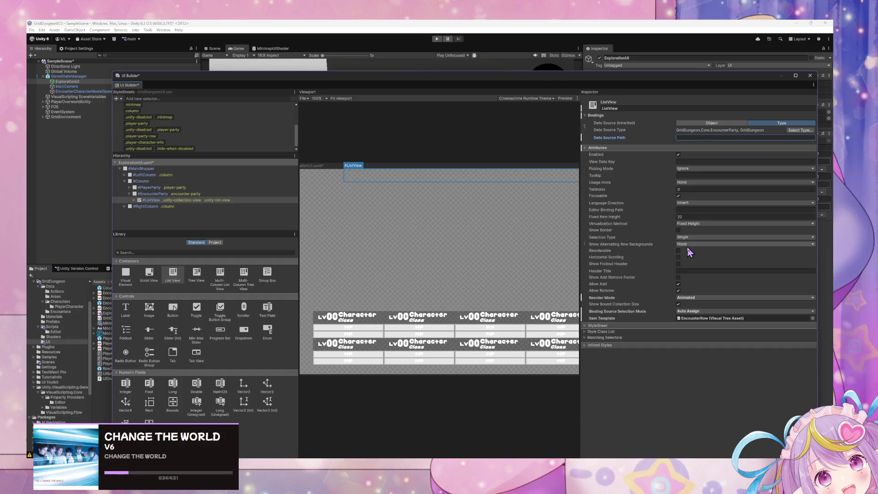
pyautogui.click(700, 209)
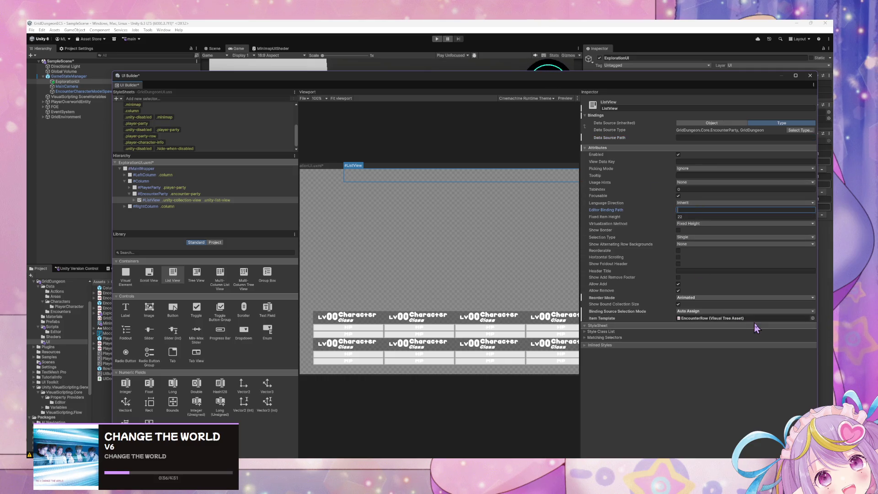
# - Set the ListView's Binding Source Selection Mode to Manual
pyautogui.click(700, 311)
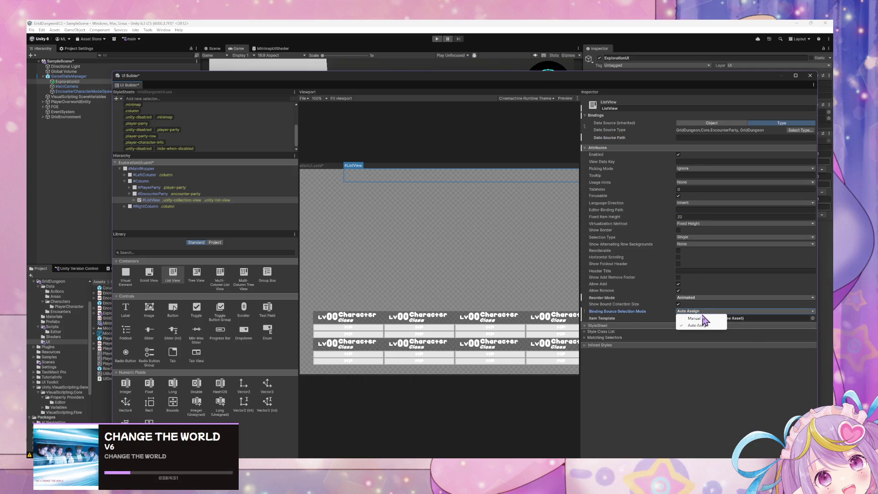
pyautogui.click(703, 323)
pyautogui.click(701, 311)
pyautogui.click(701, 324)
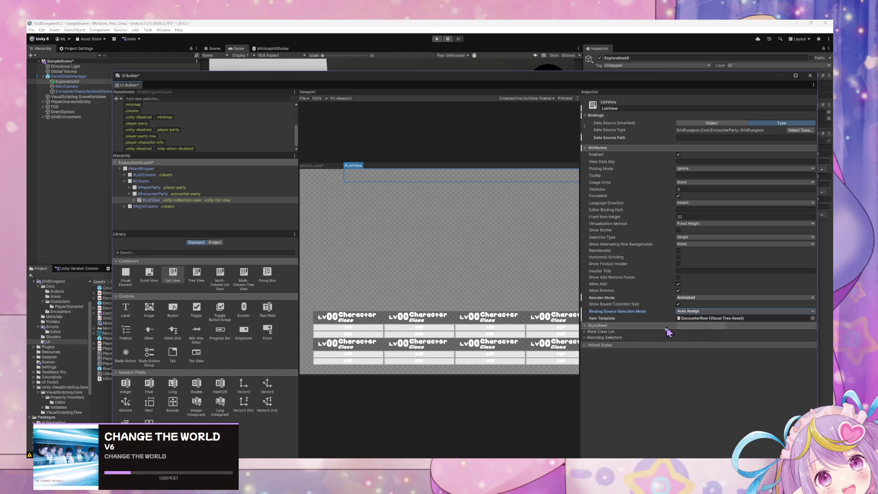
pyautogui.click(701, 311)
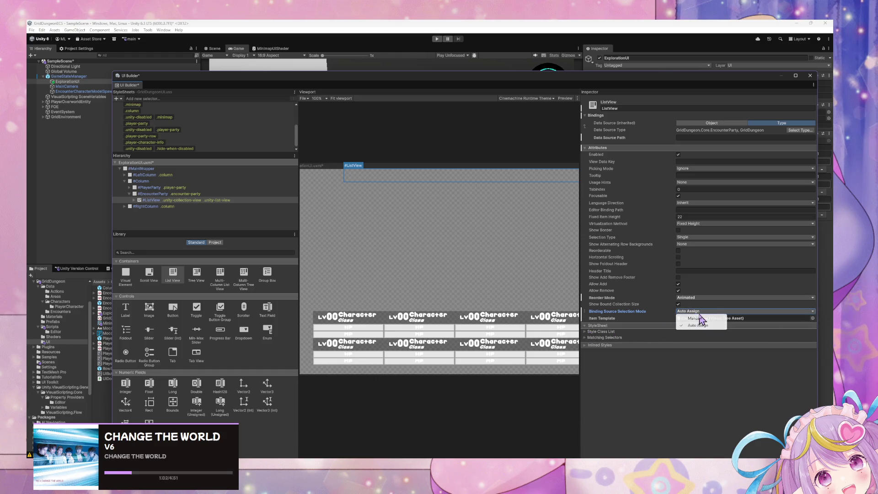
pyautogui.click(694, 320)
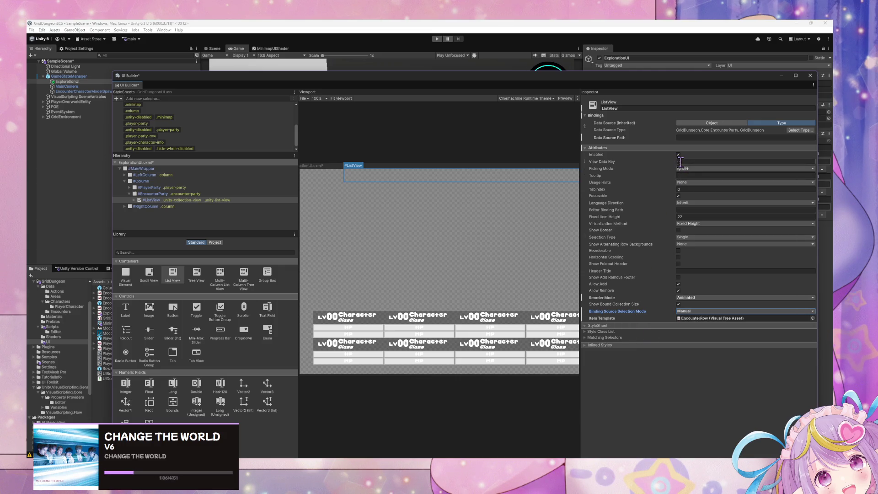
# - Glance back at the Unity Manual ListView page in Firefox, then return to UI Builder
pyautogui.moveTo(411, 459)
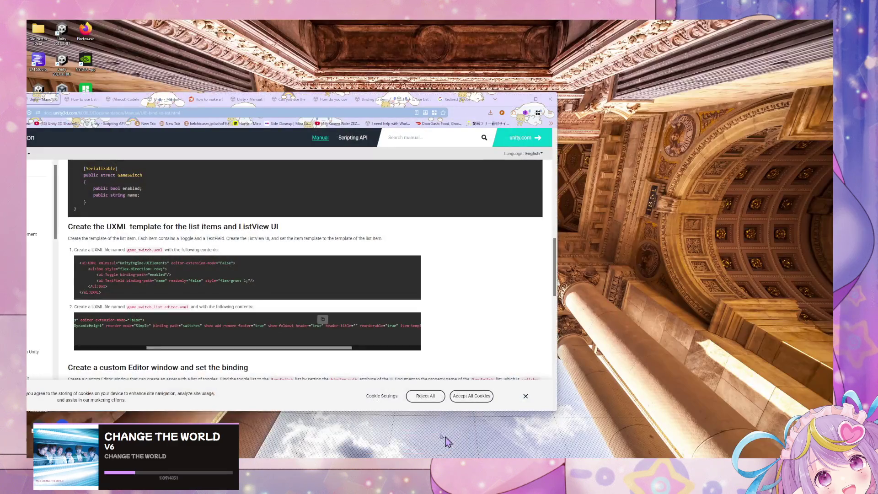
pyautogui.click(442, 435)
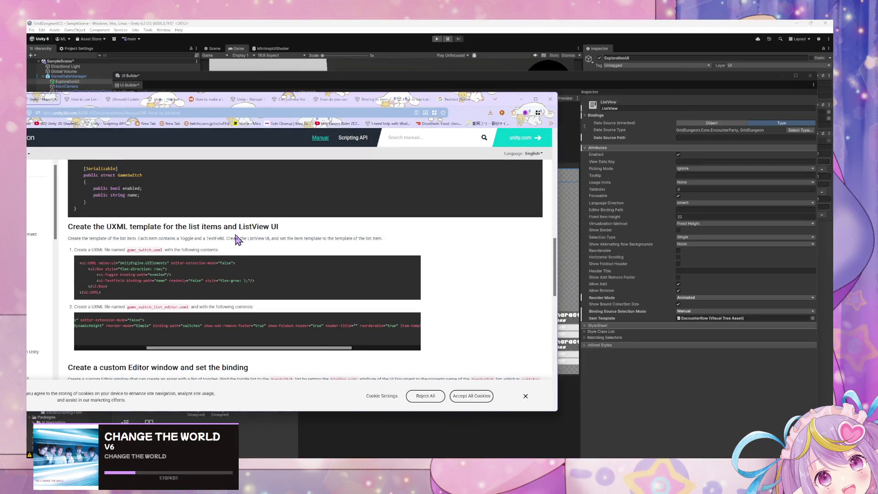
pyautogui.click(437, 86)
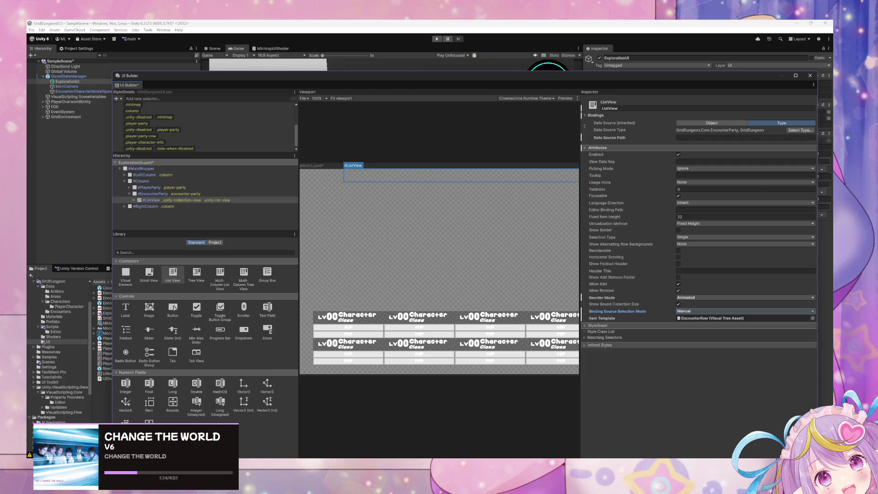
# - Check the Rows list in EncounterParty.cs, then shift windows to show the Bind Party UI Data graph
pyautogui.hotkey('alt', 'Tab')
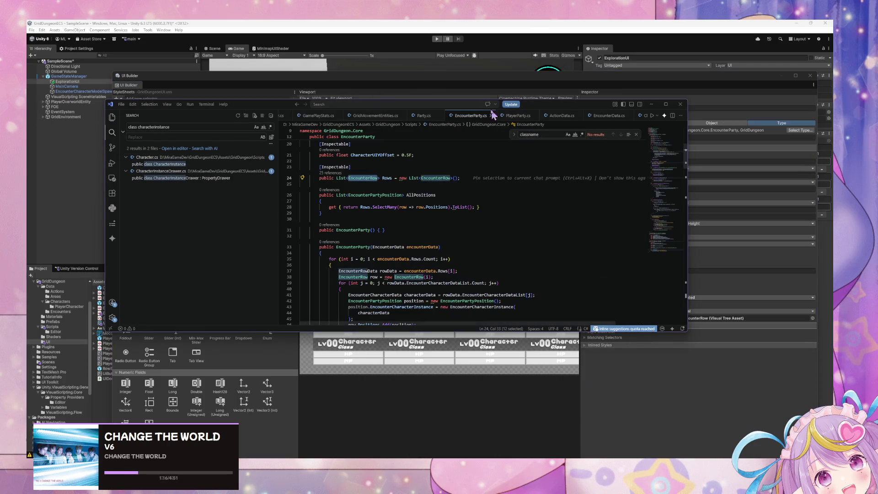
pyautogui.moveTo(536, 109); pyautogui.dragTo(654, 249)
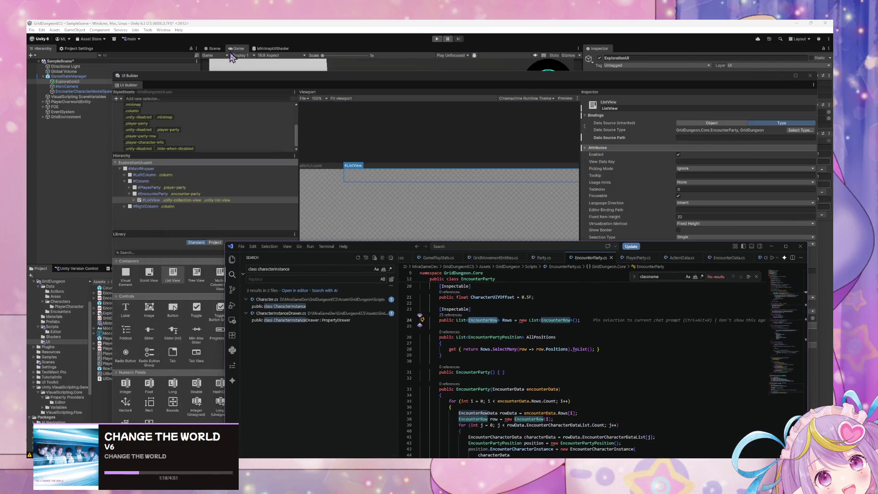
pyautogui.click(247, 86)
pyautogui.moveTo(246, 86); pyautogui.dragTo(482, 238)
pyautogui.moveTo(320, 262); pyautogui.dragTo(591, 259)
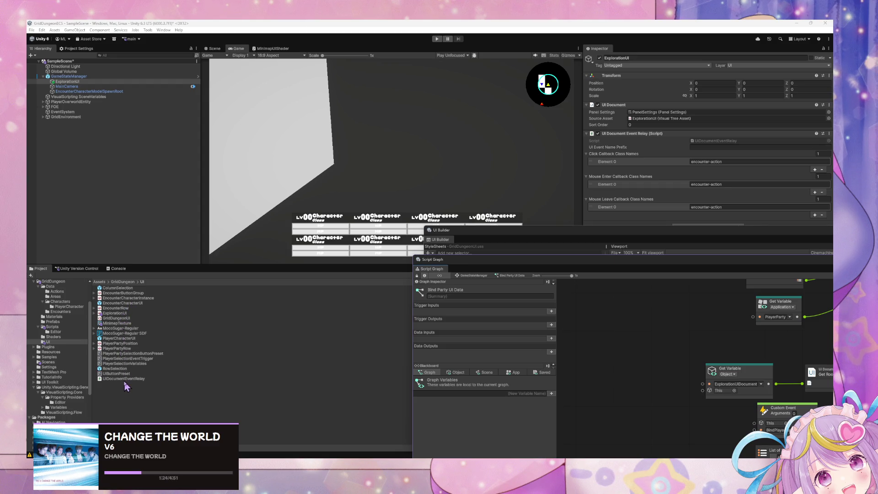
# - Reveal the EncounterRow asset in File Explorer and open EncounterRow.uxml in VS Code
pyautogui.click(124, 308)
pyautogui.rightClick(125, 309)
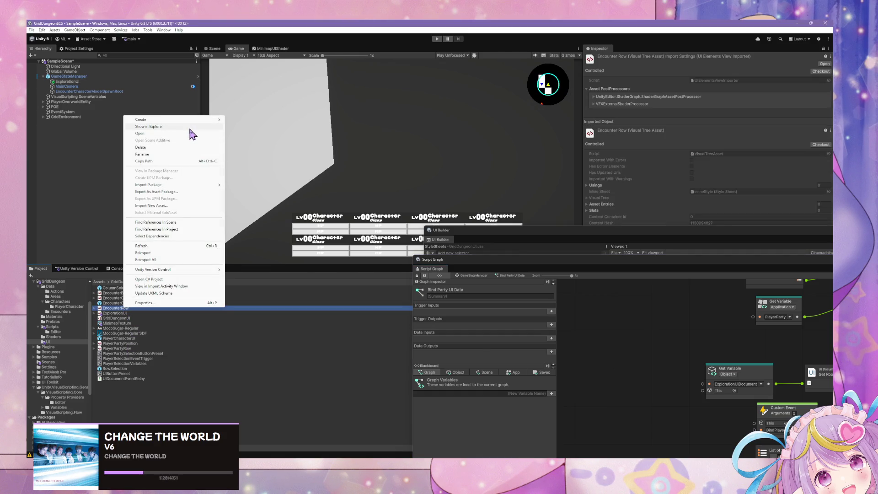
pyautogui.click(190, 127)
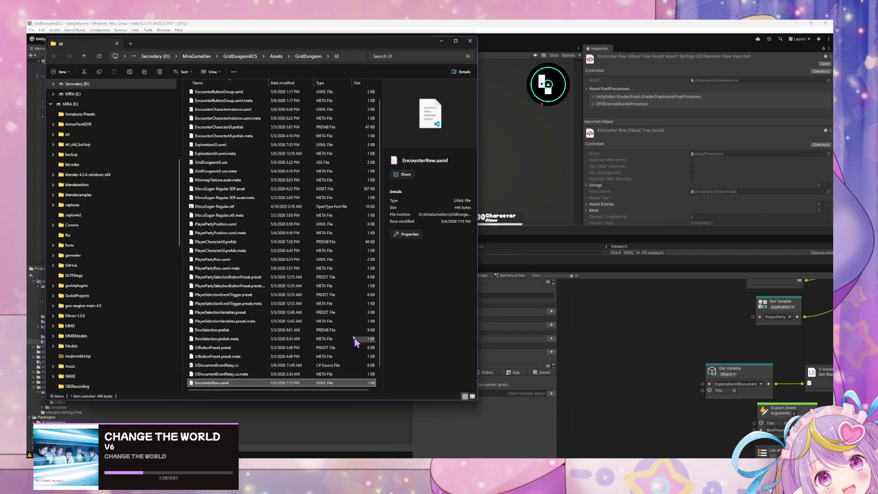
pyautogui.doubleClick(207, 382)
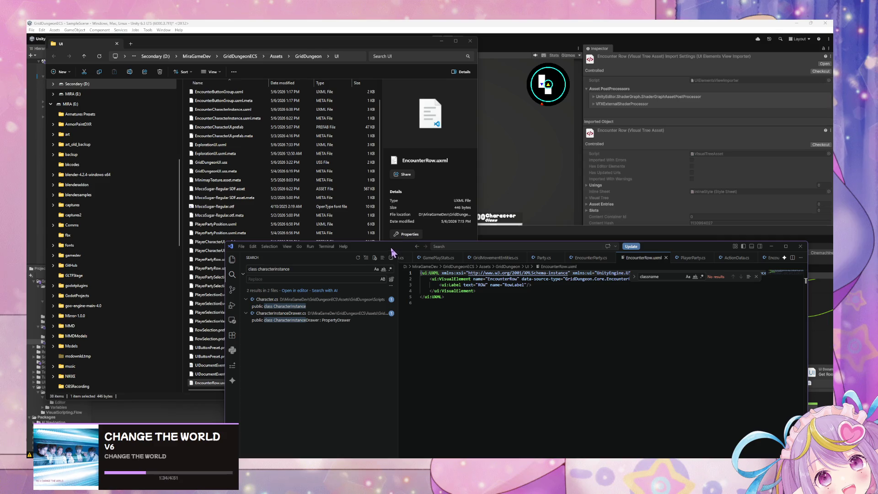
# - Review EncounterRow.uxml's ROW label and flex-grow: 0 style, then rearrange the VS Code and Explorer windows
pyautogui.moveTo(391, 250); pyautogui.dragTo(241, 223)
pyautogui.click(607, 250)
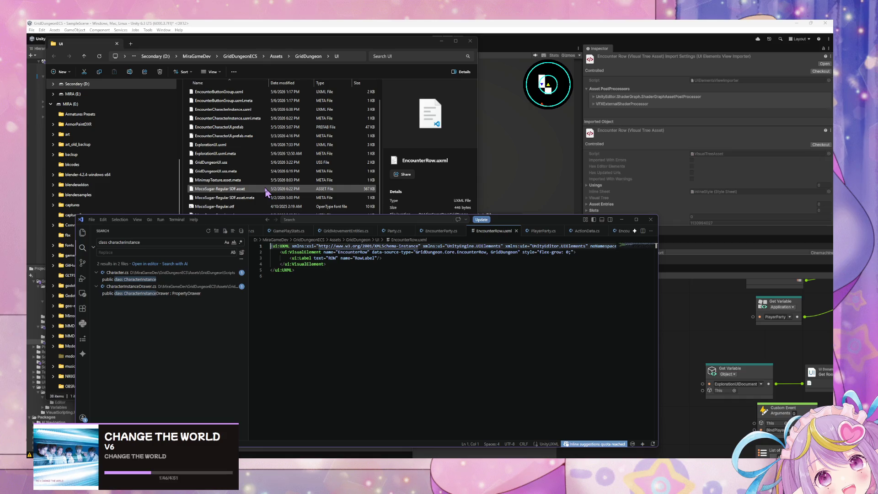
pyautogui.click(266, 189)
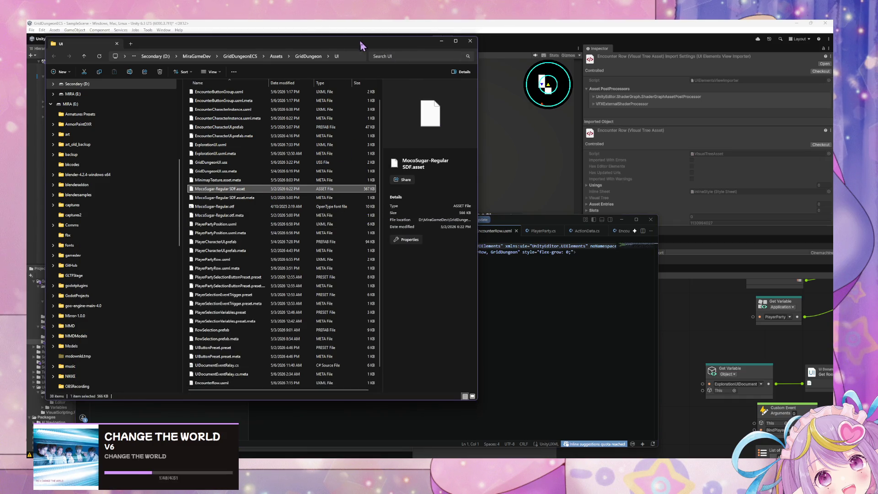
pyautogui.moveTo(361, 46)
pyautogui.mouseDown()
pyautogui.moveTo(529, 222)
pyautogui.moveTo(584, 217)
pyautogui.moveTo(613, 229)
pyautogui.moveTo(396, 204)
pyautogui.mouseUp()
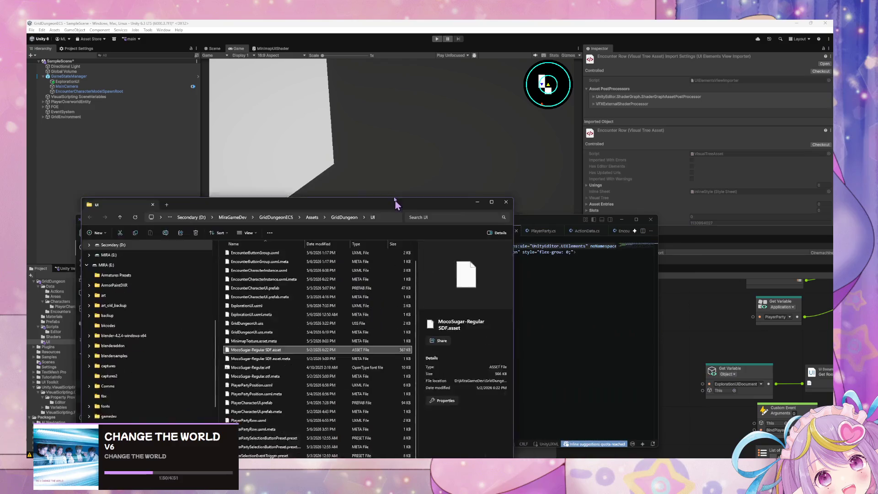
pyautogui.click(360, 189)
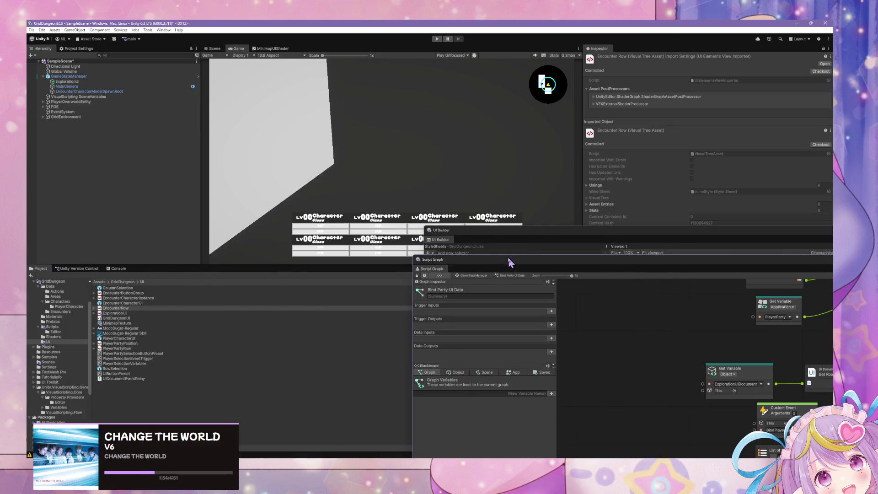
# - Look through the UI folder assets and open the project in the code editor from ExplorationUI's menu
pyautogui.moveTo(413, 256); pyautogui.dragTo(258, 234)
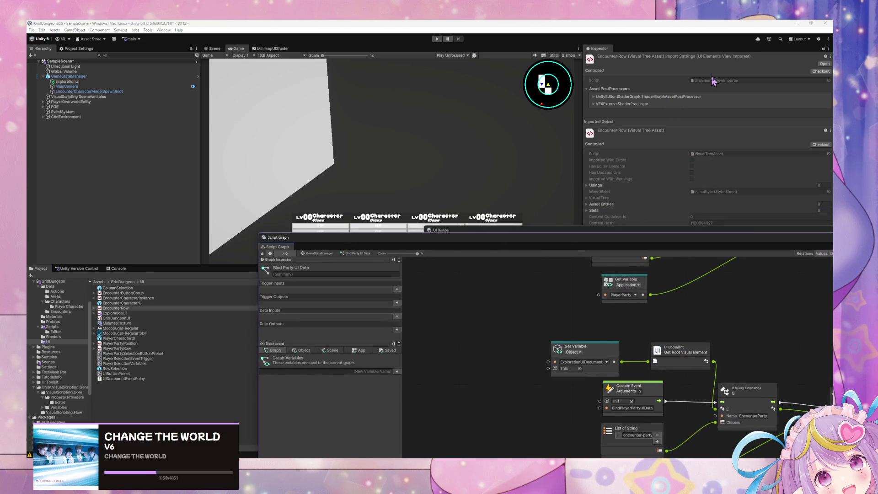
pyautogui.click(130, 293)
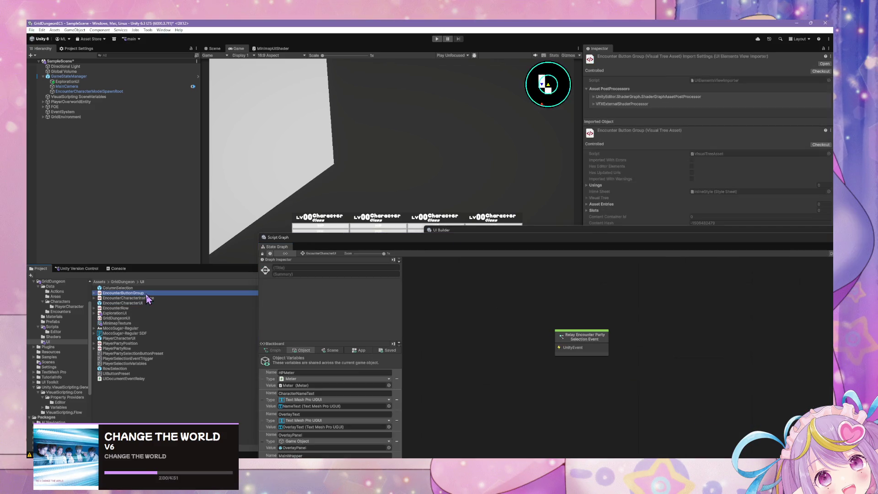
pyautogui.click(136, 349)
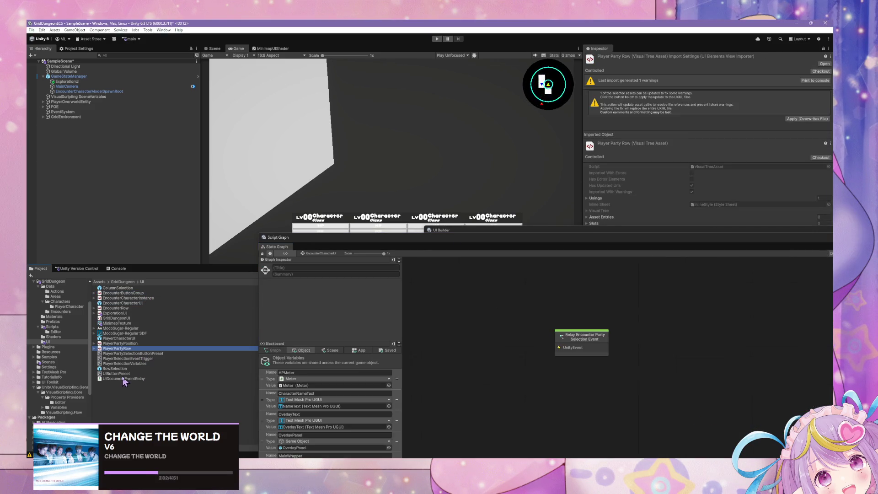
pyautogui.click(122, 313)
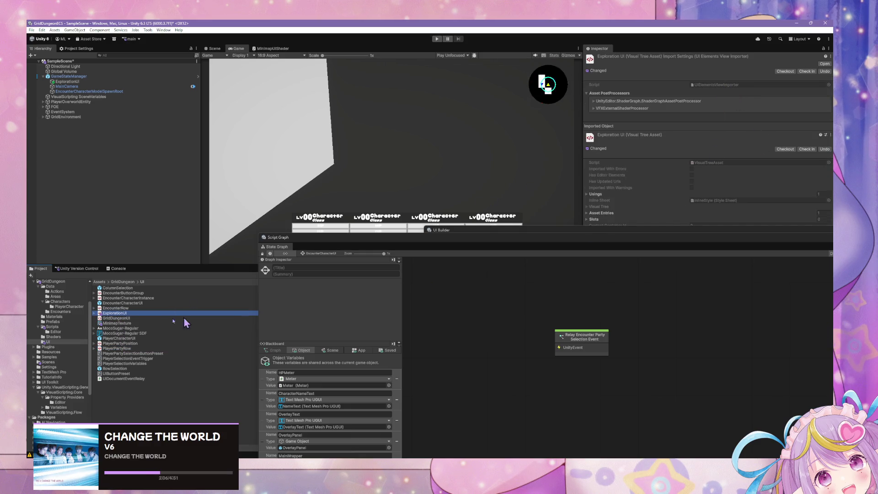
pyautogui.rightClick(135, 314)
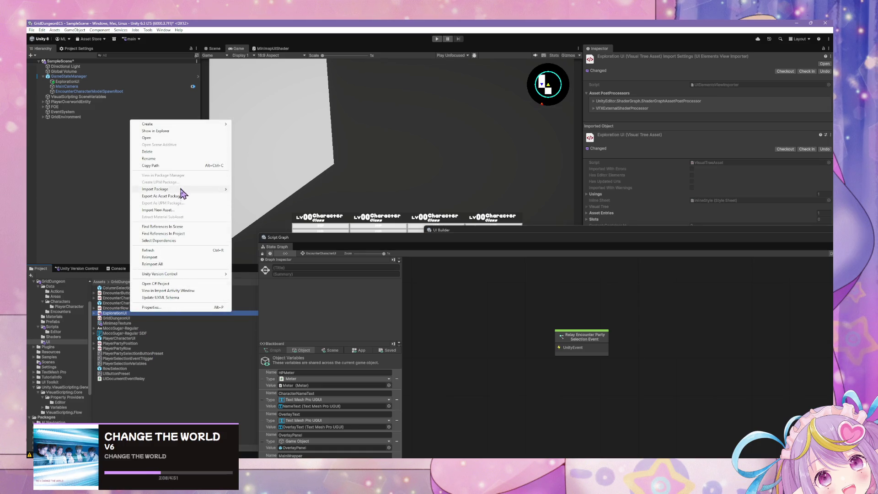
pyautogui.click(177, 284)
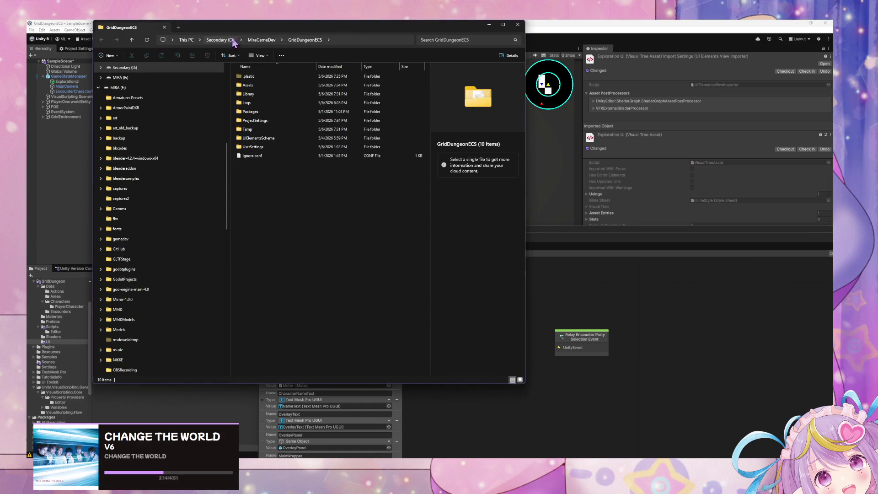
pyautogui.moveTo(232, 28); pyautogui.dragTo(464, 149)
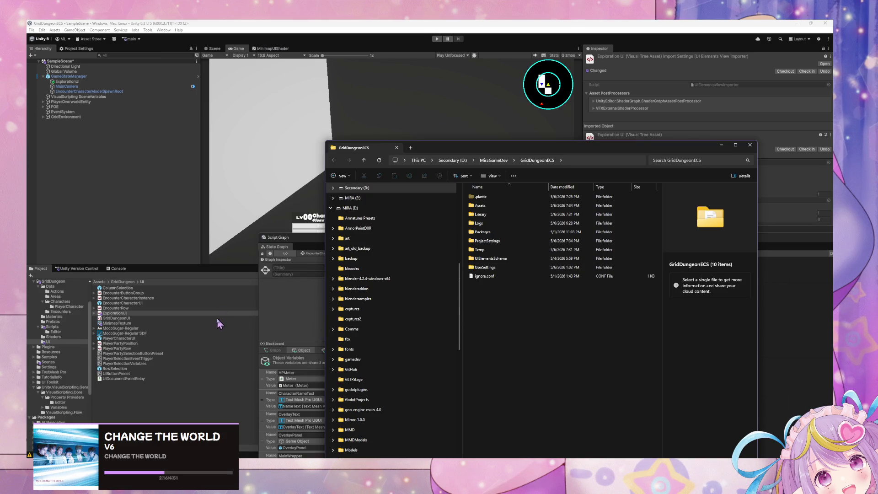
# - Reveal ExplorationUI.uxml in File Explorer and open it with VS Code
pyautogui.rightClick(111, 314)
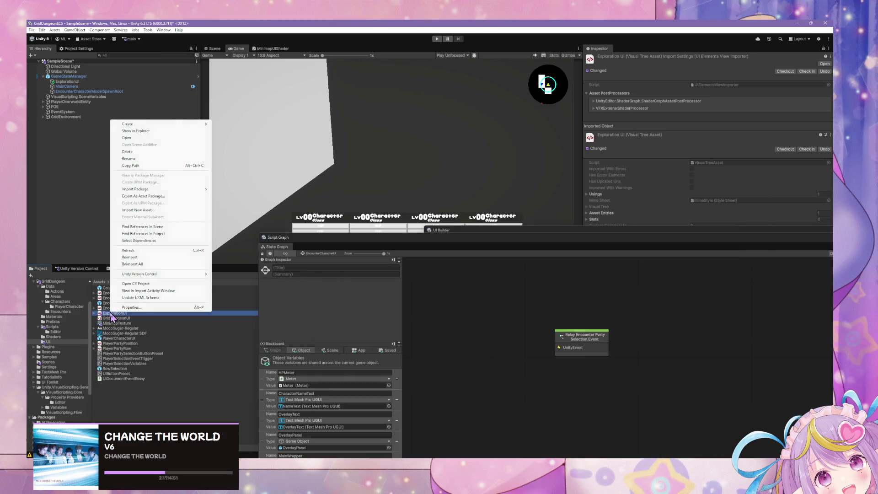
pyautogui.click(167, 131)
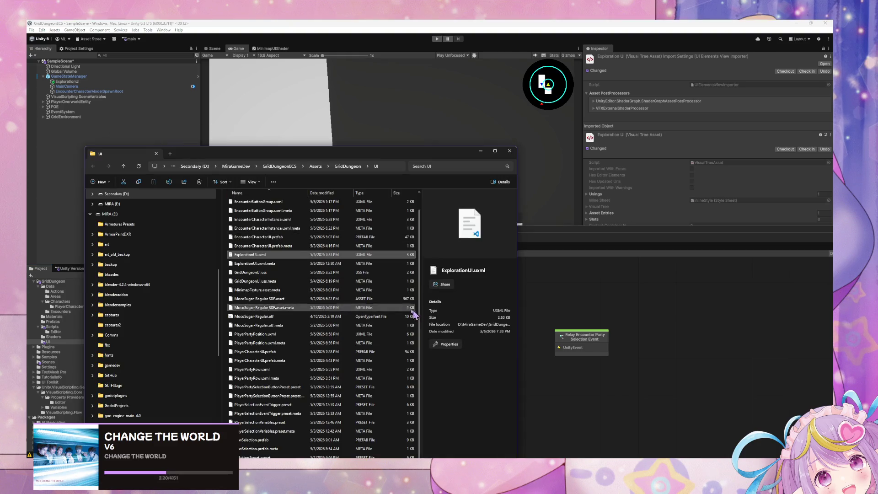
pyautogui.rightClick(276, 259)
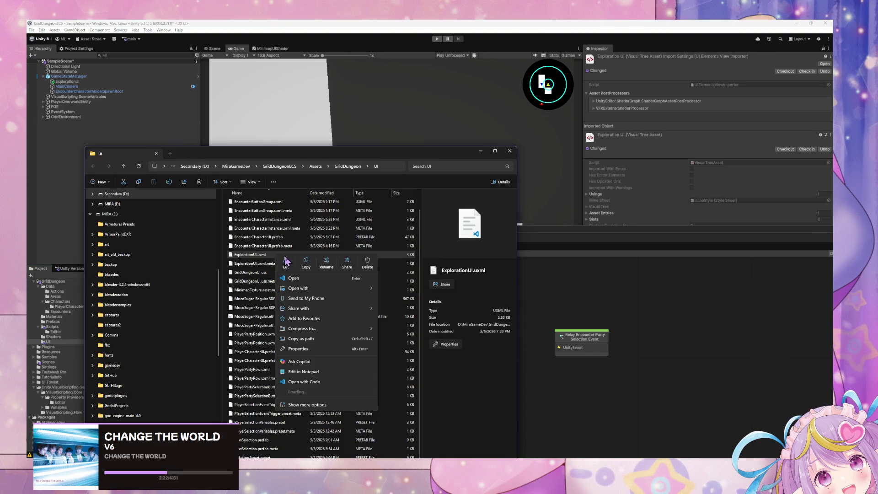
pyautogui.click(311, 280)
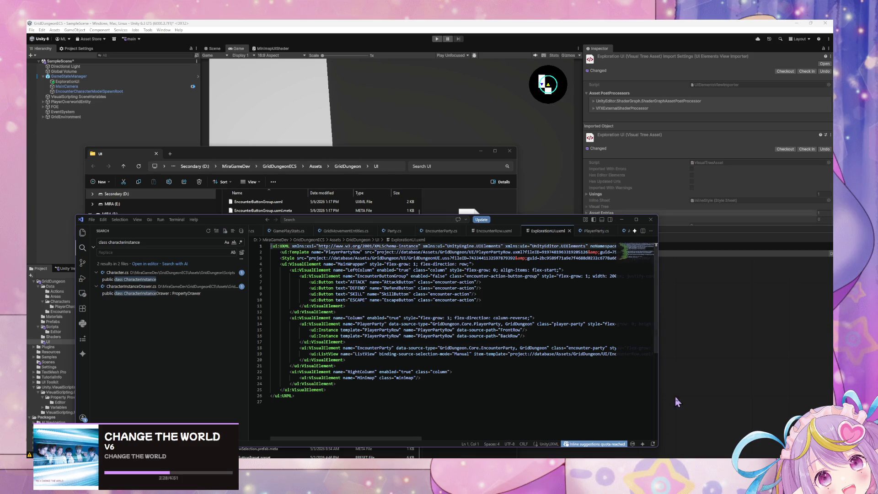
# - Widen VS Code and scroll right to read line 19's reorder-mode Animated and empty data-source-path
pyautogui.moveTo(657, 387); pyautogui.dragTo(830, 372)
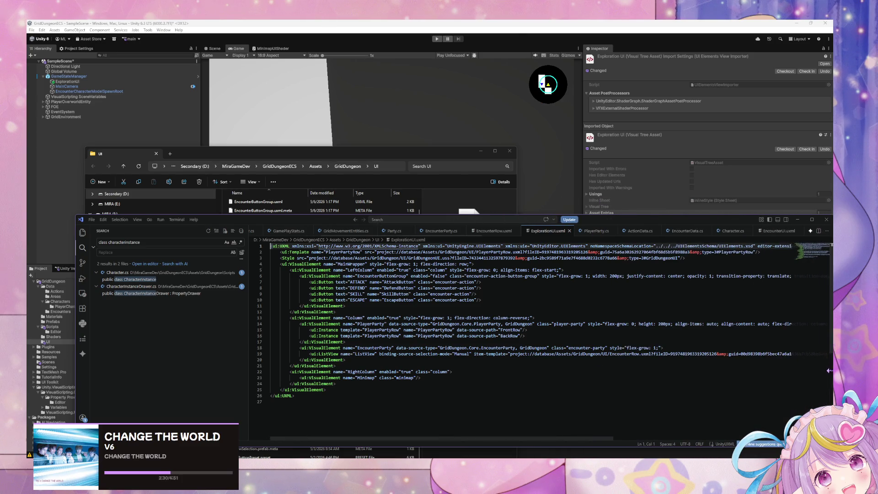
pyautogui.hscroll(5, 609, 434)
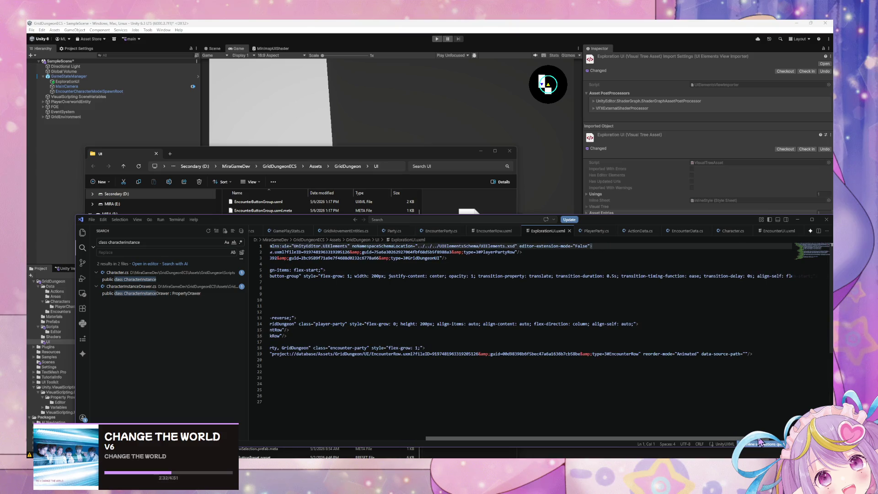
pyautogui.rightClick(665, 434)
pyautogui.click(562, 438)
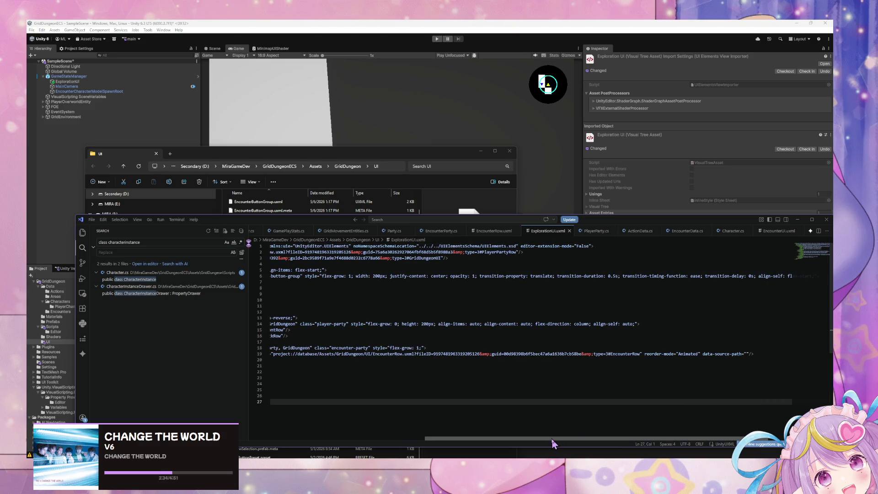
# - Study the manual's game_switch_list_editor.uxml ListView example with binding-path switches and item-template attributes
pyautogui.moveTo(410, 462)
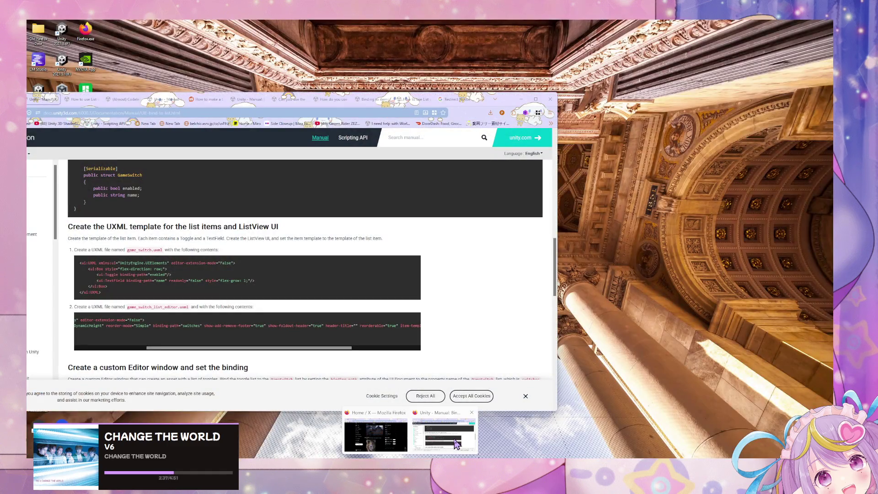
pyautogui.click(455, 443)
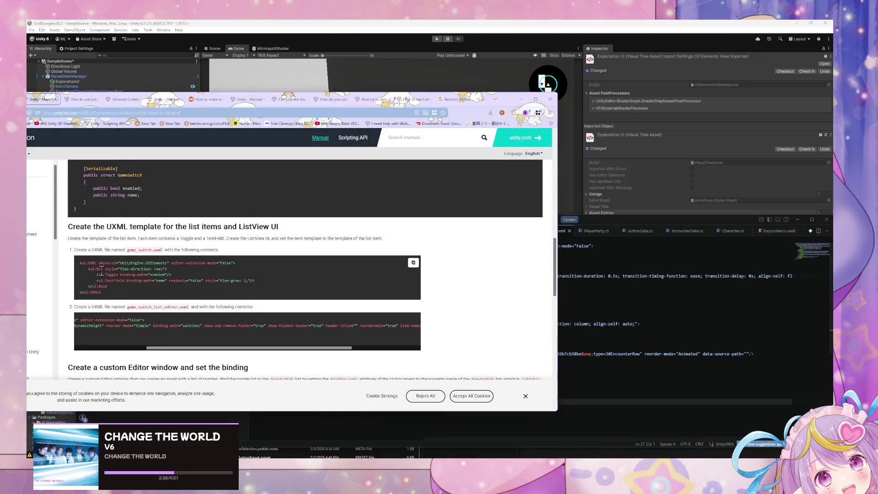
pyautogui.scroll(1, 183, 270)
pyautogui.scroll(10, 183, 270)
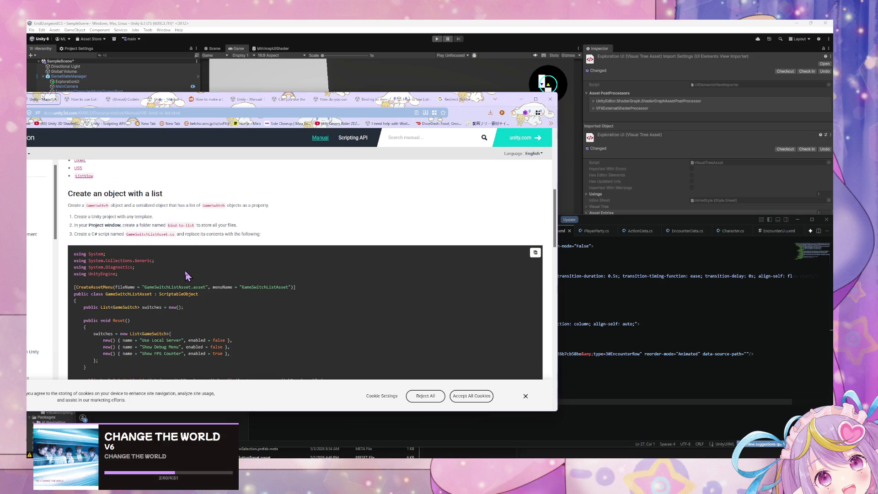
pyautogui.scroll(-12, 187, 276)
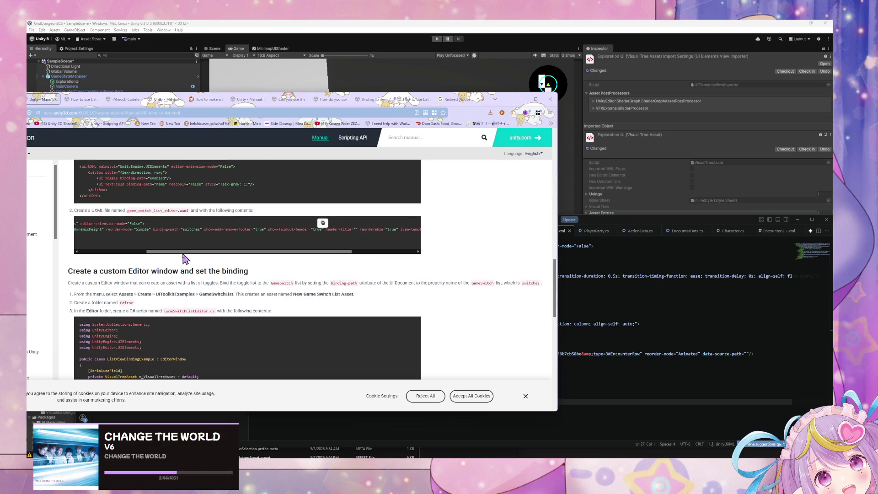
pyautogui.moveTo(183, 254); pyautogui.dragTo(272, 256)
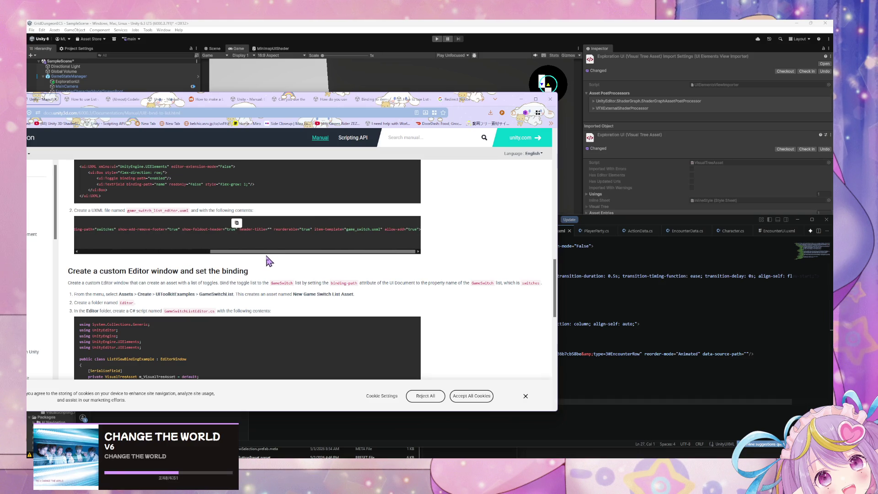
pyautogui.moveTo(263, 257); pyautogui.dragTo(172, 256)
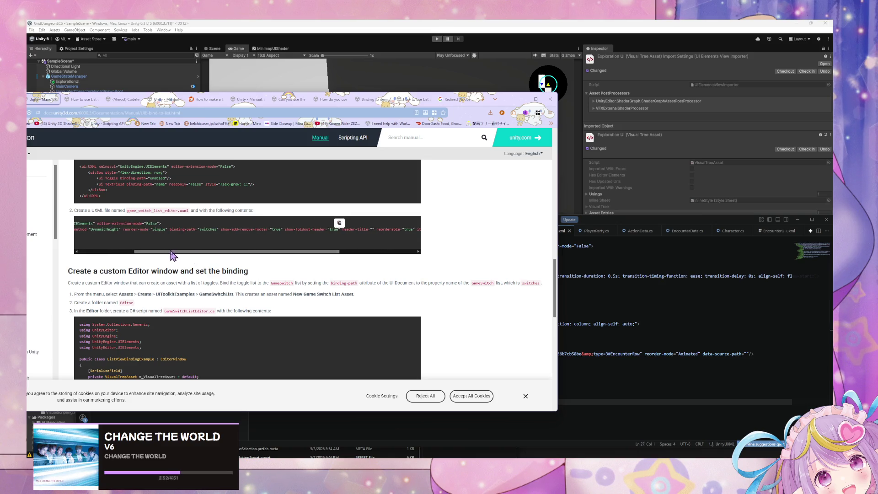
pyautogui.click(730, 354)
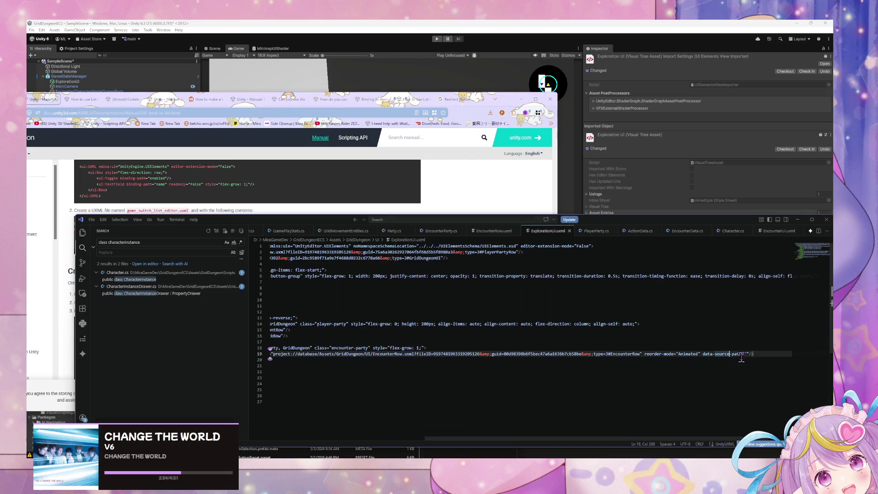
# - Scroll along line 19 of ExplorationUI.uxml to confirm its data-source-path is empty
pyautogui.moveTo(533, 438)
pyautogui.mouseDown()
pyautogui.moveTo(324, 437)
pyautogui.moveTo(504, 438)
pyautogui.mouseUp()
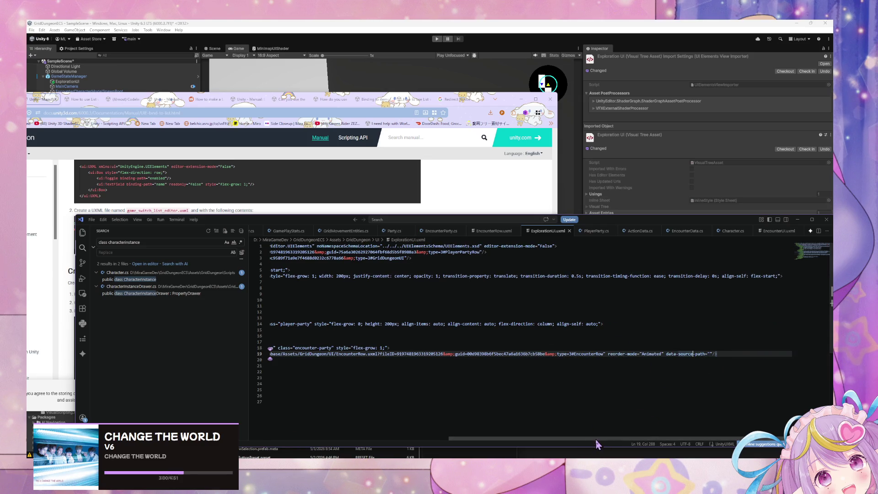
pyautogui.moveTo(598, 439); pyautogui.dragTo(453, 433)
pyautogui.hscroll(5, 453, 434)
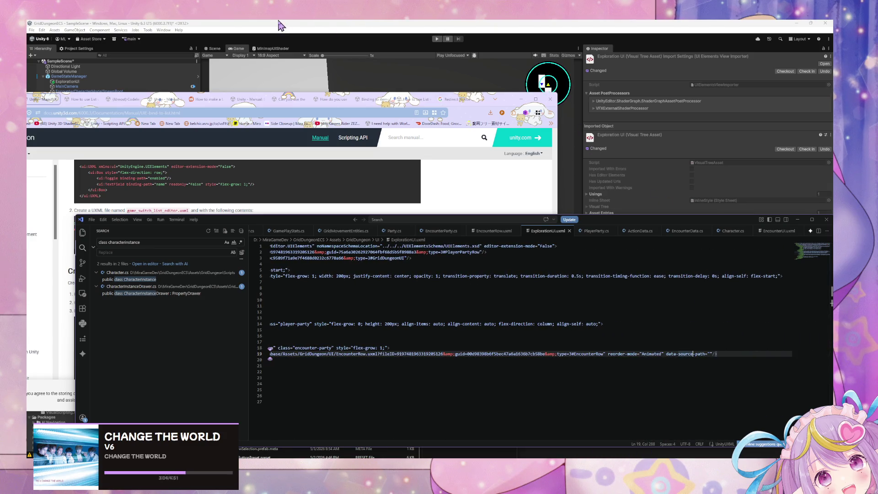
pyautogui.hotkey('alt', 'Tab')
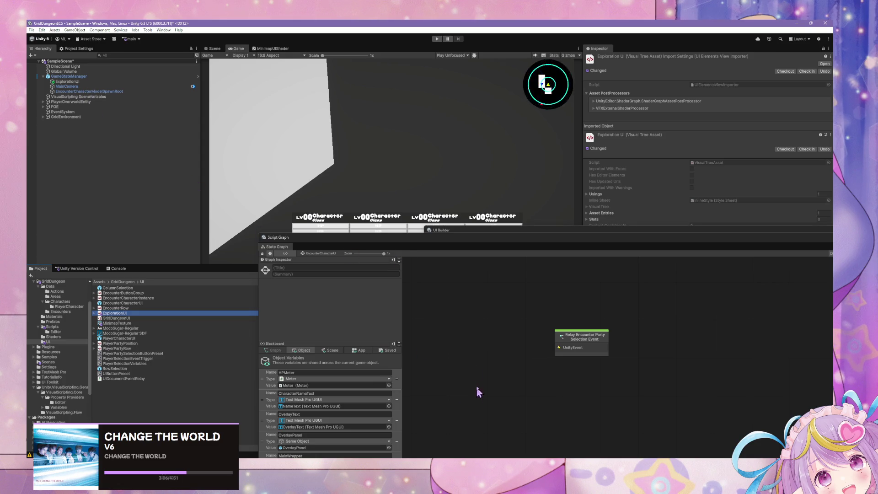
# - Uncover the UI Builder inspector, dismiss the Data Source Path suggestions, and deselect #EncounterParty
pyautogui.moveTo(382, 233); pyautogui.dragTo(326, 323)
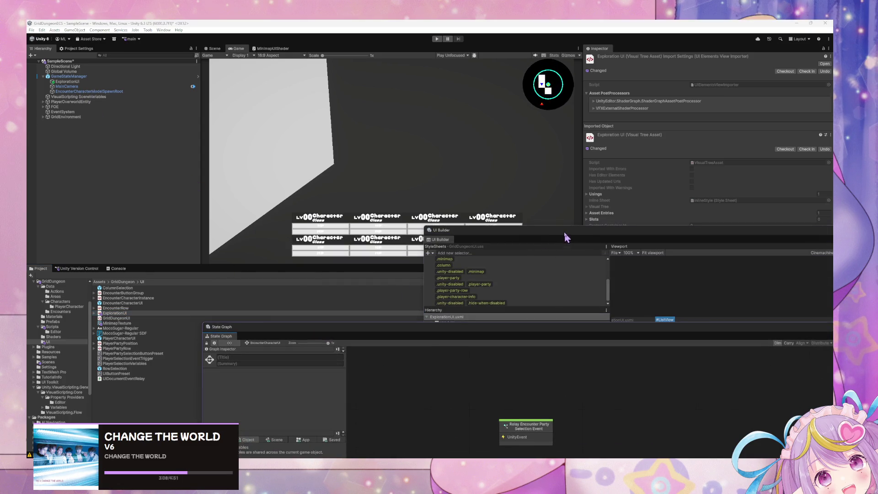
pyautogui.moveTo(564, 232); pyautogui.dragTo(285, 180)
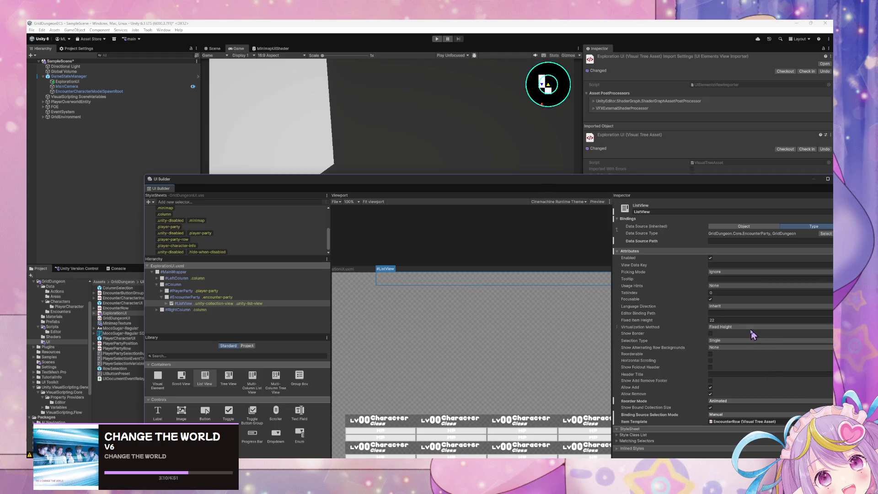
pyautogui.click(741, 241)
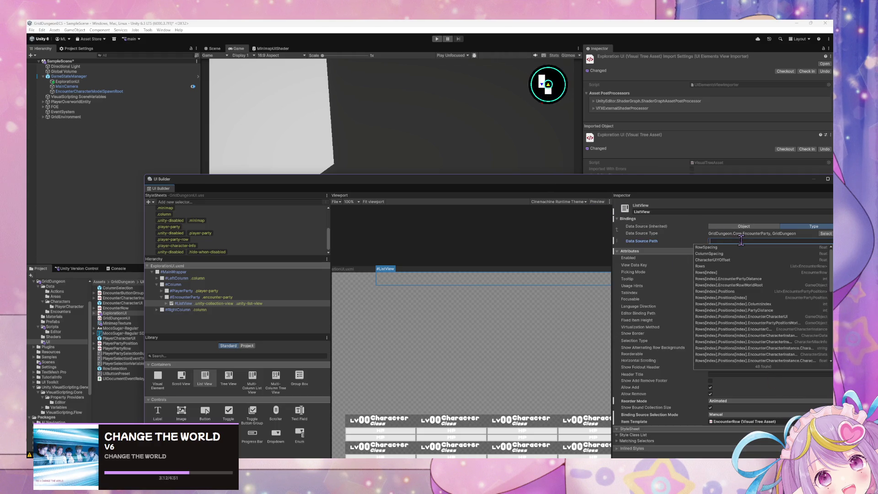
pyautogui.click(727, 271)
pyautogui.click(564, 232)
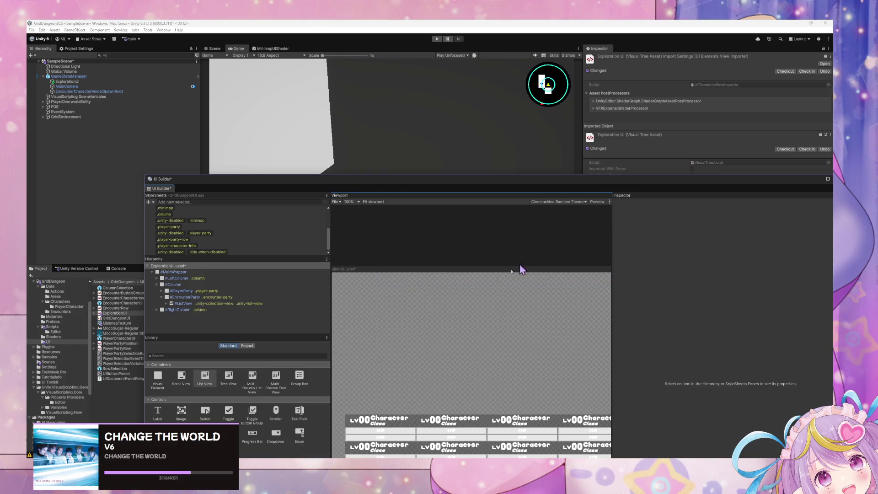
pyautogui.click(466, 293)
pyautogui.click(455, 242)
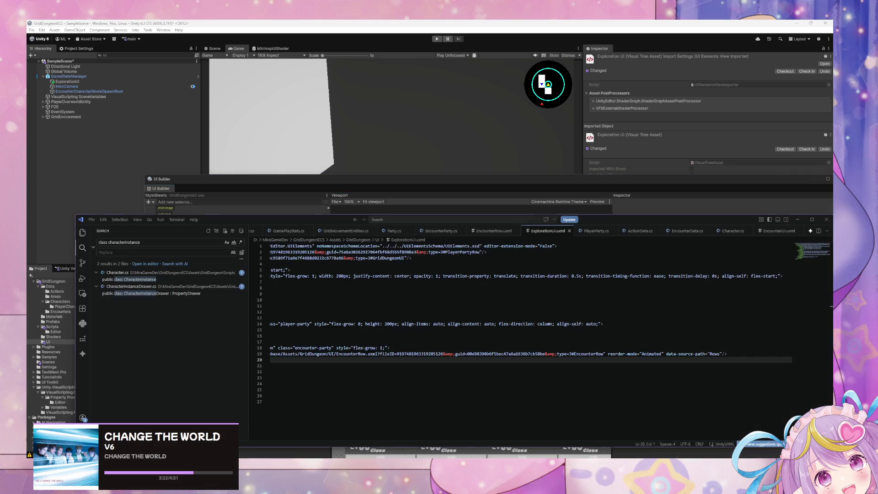
# - On line 19, change data-source-path to binding-source-path via autocomplete, keeping the value Rows
pyautogui.hotkey('alt', 'Tab')
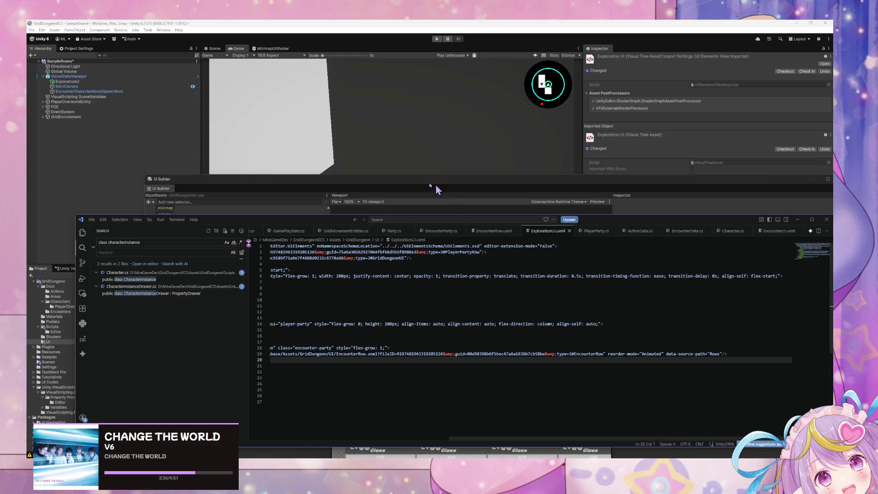
pyautogui.moveTo(274, 223); pyautogui.dragTo(313, 101)
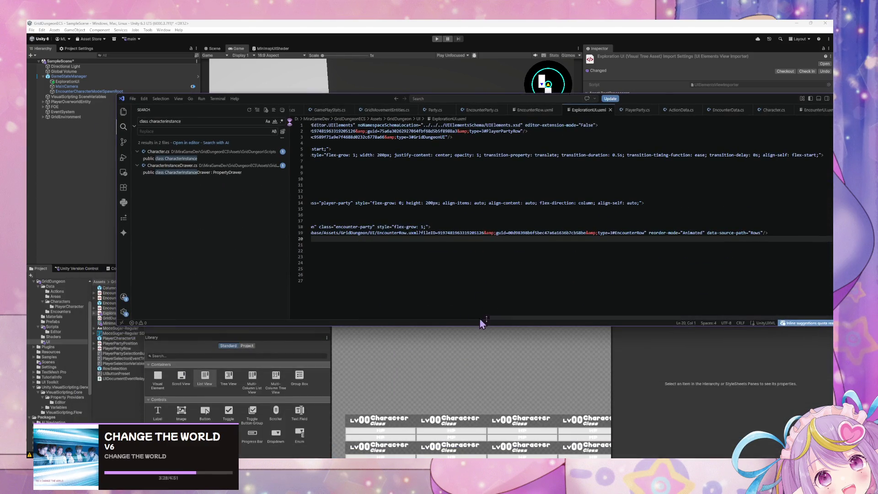
pyautogui.moveTo(503, 318)
pyautogui.mouseDown()
pyautogui.moveTo(343, 313)
pyautogui.moveTo(504, 332)
pyautogui.mouseUp()
pyautogui.click(721, 233)
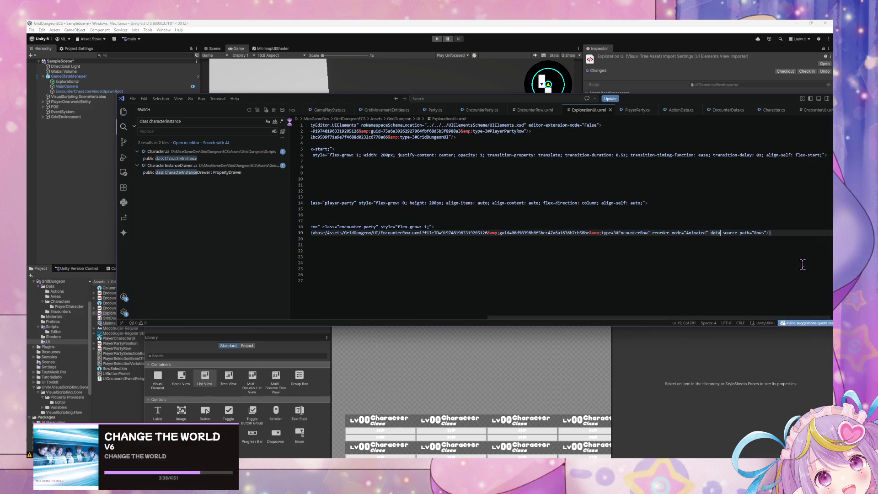
pyautogui.press('BackSpace')
pyautogui.press('BackSpace')
pyautogui.press('BackSpace')
pyautogui.write('bin')
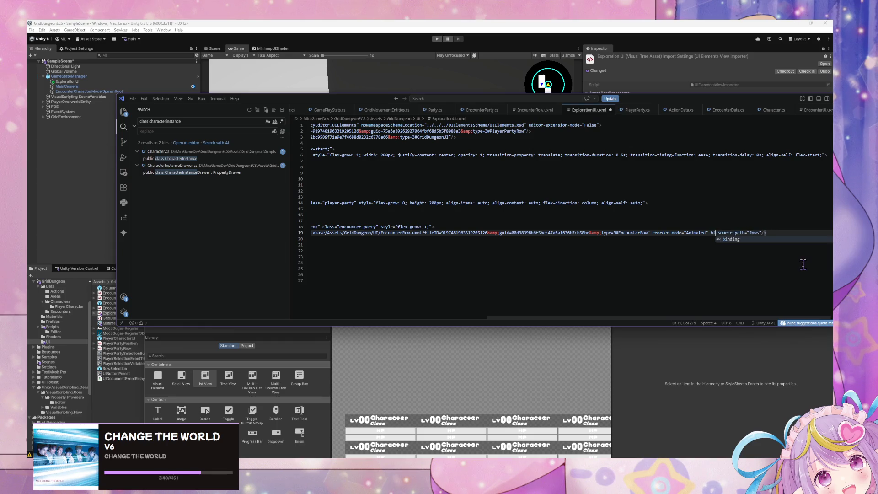
pyautogui.press('Tab')
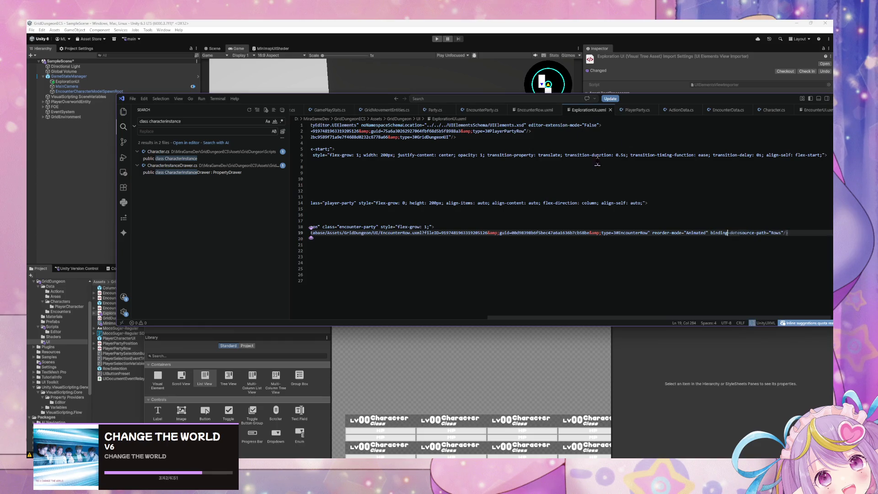
pyautogui.hotkey('alt', 'Tab')
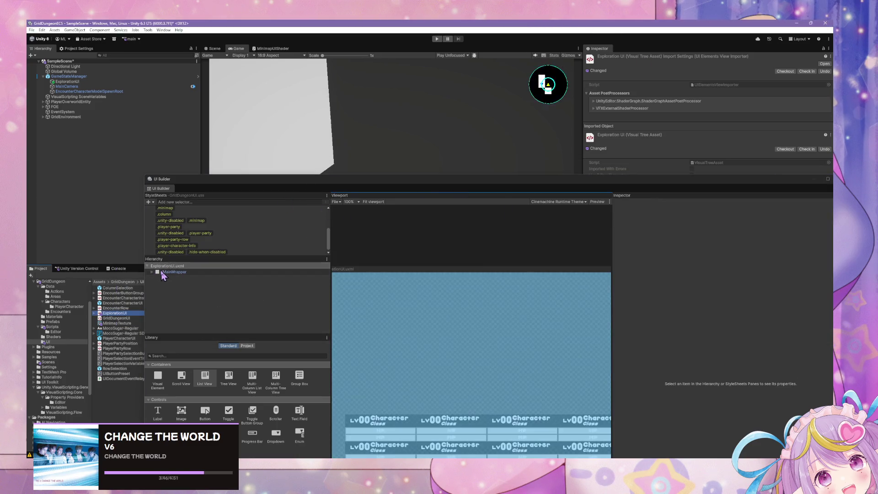
# - Expand MainWrapper and Column in the UI Builder hierarchy to show the party containers
pyautogui.click(152, 272)
pyautogui.click(164, 284)
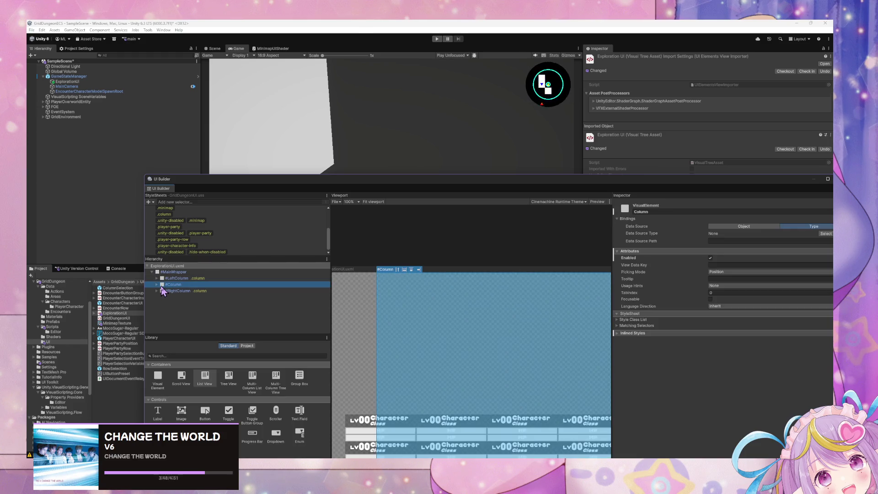
pyautogui.click(157, 285)
# - Close the UI Builder tab and reopen it from ExplorationUI's UI Document source asset
pyautogui.rightClick(169, 190)
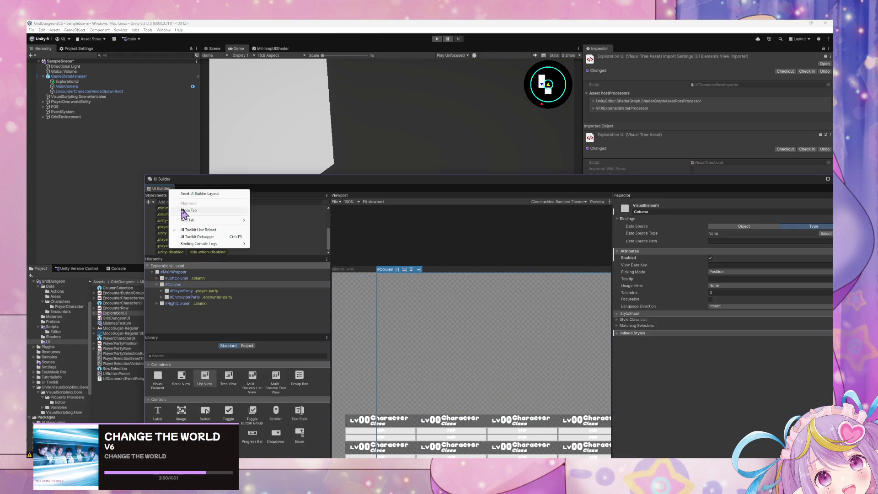
pyautogui.click(183, 210)
pyautogui.hotkey('alt', 'Tab')
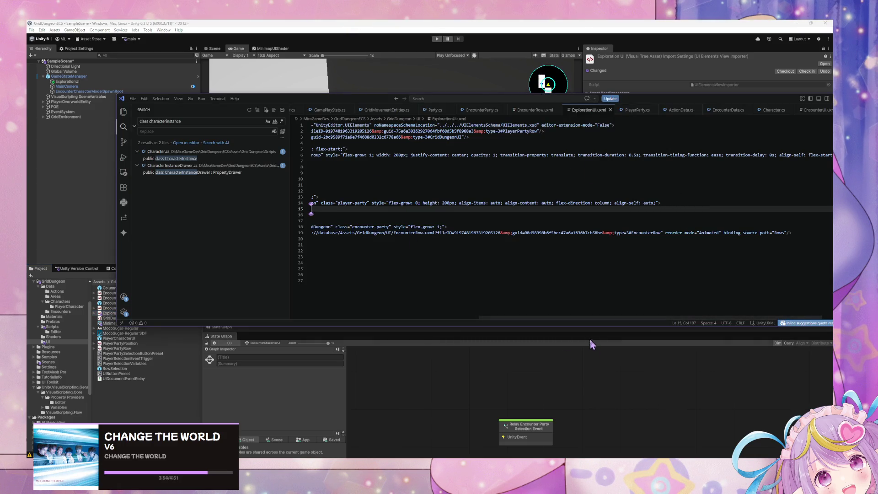
pyautogui.click(402, 24)
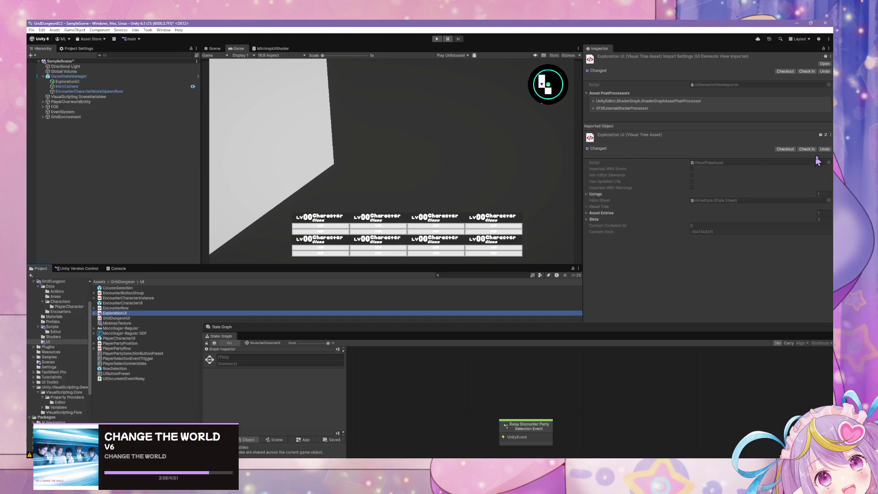
pyautogui.click(141, 81)
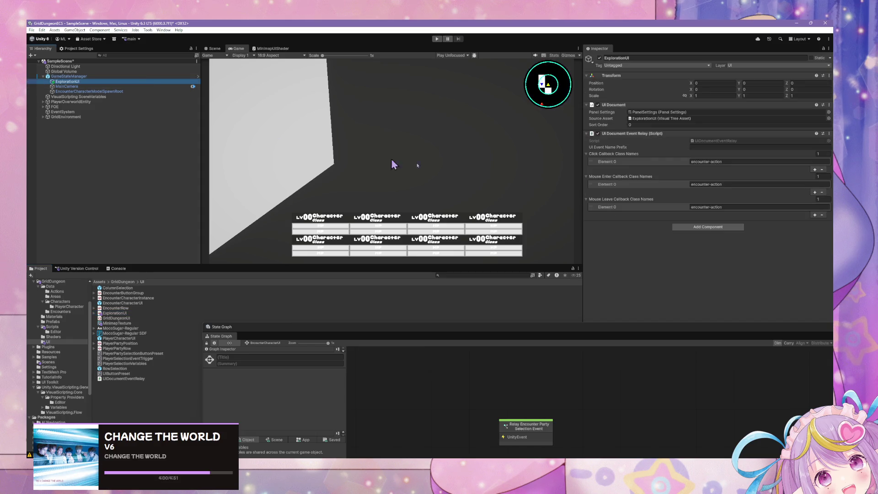
pyautogui.click(672, 119)
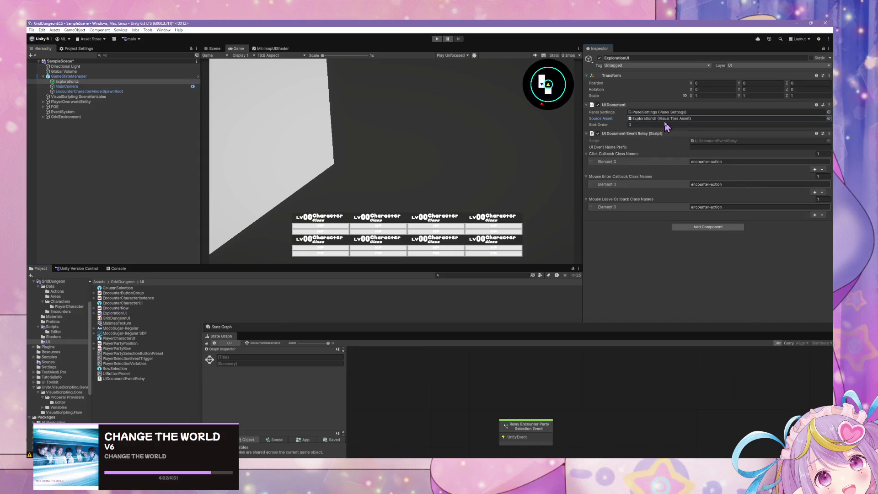
pyautogui.doubleClick(663, 120)
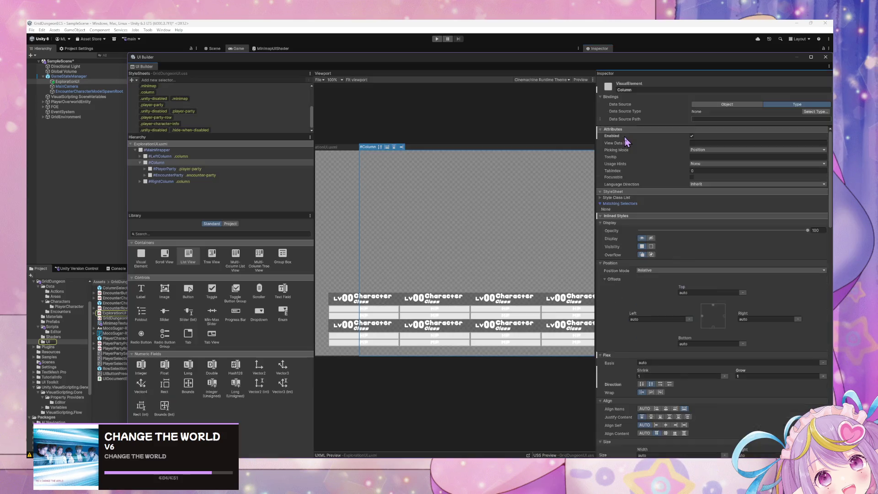
# - Place a ListView inside EncounterParty and inspect its properties
pyautogui.moveTo(188, 256)
pyautogui.mouseDown()
pyautogui.moveTo(153, 163)
pyautogui.moveTo(146, 179)
pyautogui.mouseUp()
pyautogui.click(175, 182)
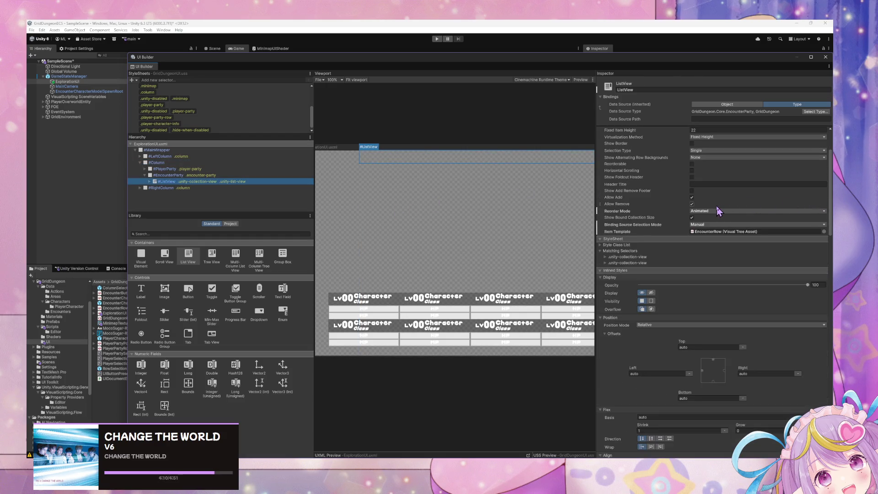
pyautogui.scroll(-1, 717, 206)
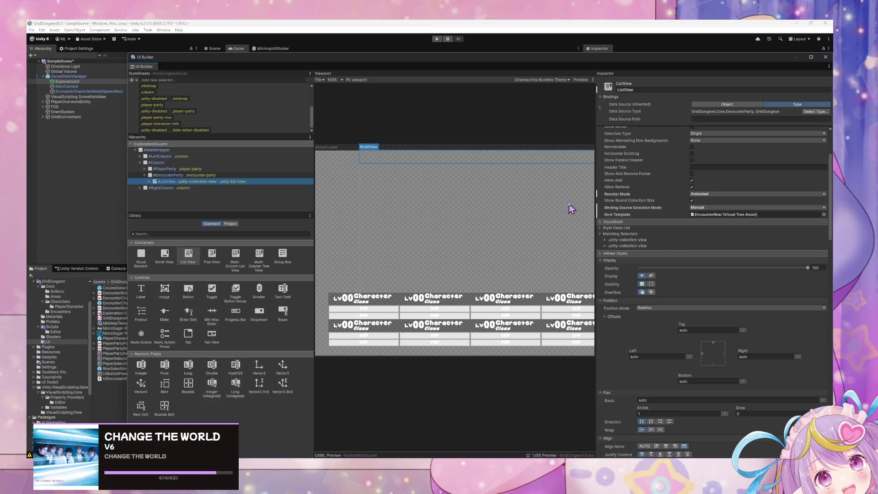
pyautogui.click(599, 234)
pyautogui.scroll(-10, 746, 260)
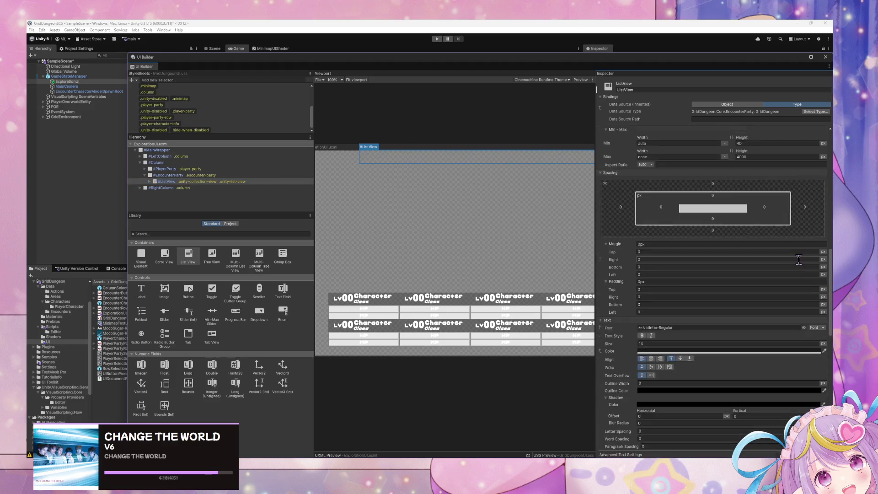
pyautogui.scroll(10, 798, 259)
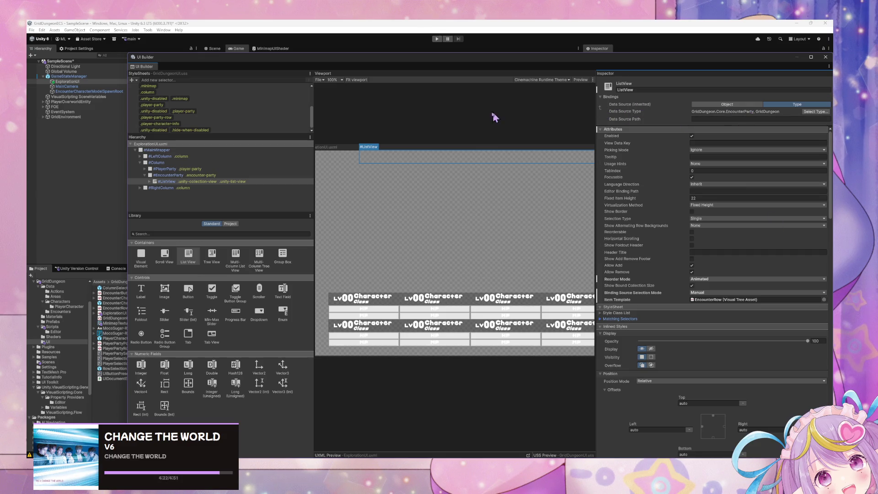
# - Unset the ListView's Binding Source Selection Mode
pyautogui.click(203, 182)
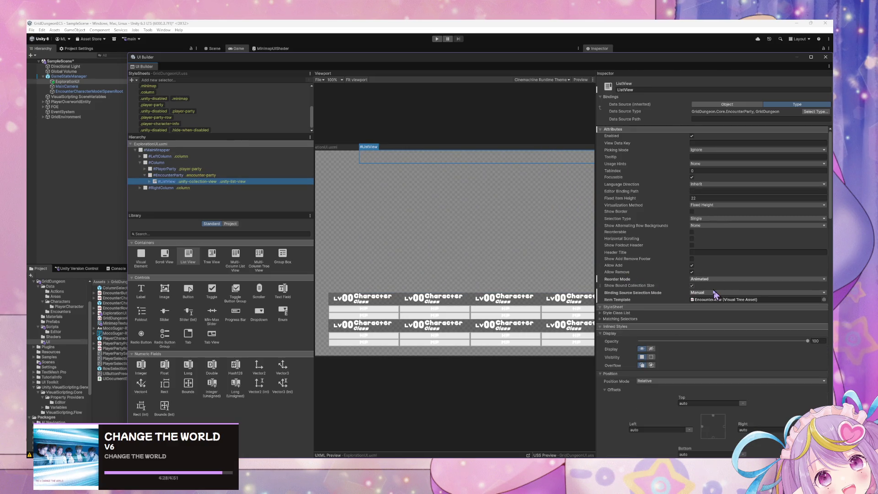
pyautogui.rightClick(600, 292)
pyautogui.click(617, 303)
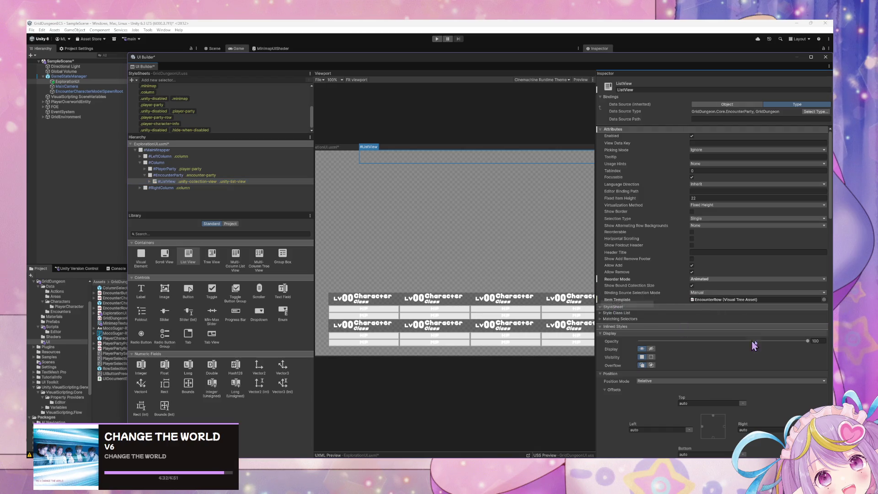
pyautogui.scroll(-4, 756, 318)
pyautogui.scroll(-15, 757, 319)
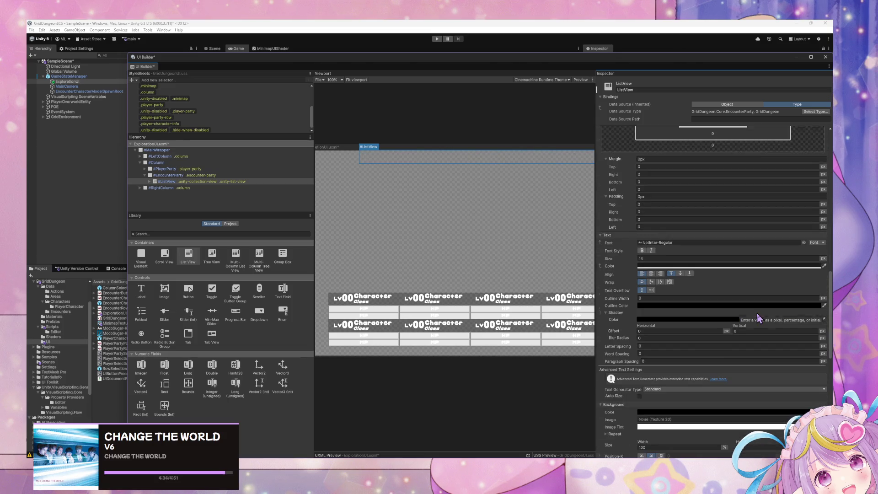
pyautogui.scroll(-15, 757, 316)
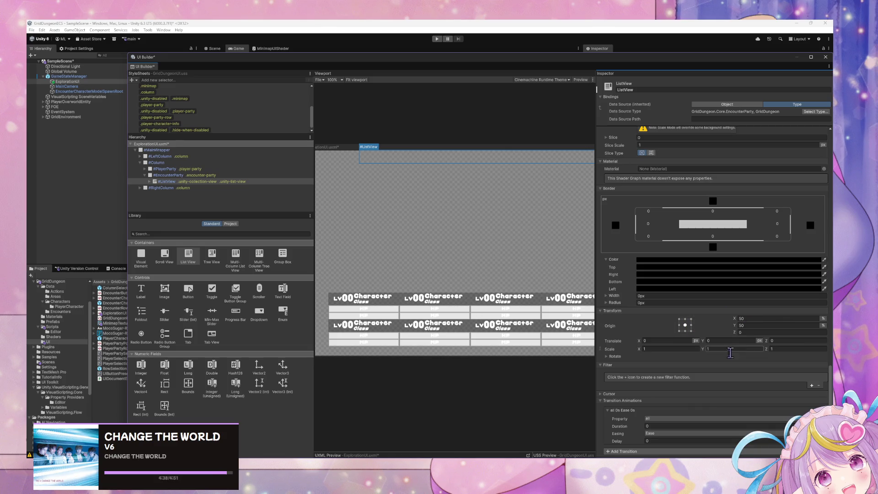
pyautogui.scroll(6, 604, 393)
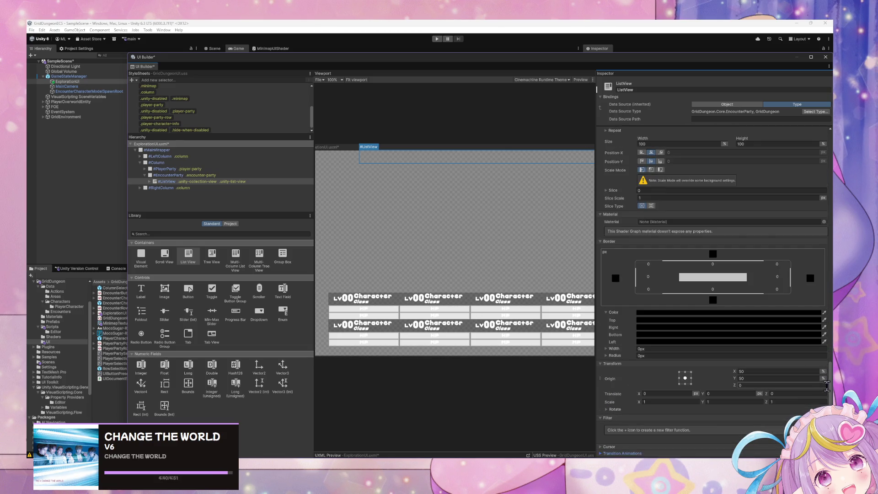
pyautogui.scroll(10, 633, 180)
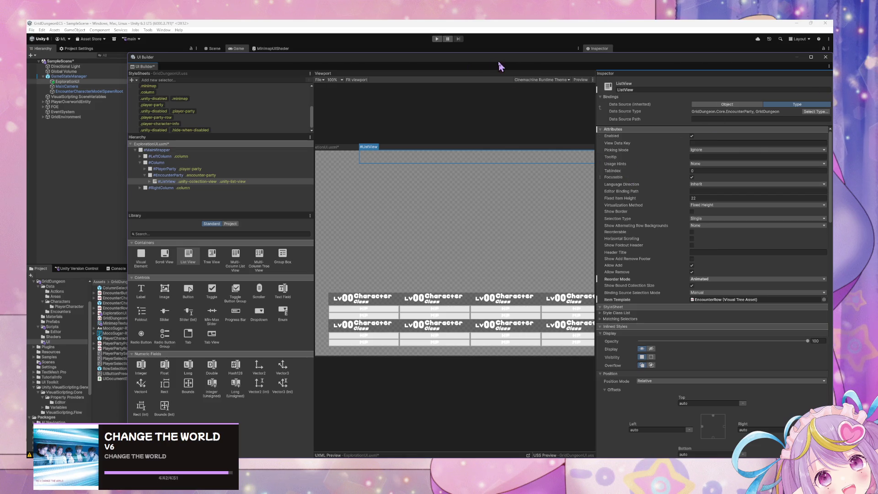
# - Save ExplorationUI.uxml, restore the UI Builder window size and enter play mode
pyautogui.hotkey('ctrl', 's')
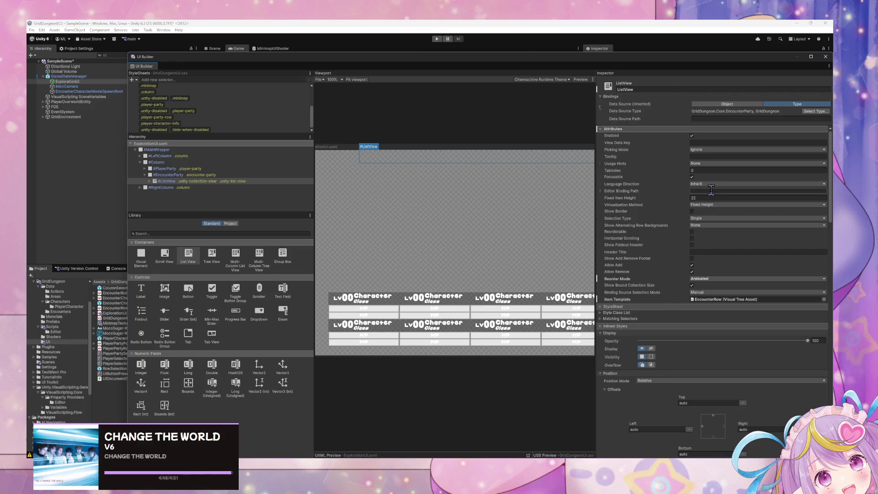
pyautogui.doubleClick(507, 64)
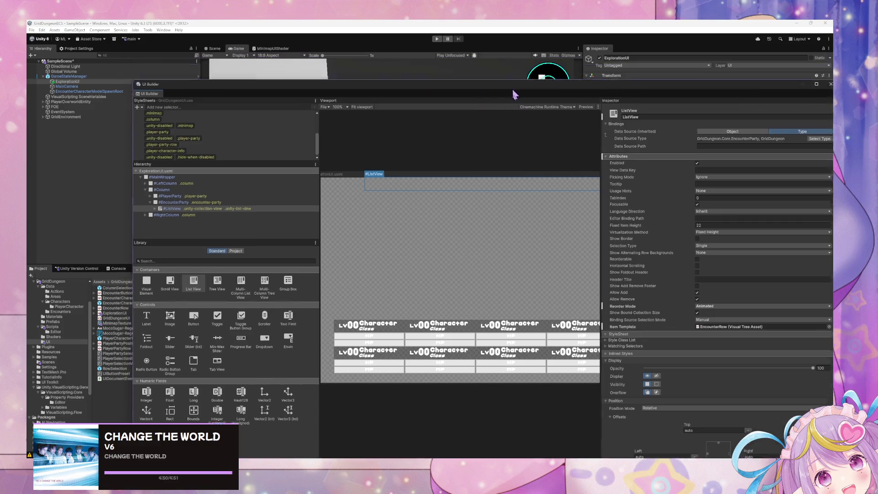
pyautogui.click(437, 40)
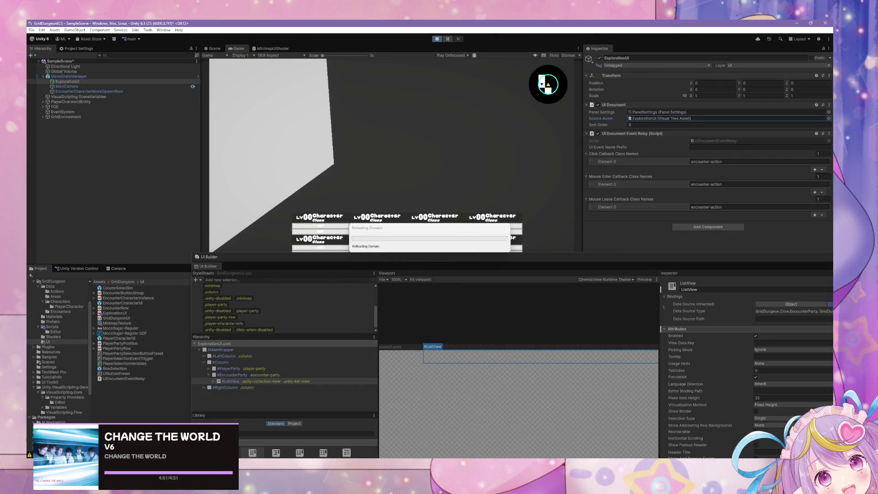
pyautogui.moveTo(410, 463)
pyautogui.click(443, 430)
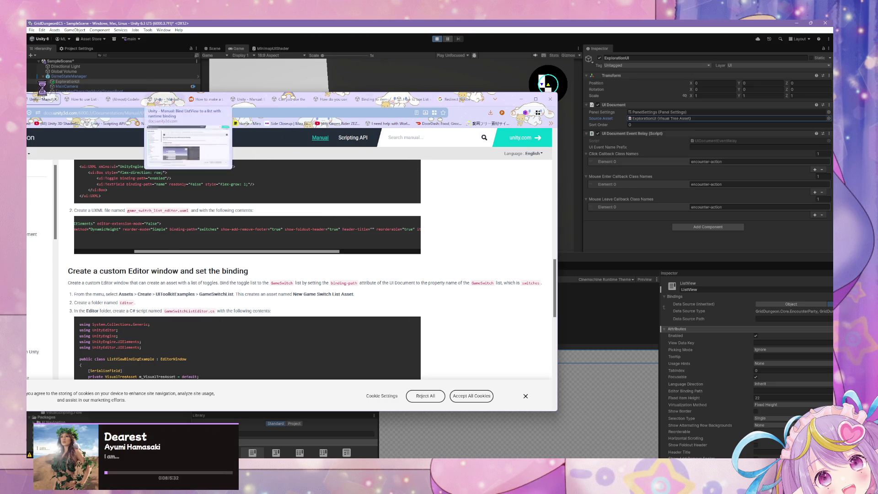
# - Switch to the 'How to use List view in UI Toolkit' thread and scroll through its replies
pyautogui.click(90, 100)
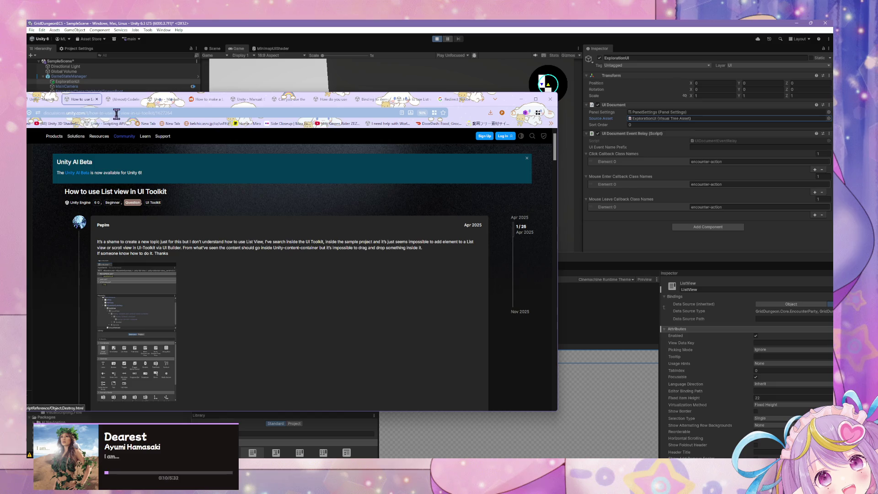
pyautogui.click(117, 113)
pyautogui.click(279, 355)
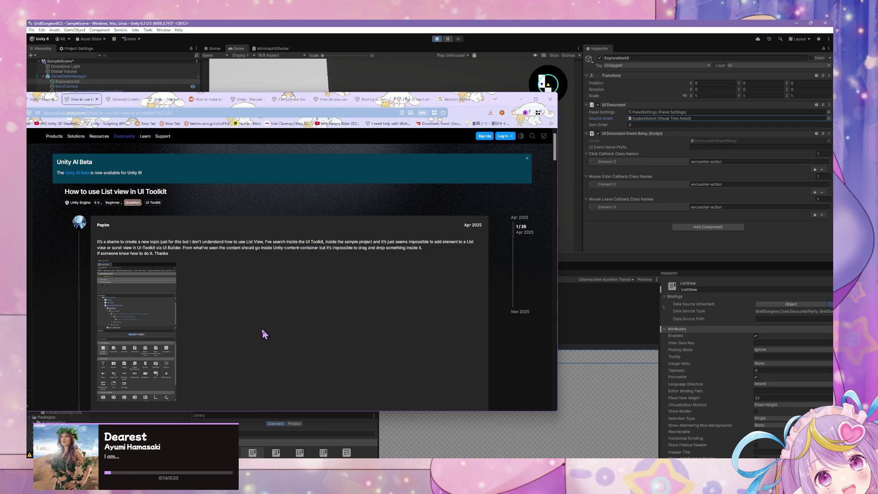
pyautogui.scroll(-5, 259, 336)
pyautogui.scroll(-3, 259, 337)
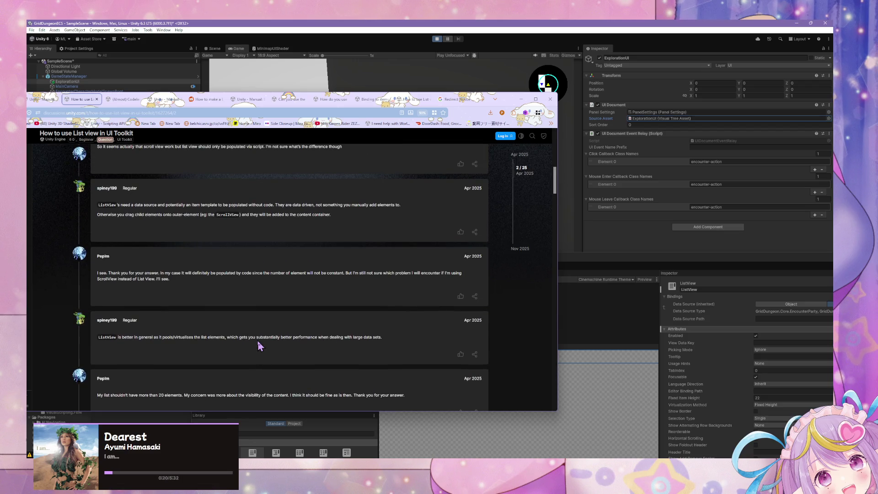
pyautogui.scroll(-6, 104, 337)
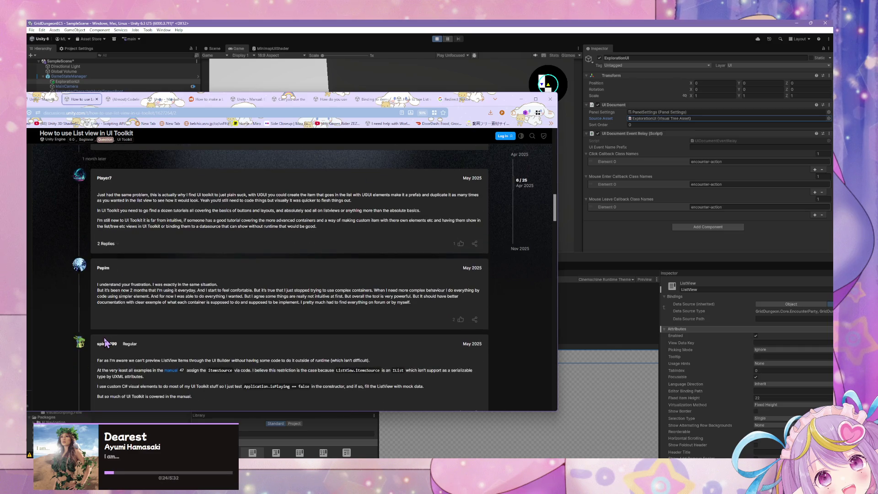
pyautogui.scroll(-3, 105, 342)
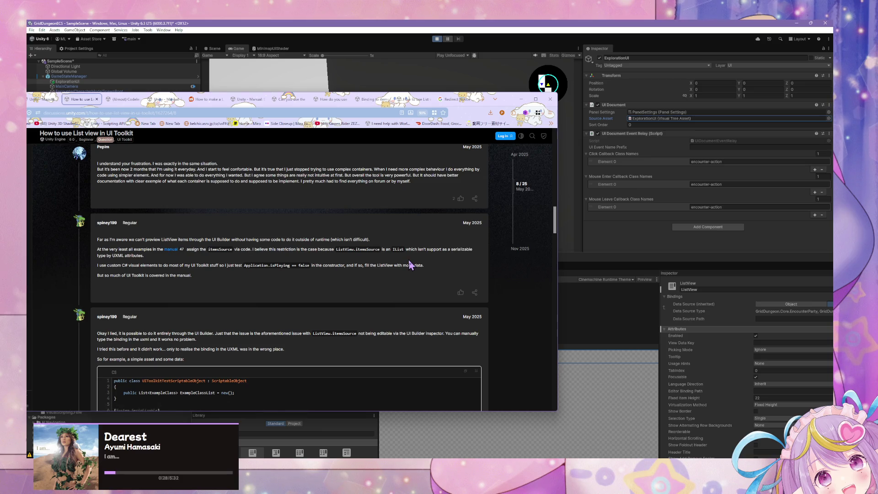
# - Read down to the UXML binding example past the custom C# elements line, then minimize the browser
pyautogui.moveTo(125, 265); pyautogui.dragTo(234, 266)
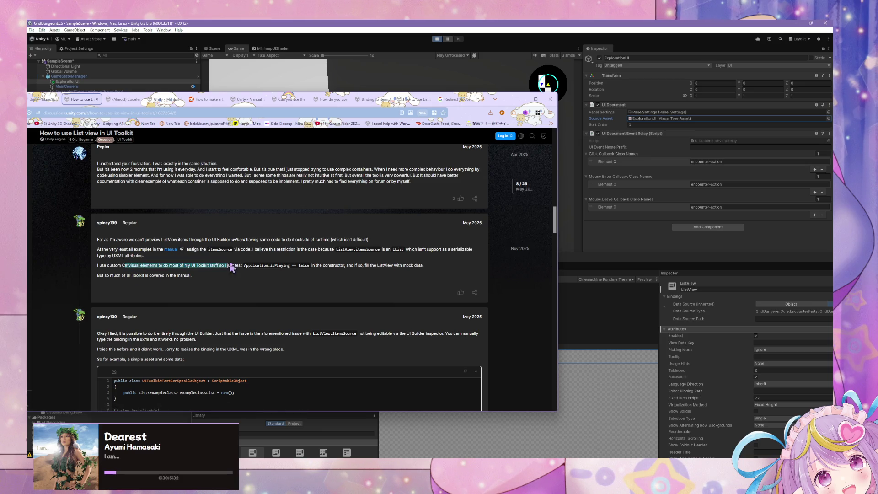
pyautogui.click(244, 332)
pyautogui.scroll(-2, 138, 394)
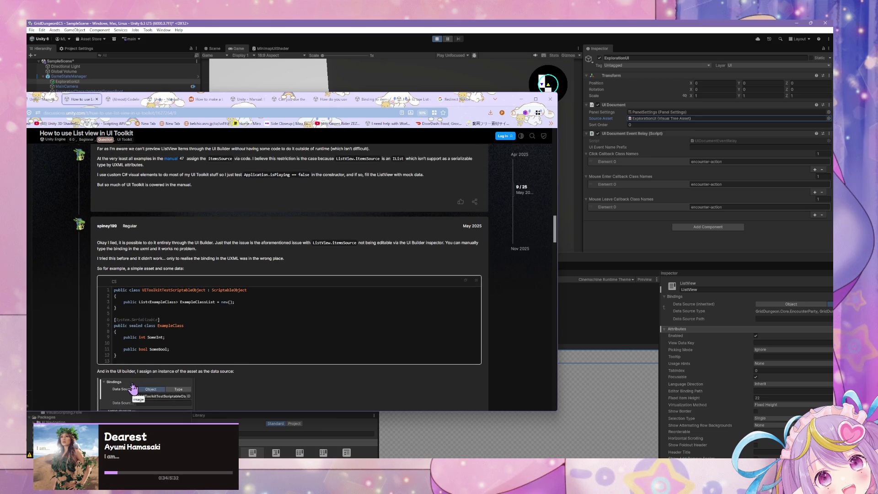
pyautogui.scroll(-3, 133, 386)
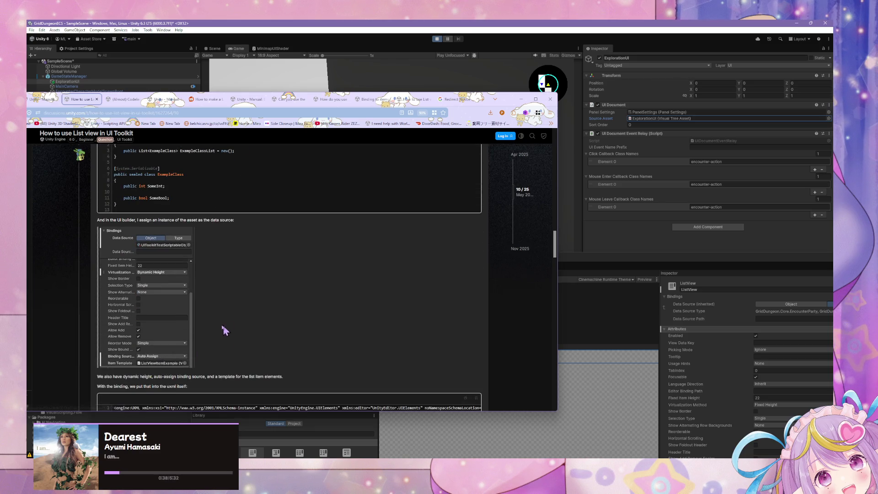
pyautogui.scroll(-2, 210, 328)
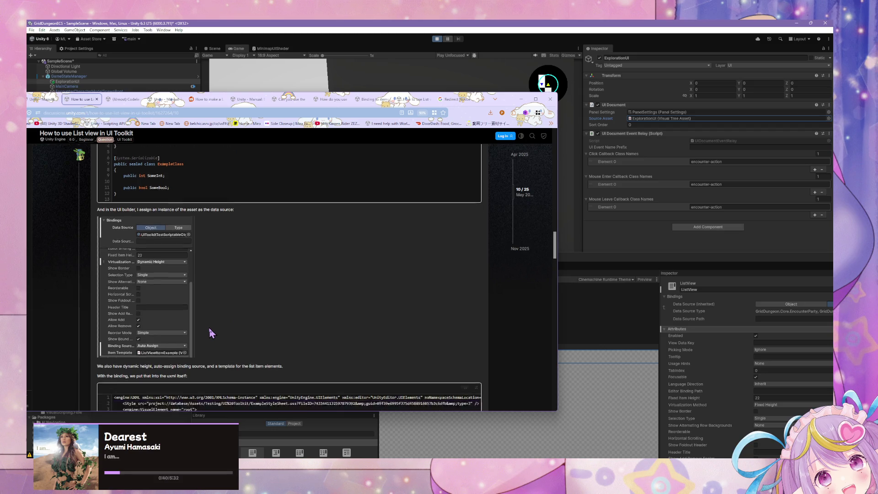
pyautogui.scroll(-5, 169, 334)
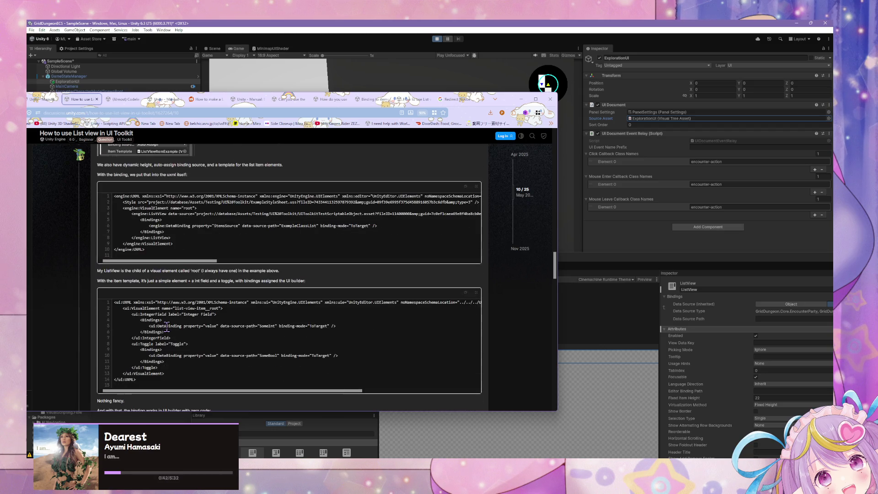
pyautogui.scroll(-3, 168, 328)
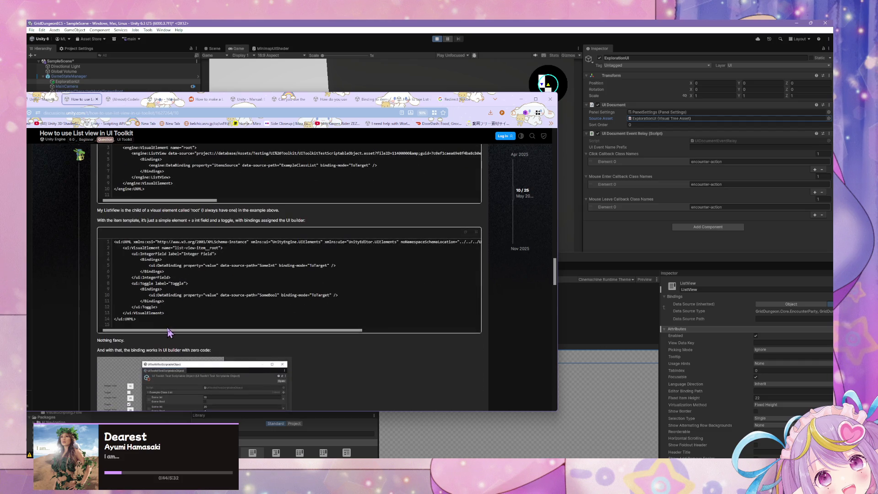
pyautogui.scroll(-2, 167, 331)
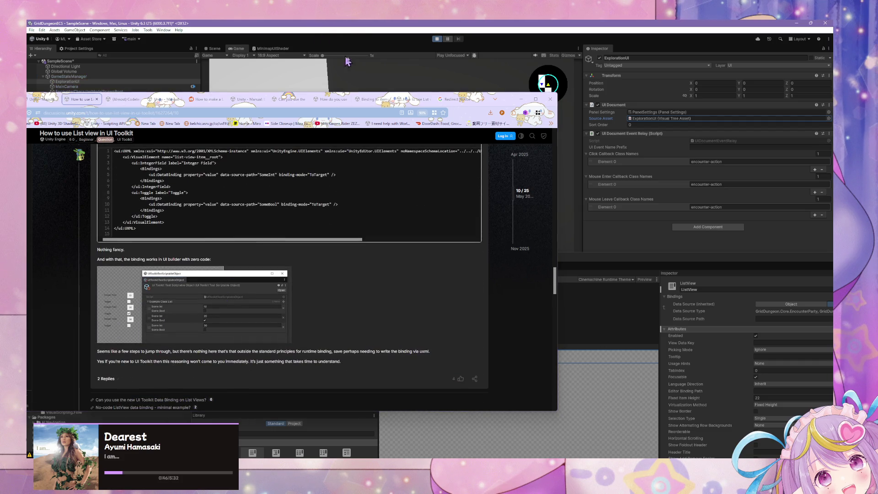
pyautogui.click(522, 99)
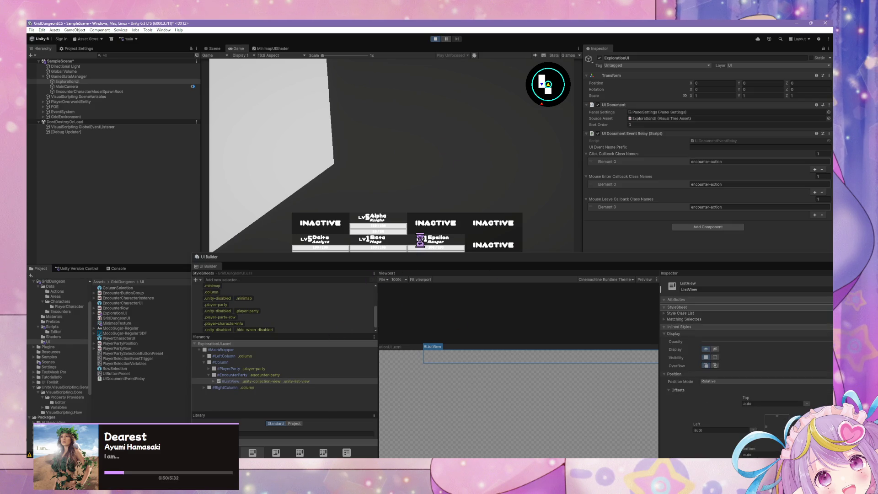
# - Select GameStateManager and open its enlarged state graph, panned to the test state nodes
pyautogui.click(427, 252)
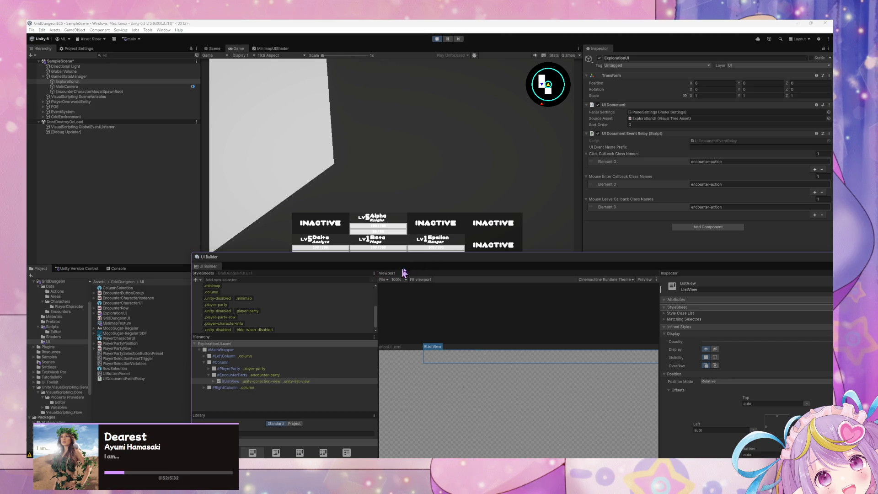
pyautogui.click(462, 249)
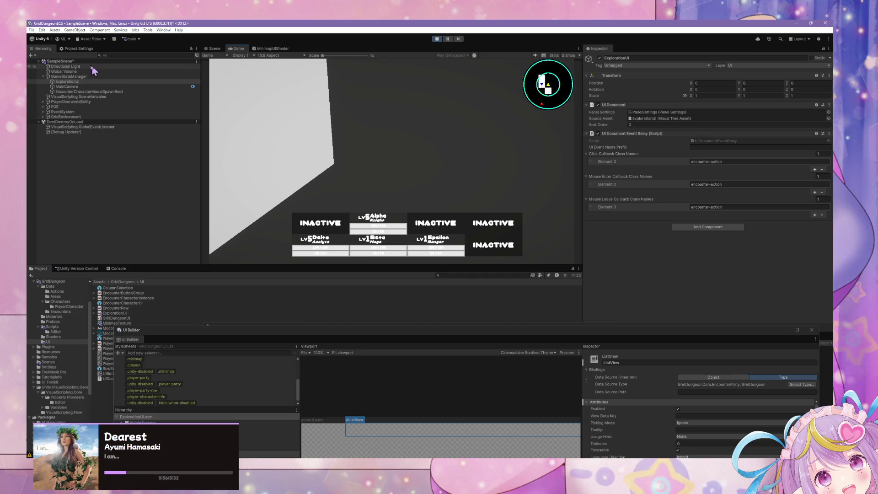
pyautogui.click(68, 76)
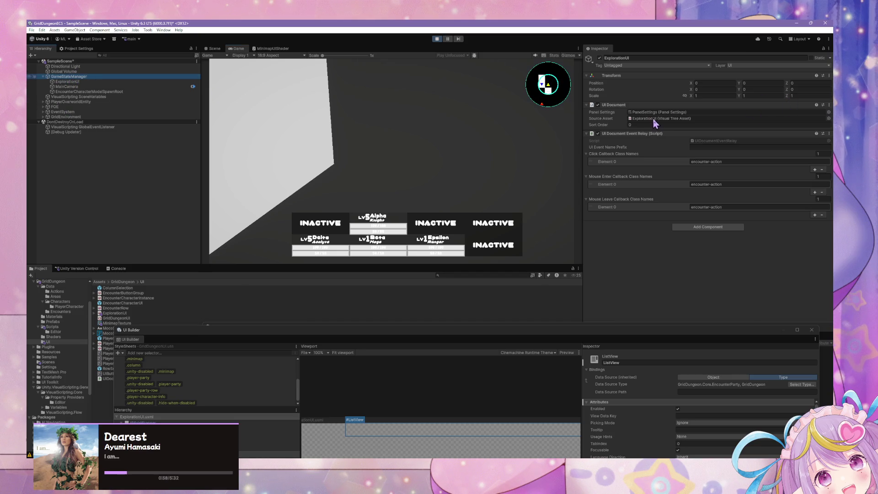
pyautogui.click(727, 151)
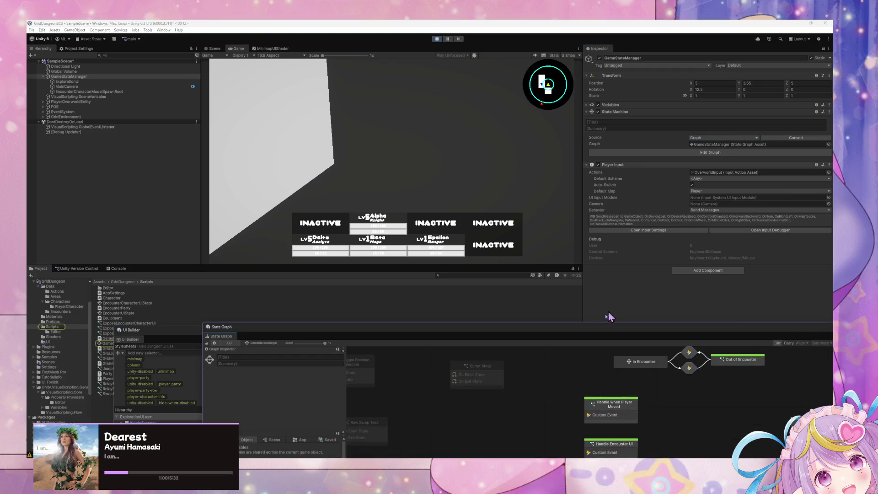
pyautogui.moveTo(491, 320); pyautogui.dragTo(519, 186)
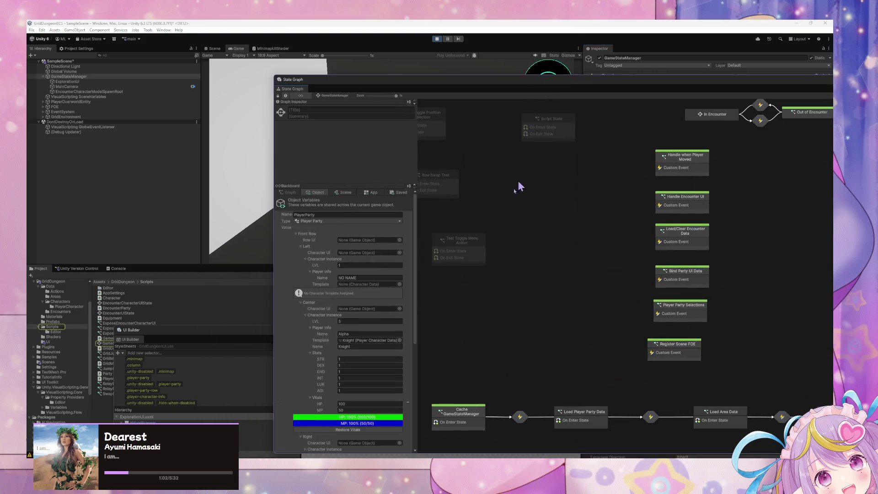
pyautogui.moveTo(585, 267); pyautogui.dragTo(639, 329)
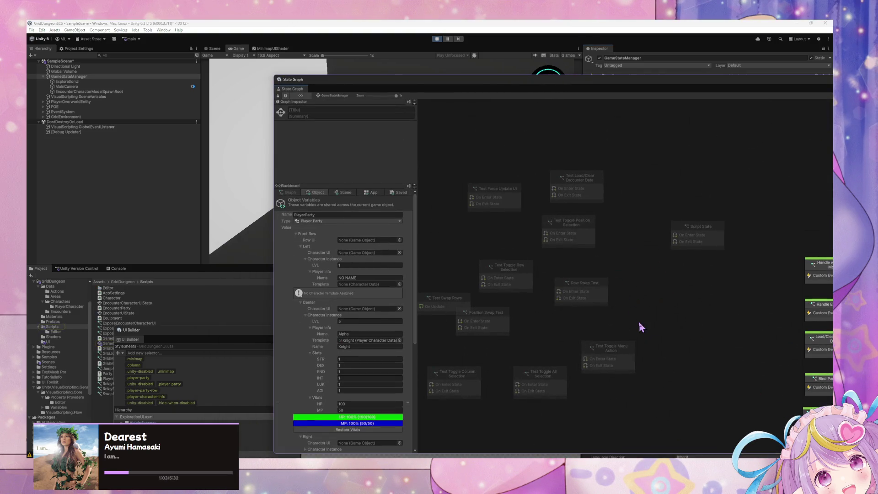
# - Make Test Load/Clear Encounter Data a start state and dock the graph below the Game view
pyautogui.click(593, 194)
pyautogui.rightClick(591, 191)
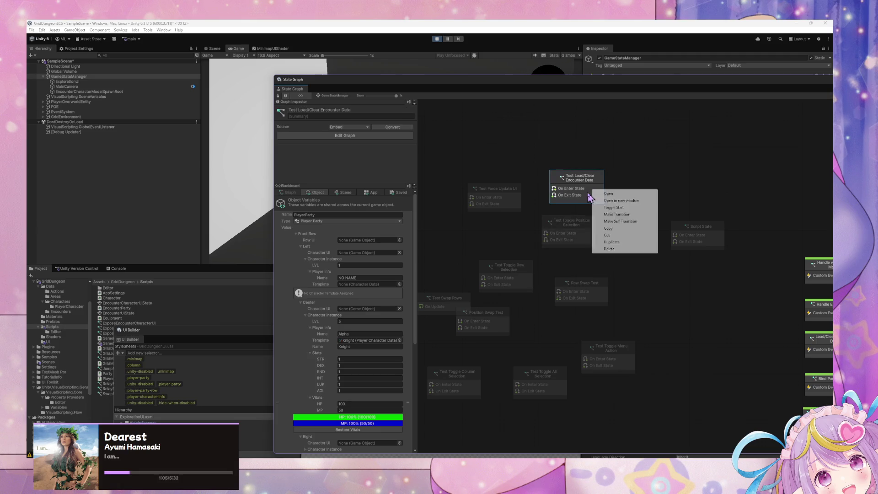
pyautogui.click(613, 208)
pyautogui.moveTo(535, 93); pyautogui.dragTo(465, 272)
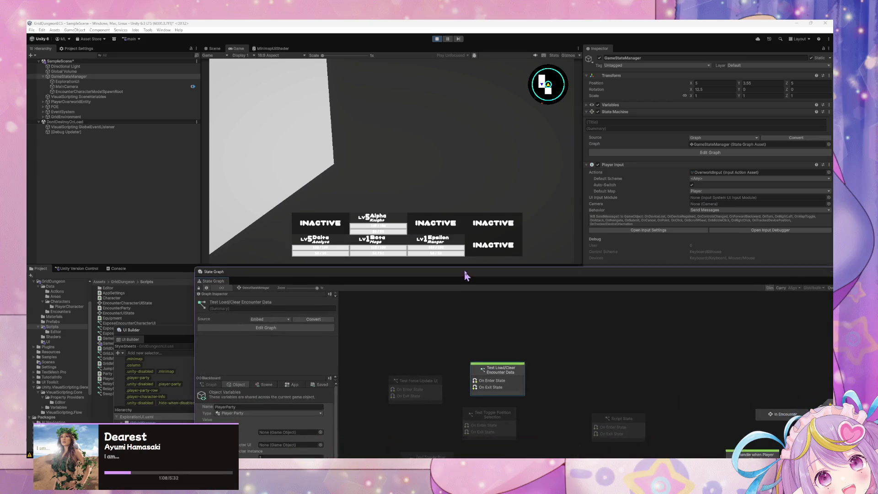
pyautogui.click(444, 147)
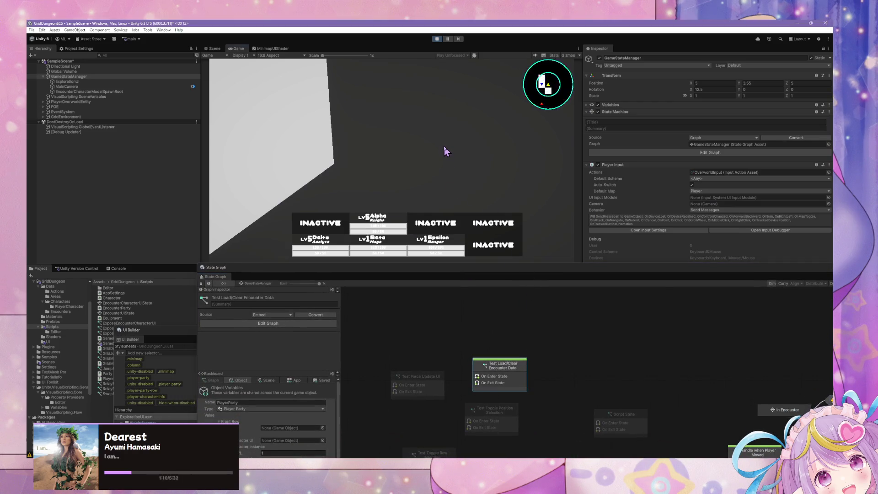
# - Toggle Test Load/Clear Encounter Data's start flag off and back on so the encounter loads
pyautogui.rightClick(512, 376)
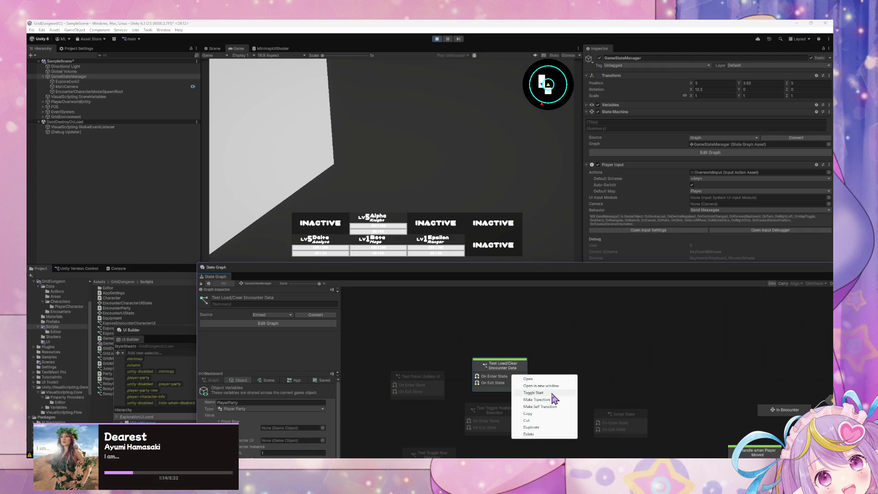
pyautogui.click(510, 364)
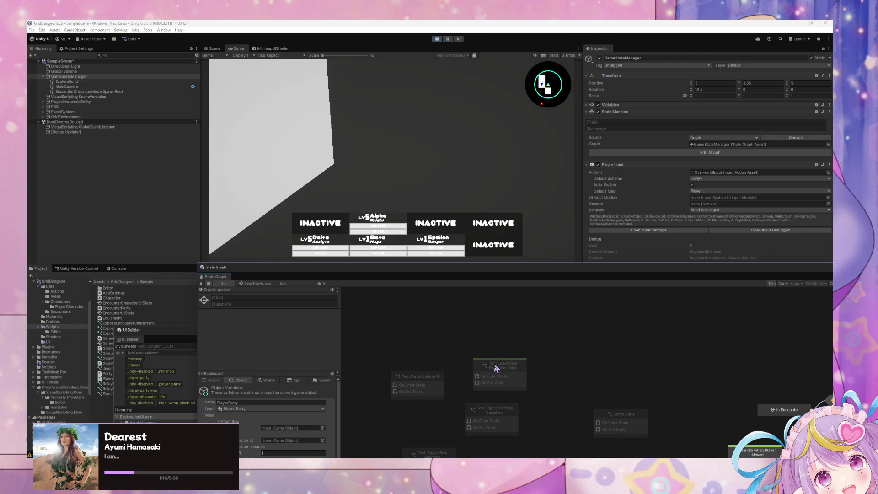
pyautogui.rightClick(497, 367)
pyautogui.click(521, 385)
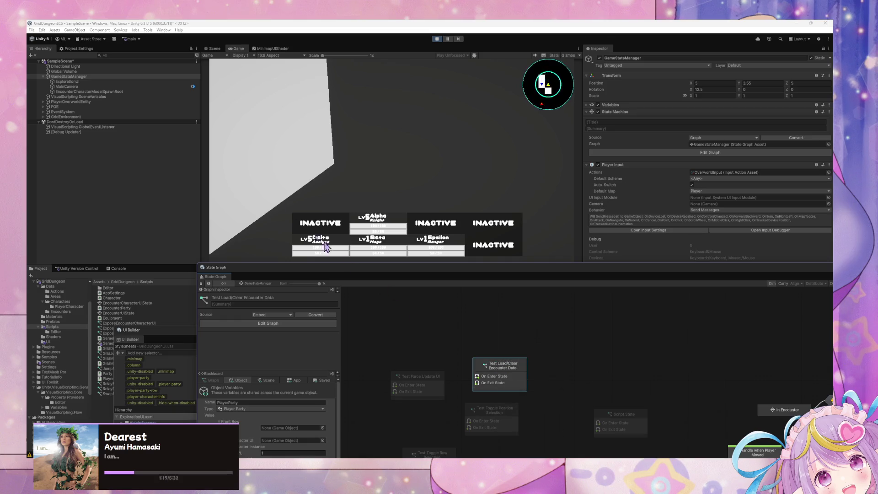
pyautogui.click(64, 72)
pyautogui.click(69, 76)
pyautogui.click(496, 364)
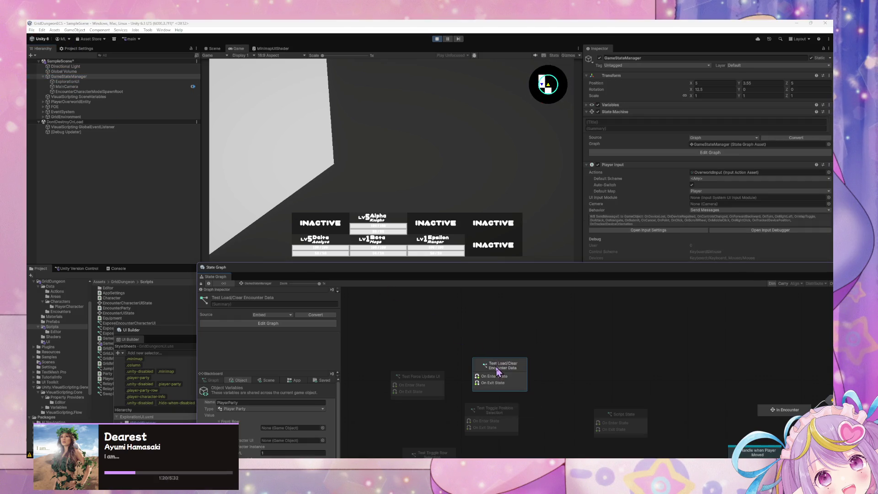
pyautogui.rightClick(497, 367)
pyautogui.click(517, 384)
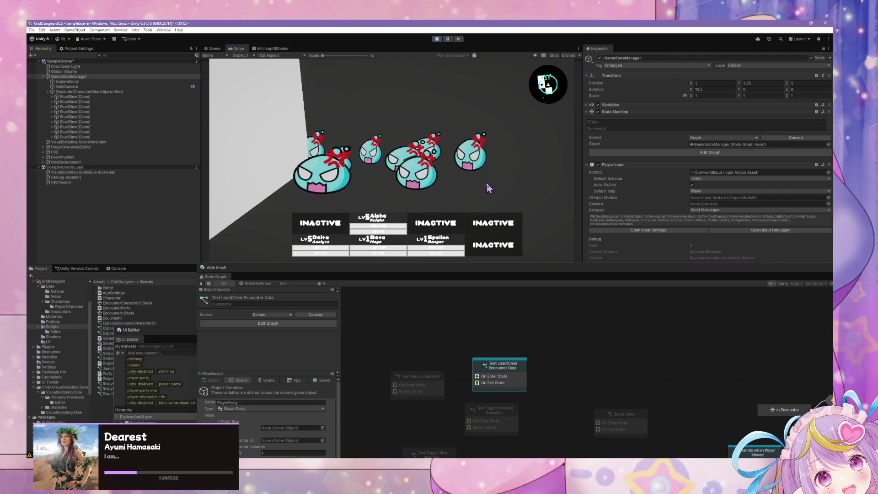
# - Turn the game camera with E and Q to view the spawned blue slimes
pyautogui.press('e')
pyautogui.press('q')
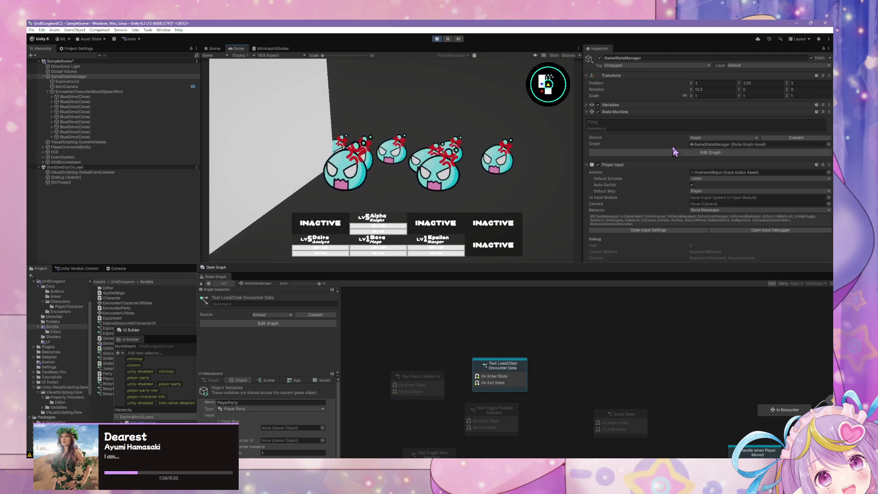
pyautogui.hotkey('alt', 'Tab')
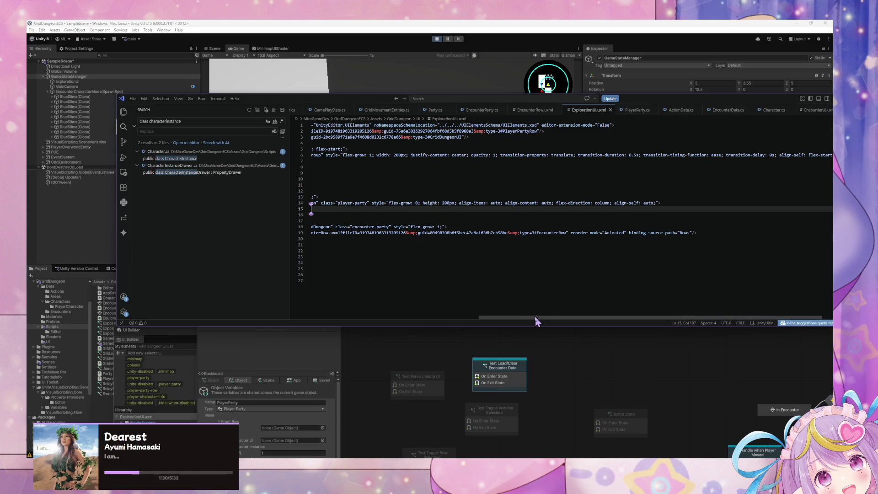
# - Scroll ExplorationUI.uxml horizontally to see the line starts, then return to Unity
pyautogui.moveTo(535, 318)
pyautogui.mouseDown()
pyautogui.moveTo(394, 310)
pyautogui.moveTo(509, 333)
pyautogui.moveTo(366, 300)
pyautogui.mouseUp()
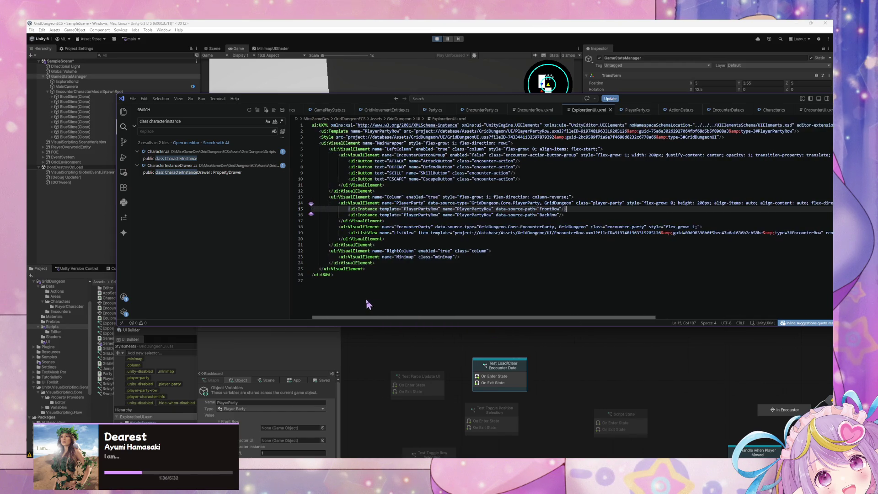
pyautogui.click(430, 49)
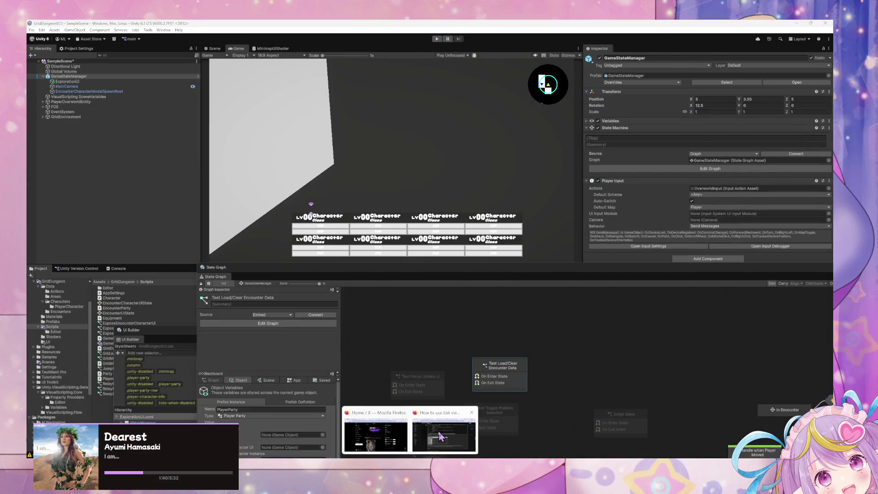
pyautogui.click(448, 418)
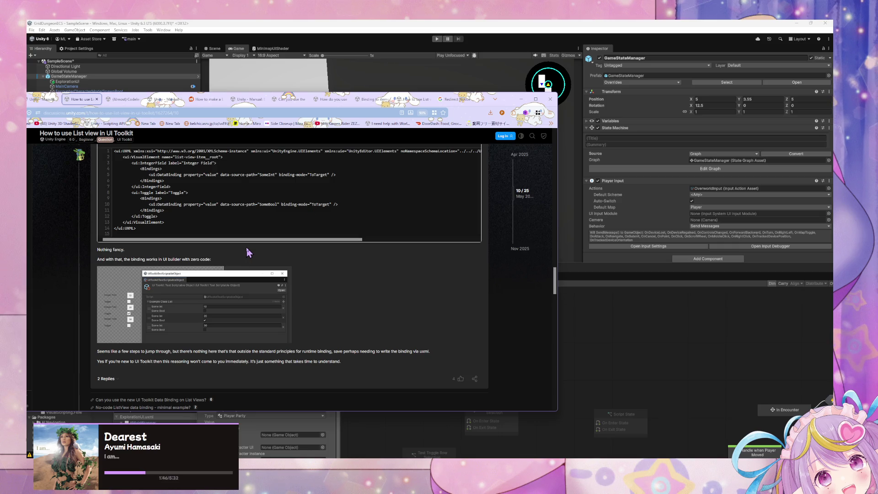
pyautogui.scroll(-2, 247, 252)
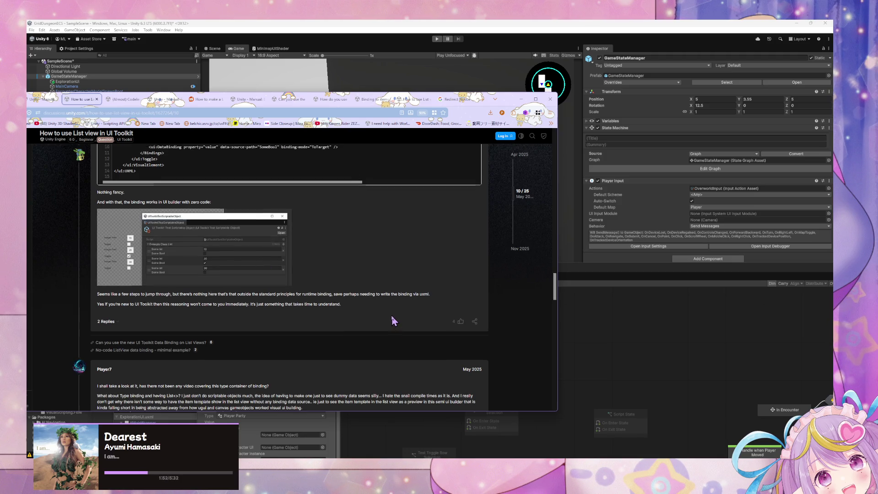
pyautogui.scroll(2, 391, 320)
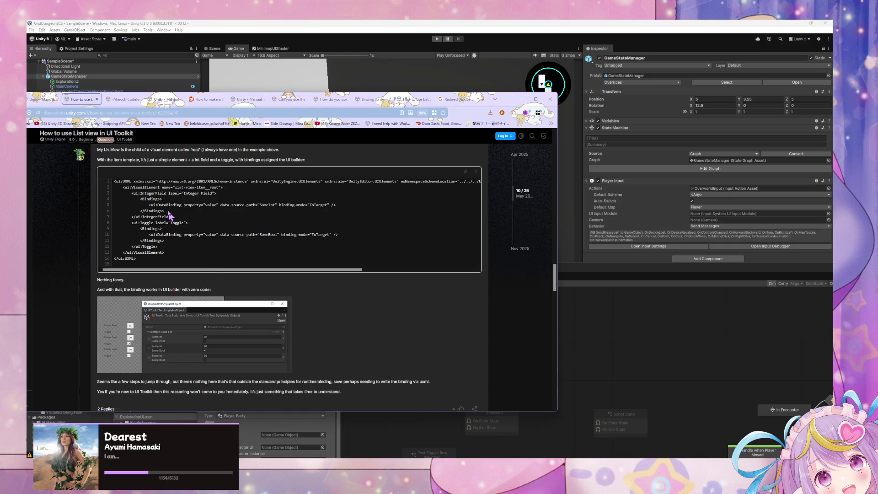
pyautogui.moveTo(163, 212); pyautogui.dragTo(141, 200)
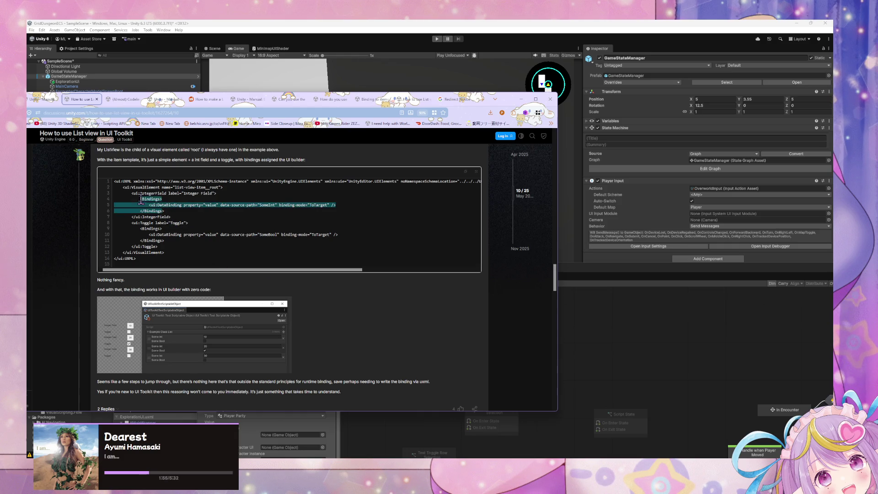
pyautogui.click(201, 229)
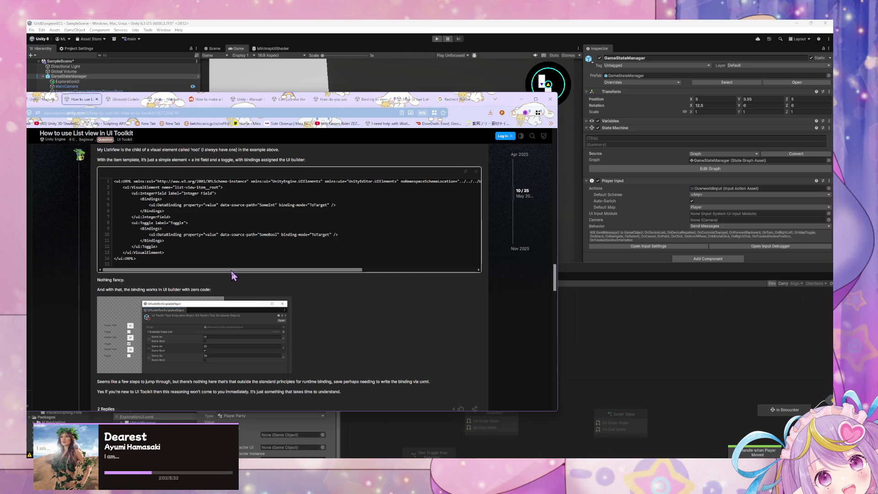
pyautogui.scroll(-3, 275, 318)
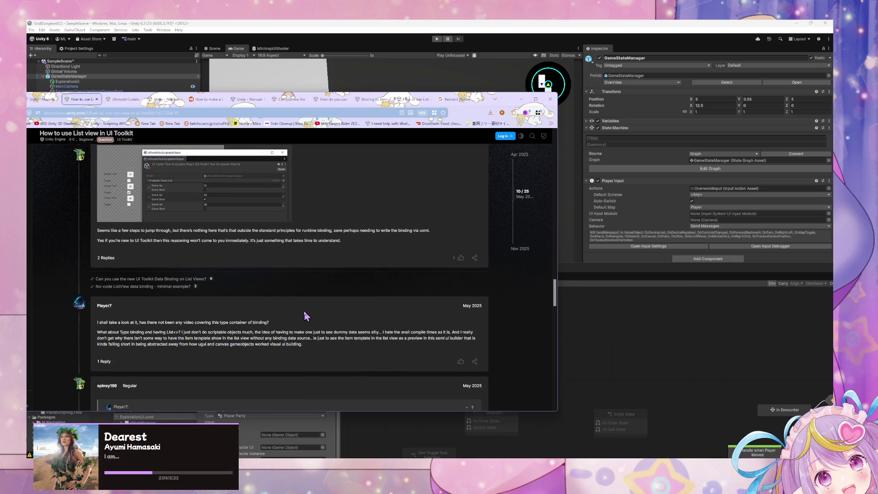
pyautogui.scroll(-4, 307, 314)
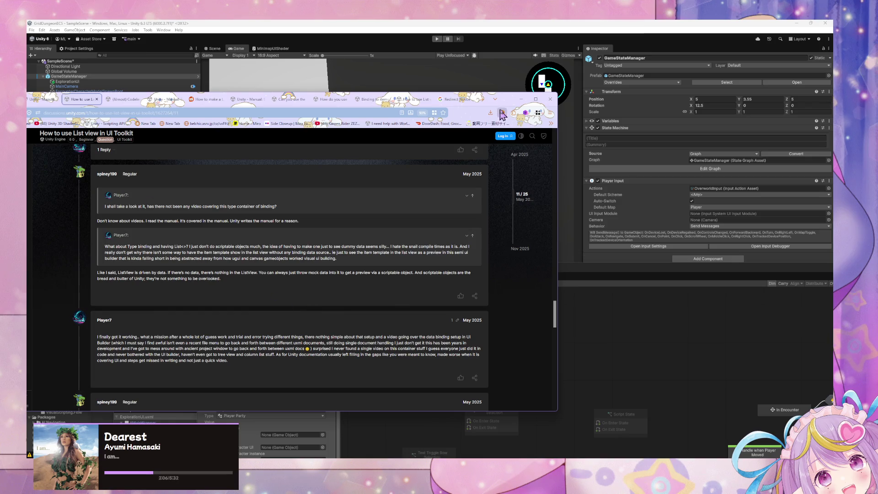
pyautogui.moveTo(512, 102); pyautogui.dragTo(596, 128)
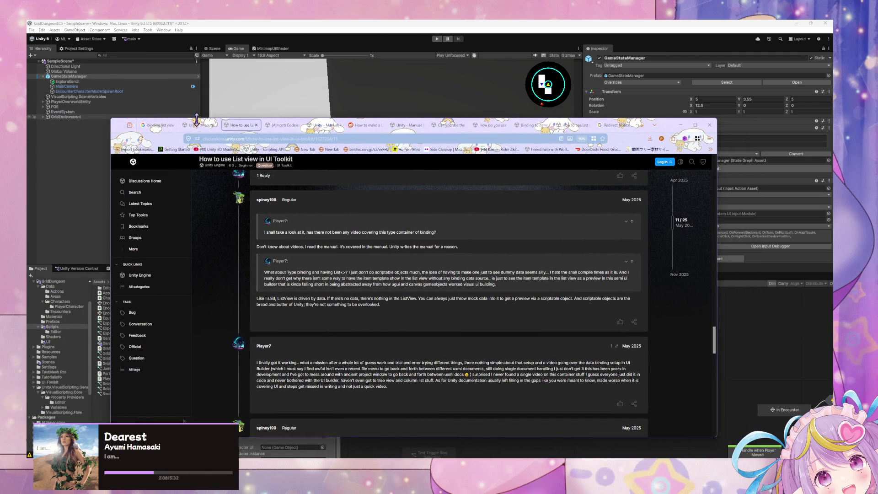
# - Search the web for 'listview binding in UI unity UI toolkit'
pyautogui.click(198, 125)
pyautogui.scroll(-10, 266, 228)
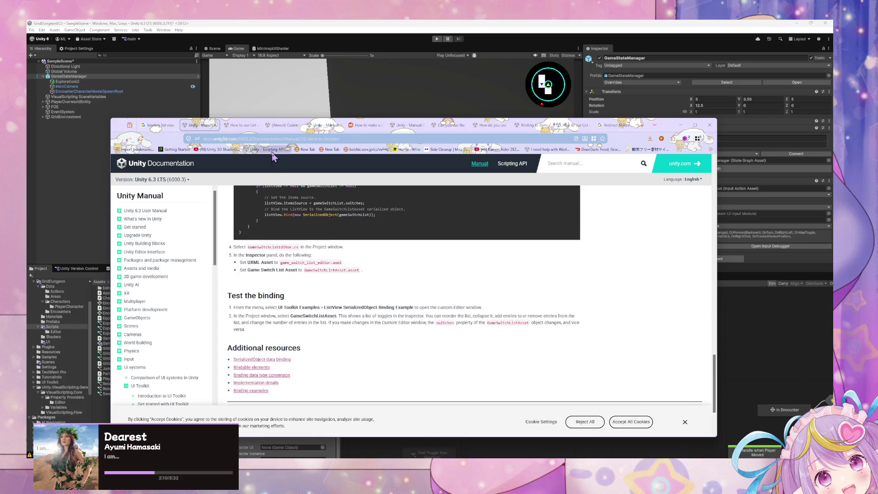
pyautogui.click(272, 138)
pyautogui.write('list v')
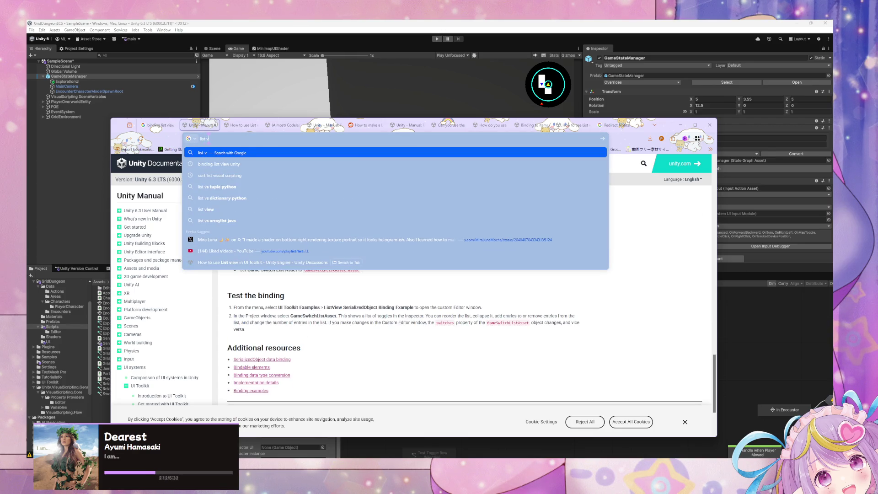
pyautogui.press('BackSpace')
pyautogui.press('BackSpace')
pyautogui.write('view bind')
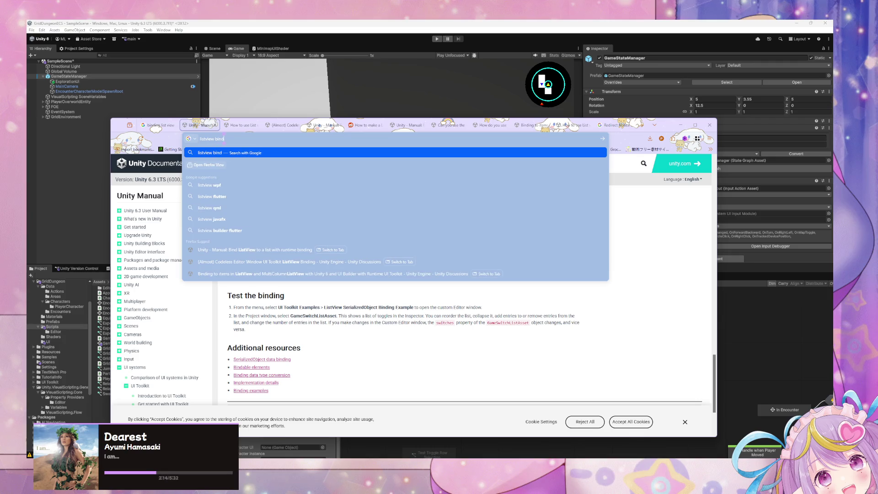
pyautogui.write('ing in UI unity')
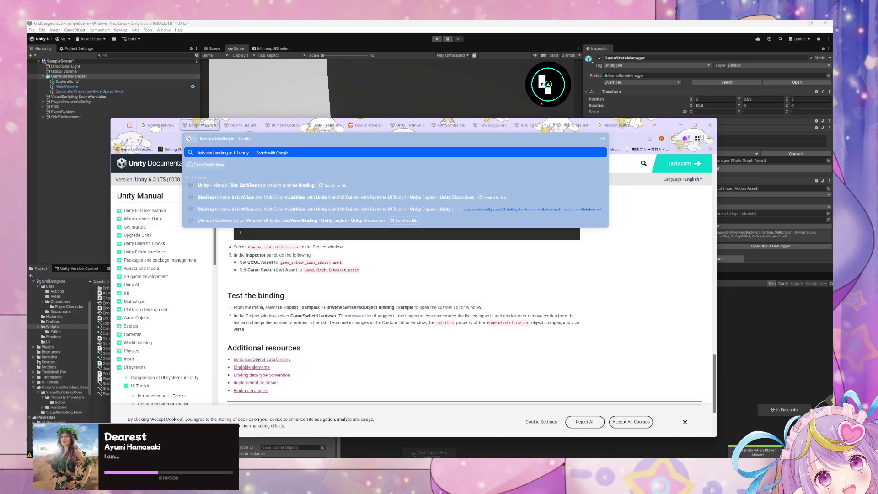
pyautogui.write(' UI t')
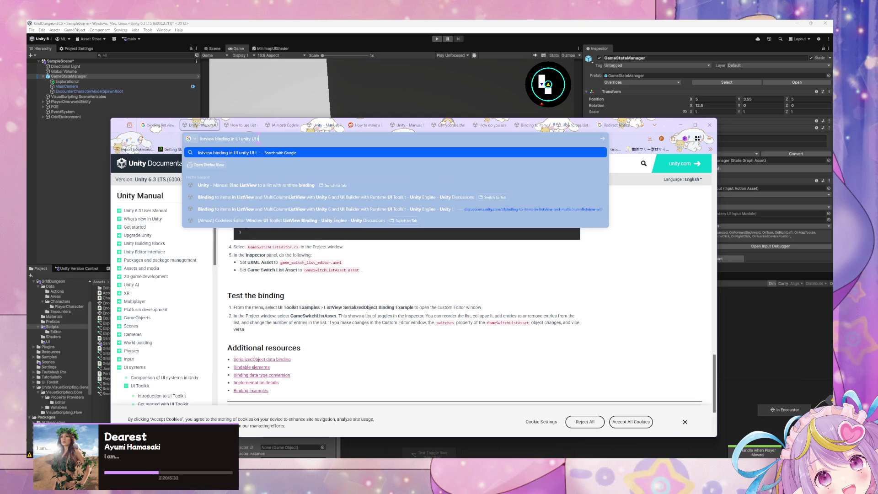
pyautogui.write('oolkit')
pyautogui.press('Return')
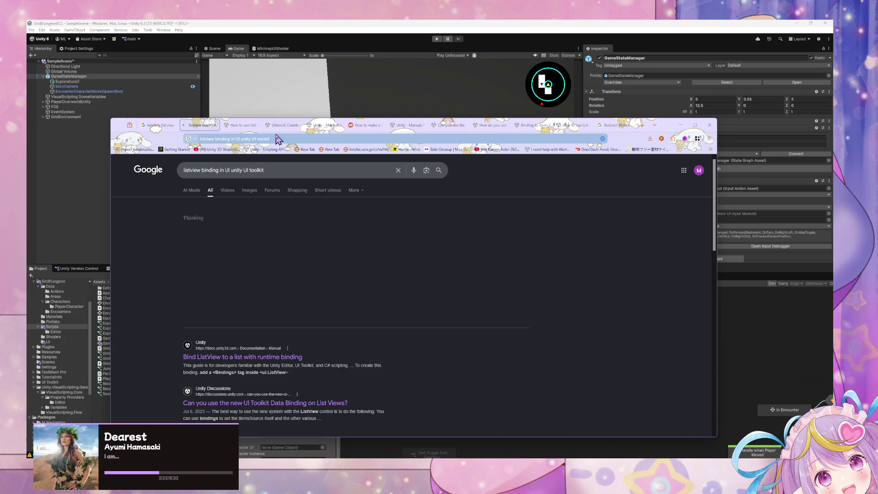
# - Open the 'Need help binding' List<string> ListView thread in a new tab and view it
pyautogui.scroll(-4, 405, 289)
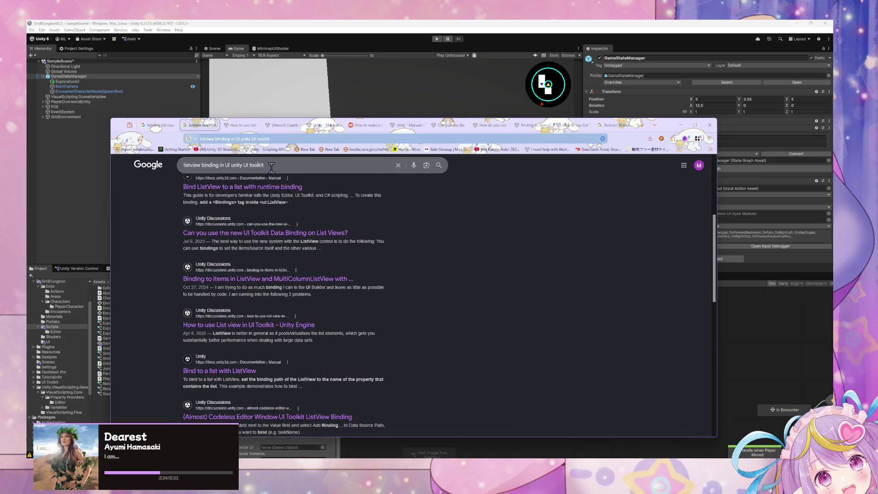
pyautogui.middleClick(331, 338)
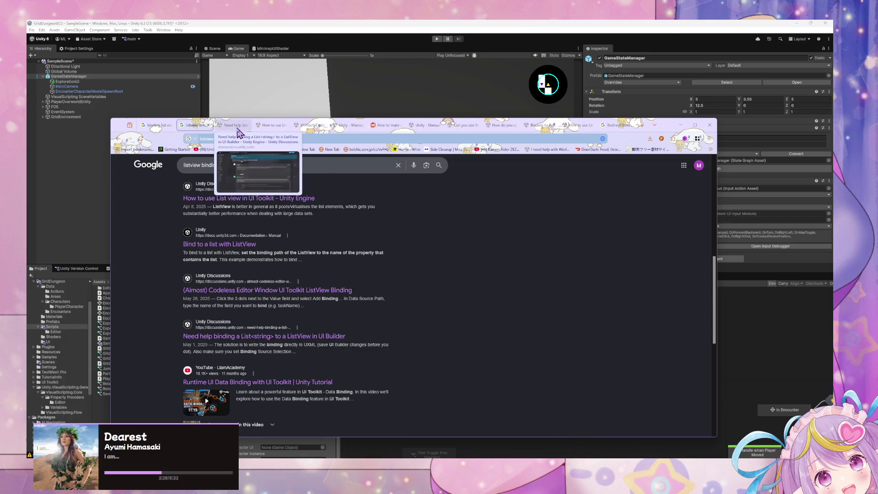
pyautogui.click(238, 132)
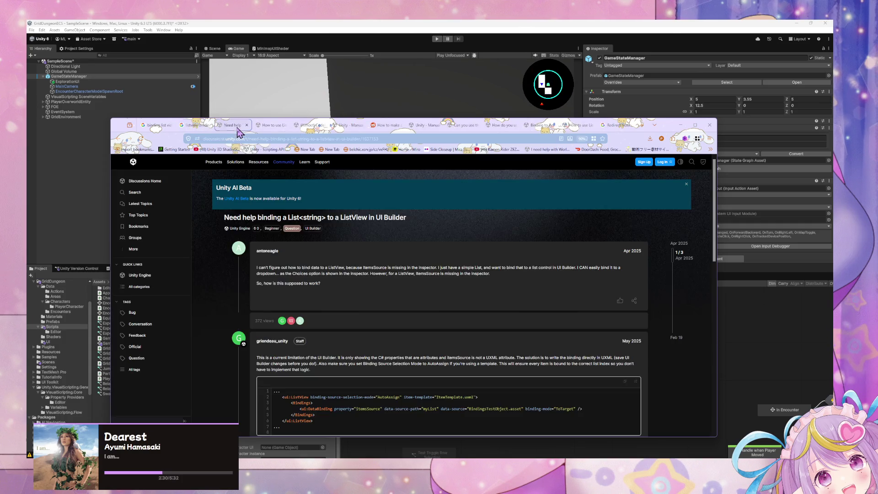
pyautogui.scroll(-5, 413, 193)
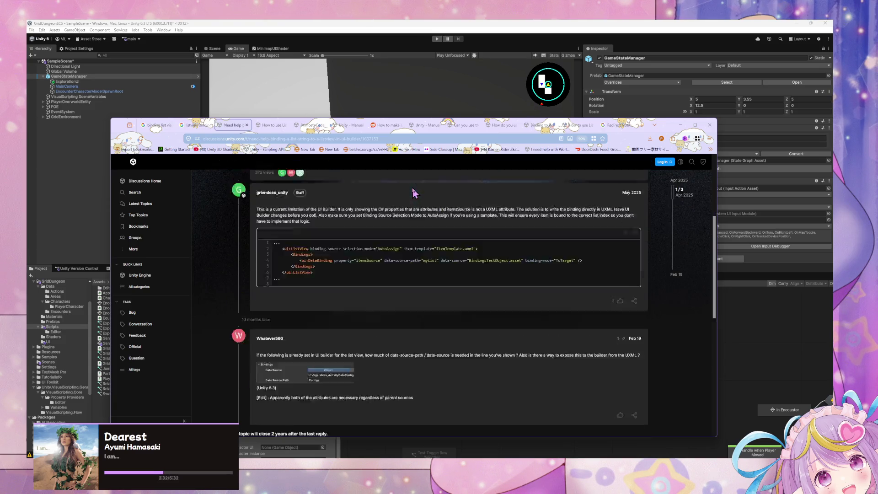
pyautogui.scroll(2, 413, 193)
pyautogui.scroll(-2, 413, 192)
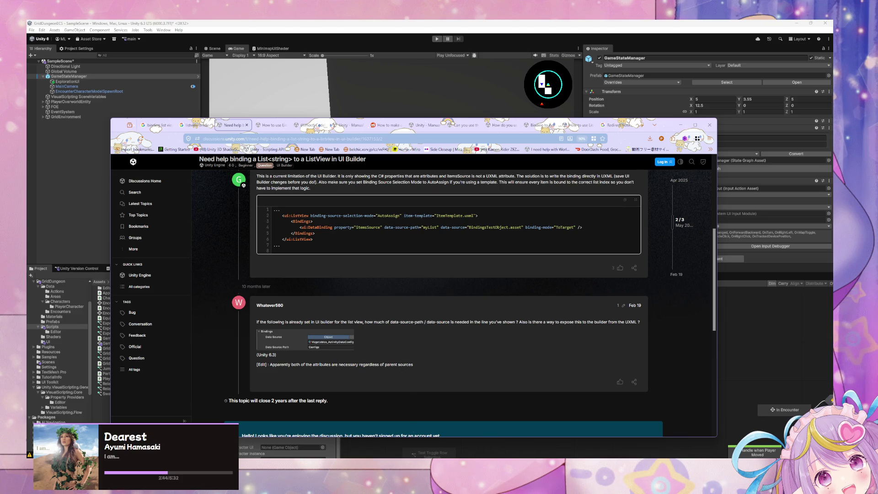
# - Shrink the State Graph window and enlarge the UI Builder window in Unity
pyautogui.moveTo(465, 457)
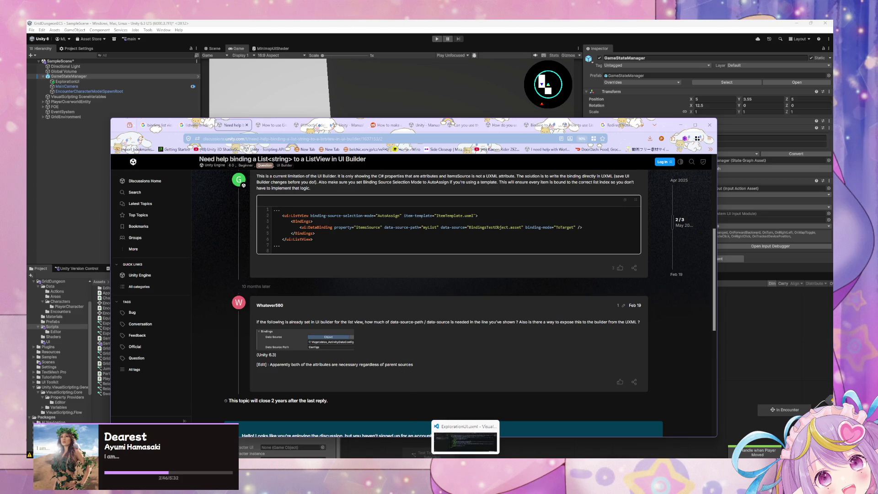
pyautogui.moveTo(571, 457)
pyautogui.click(533, 428)
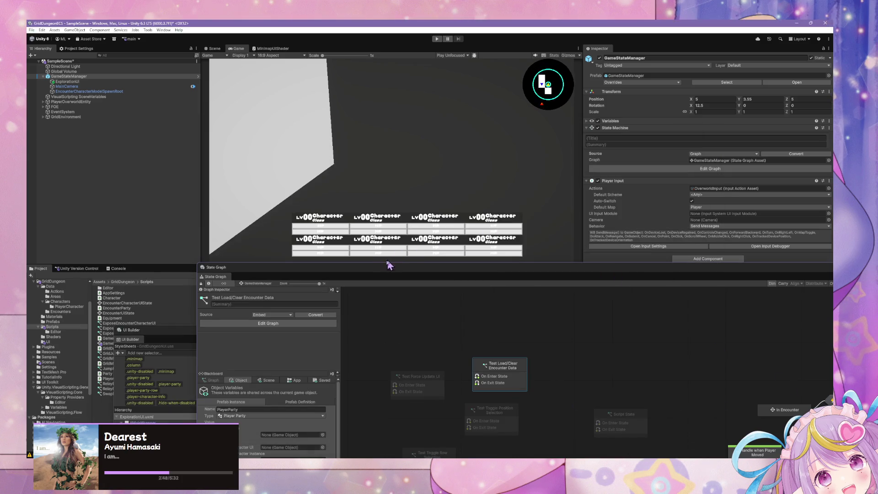
pyautogui.moveTo(388, 264); pyautogui.dragTo(387, 290)
pyautogui.moveTo(175, 327)
pyautogui.mouseDown()
pyautogui.moveTo(175, 137)
pyautogui.moveTo(160, 121)
pyautogui.mouseUp()
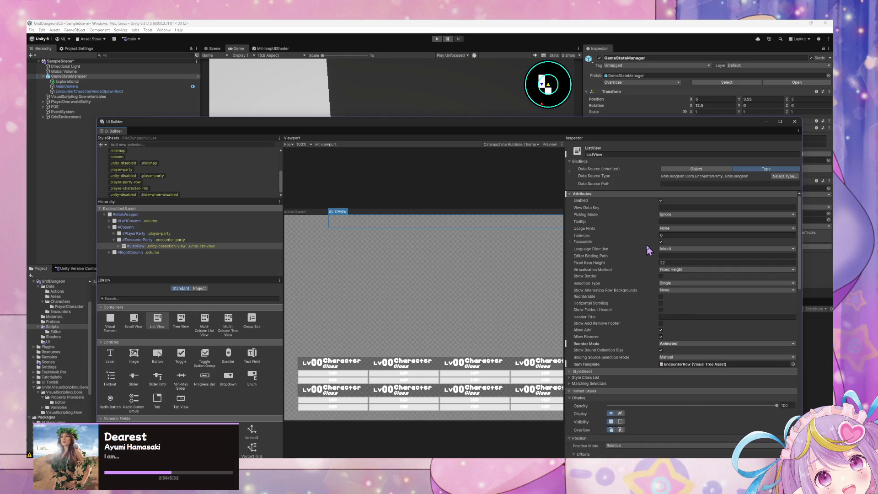
# - Set the ListView's binding source selection mode to Auto Assign and data source path to Rows
pyautogui.click(676, 357)
pyautogui.click(681, 371)
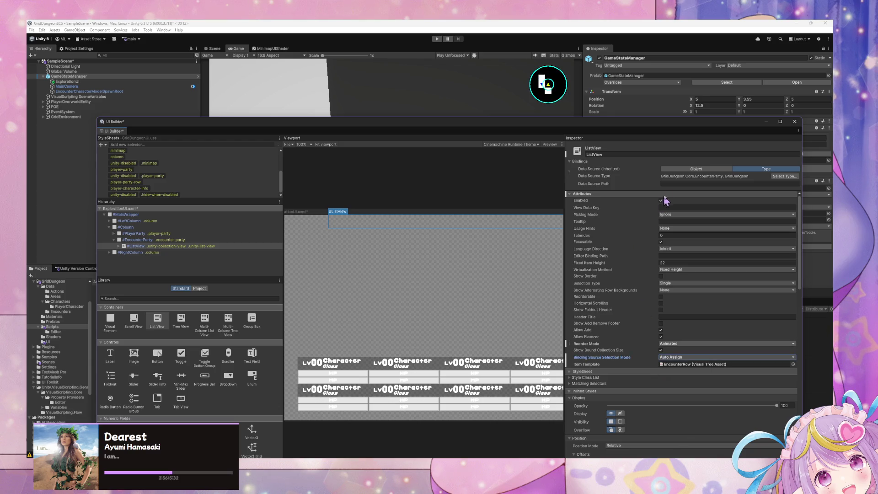
pyautogui.click(676, 183)
pyautogui.click(678, 209)
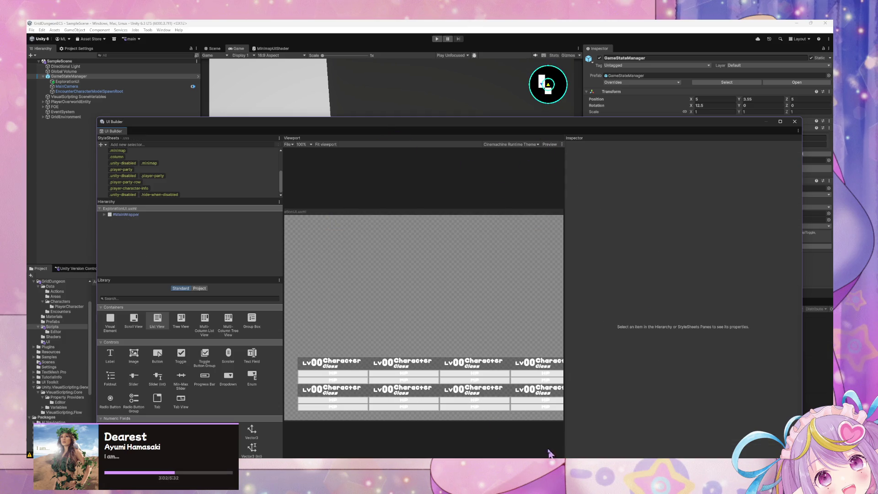
# - Expand MainWrapper, Column and EncounterParty and select the ListView inside
pyautogui.click(104, 215)
pyautogui.click(109, 228)
pyautogui.click(128, 239)
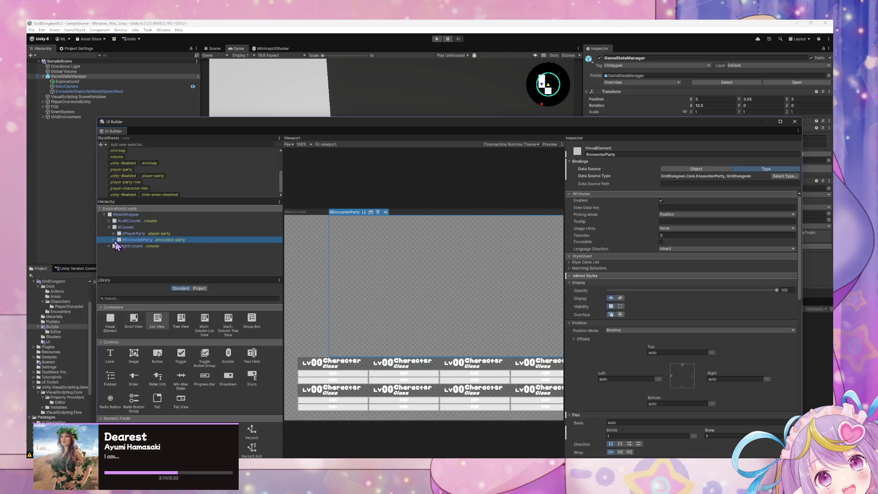
pyautogui.click(114, 240)
pyautogui.click(136, 246)
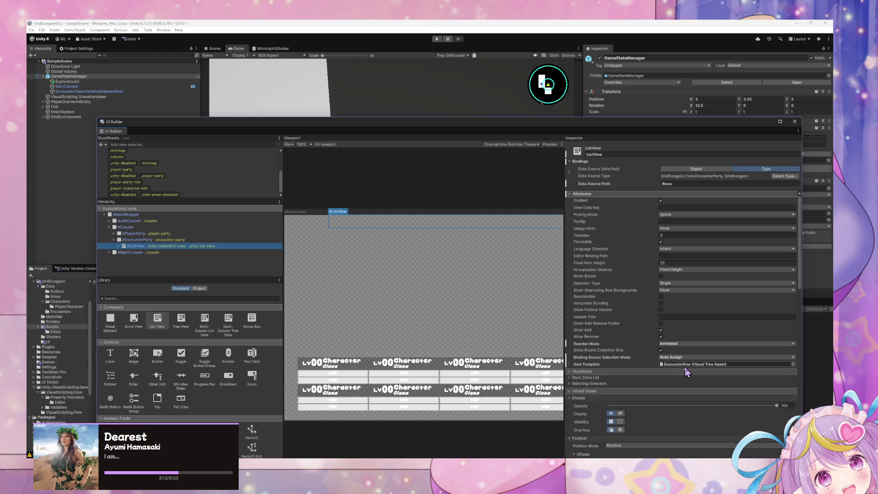
# - Set reorder mode Simple, adjust fixed item height, show border, selection type None, and save
pyautogui.click(693, 373)
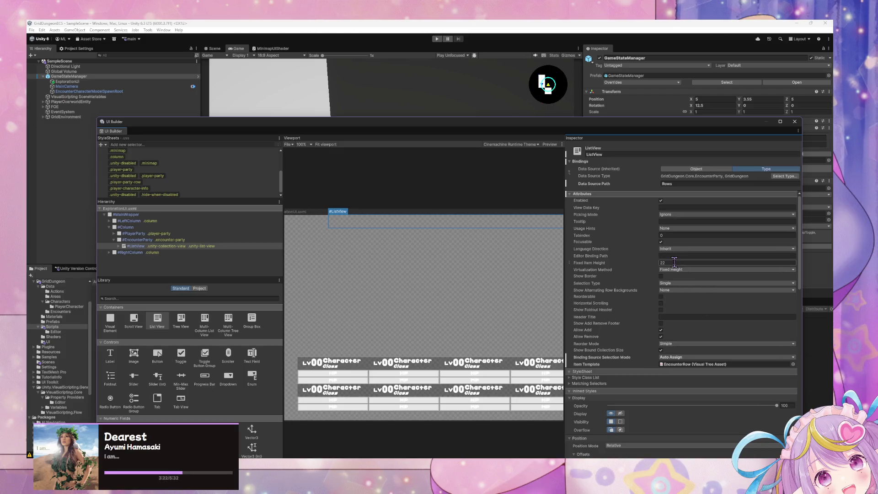
pyautogui.click(674, 262)
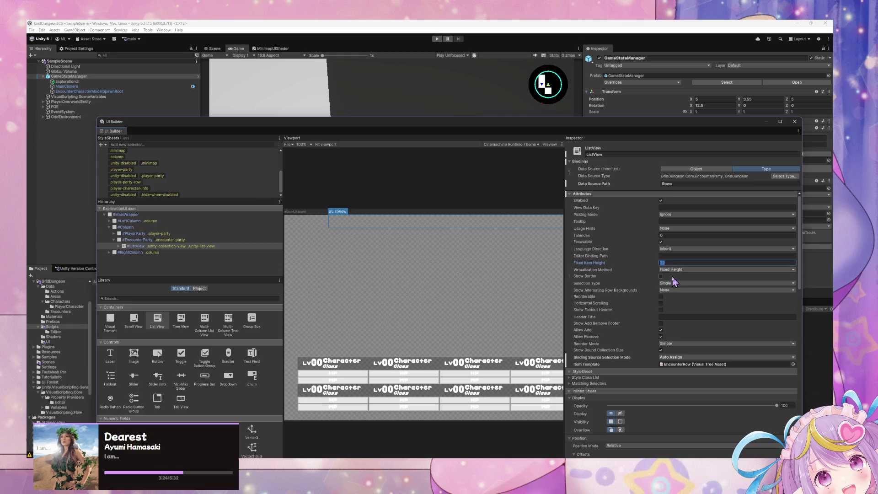
pyautogui.click(661, 276)
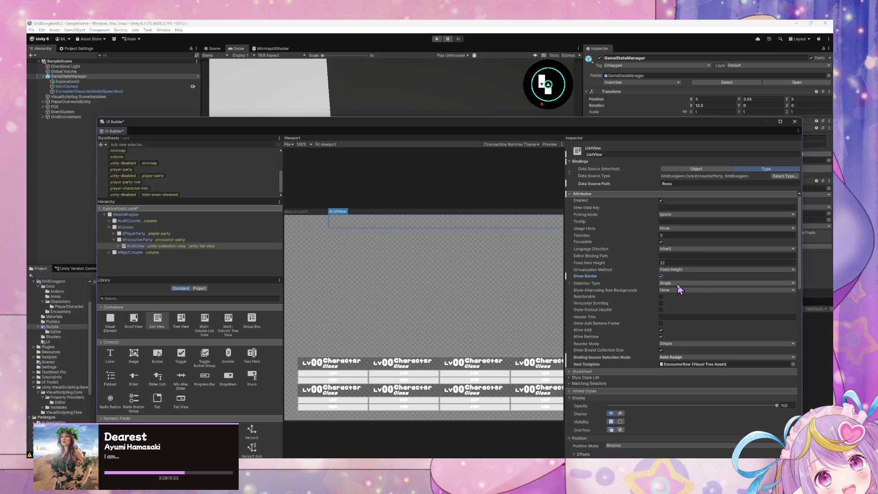
pyautogui.click(678, 284)
pyautogui.click(686, 289)
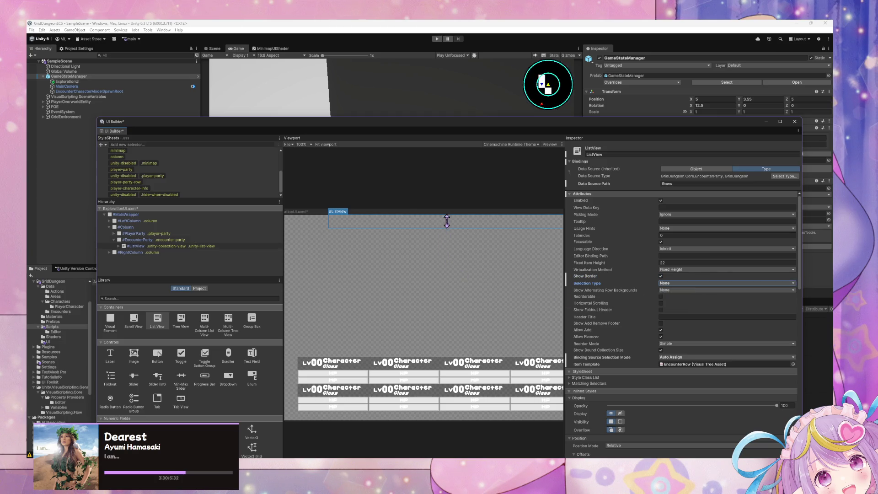
pyautogui.hotkey('ctrl', 's')
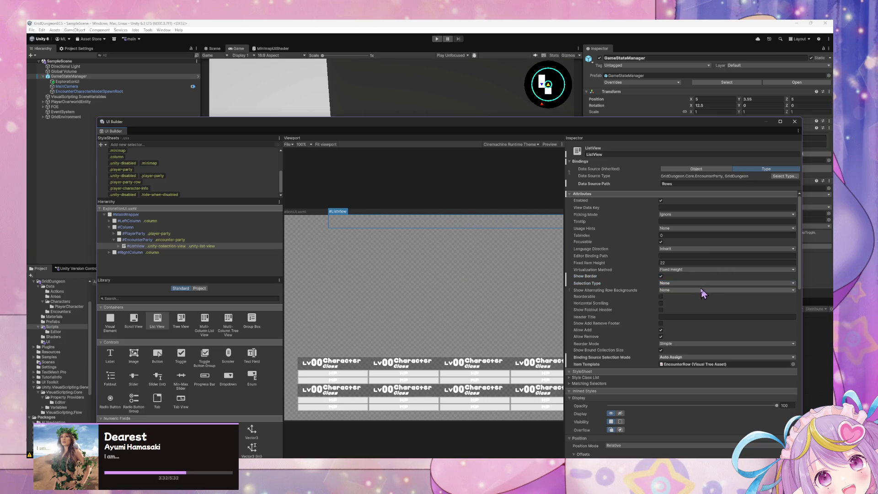
# - Show alternating row backgrounds on all rows and save the layout
pyautogui.click(673, 290)
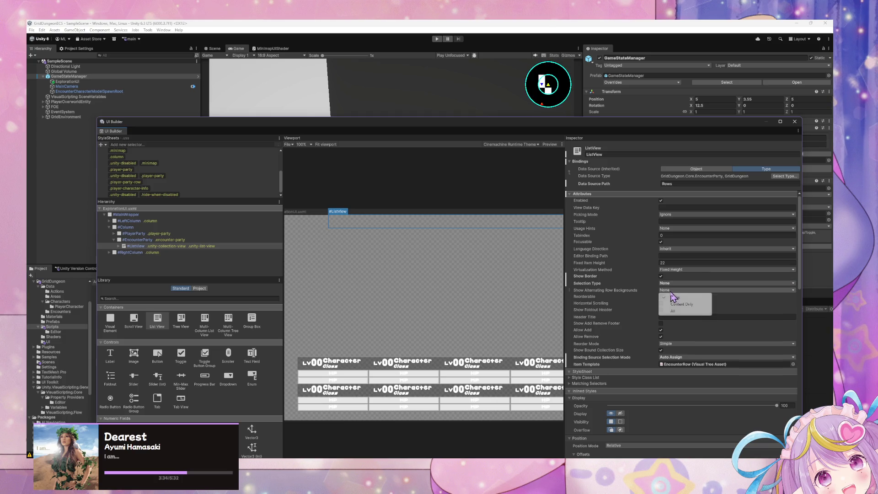
pyautogui.click(685, 311)
pyautogui.hotkey('ctrl', 's')
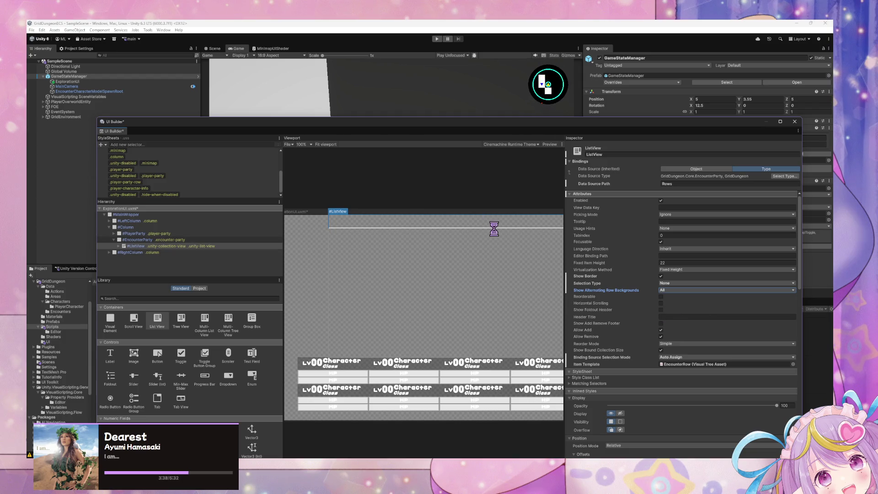
pyautogui.click(180, 247)
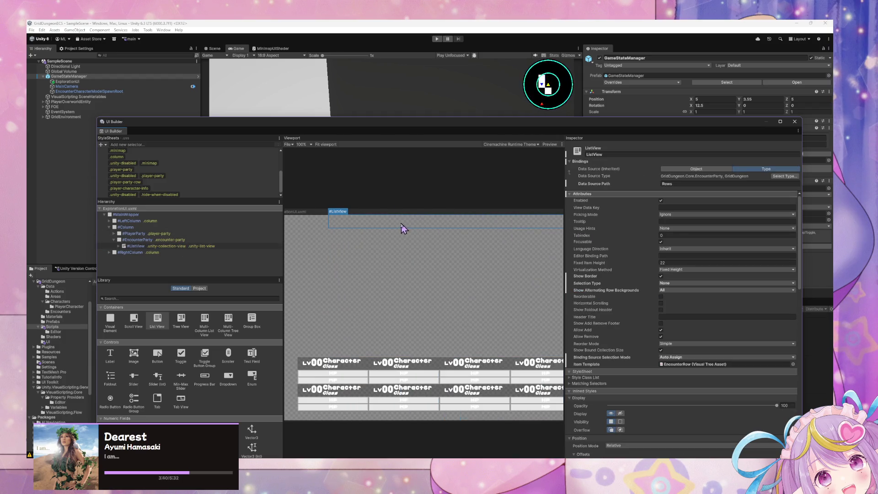
pyautogui.moveTo(339, 129); pyautogui.dragTo(523, 145)
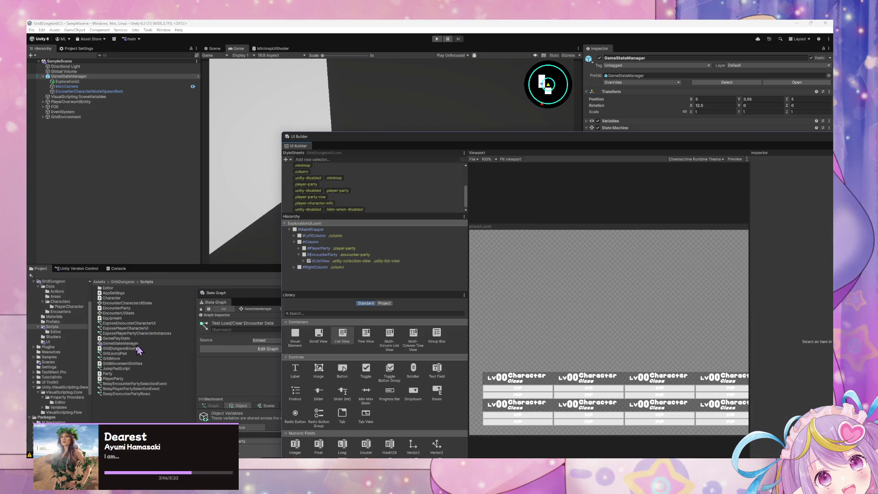
# - From the UI folder, open the ExplorationUI asset in the external code editor
pyautogui.click(71, 341)
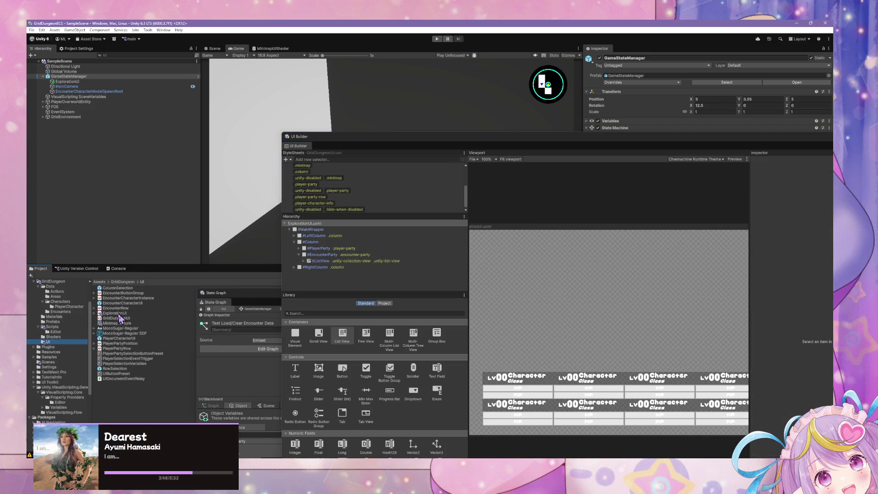
pyautogui.click(117, 313)
pyautogui.rightClick(118, 316)
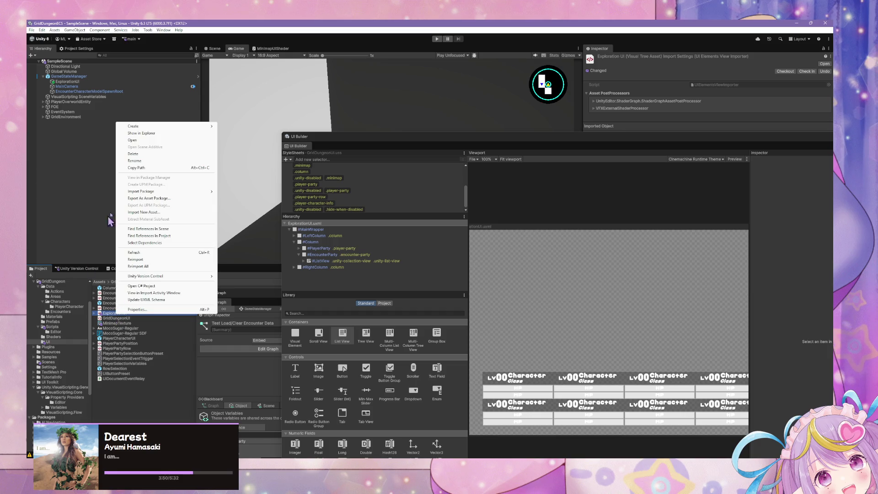
pyautogui.click(161, 142)
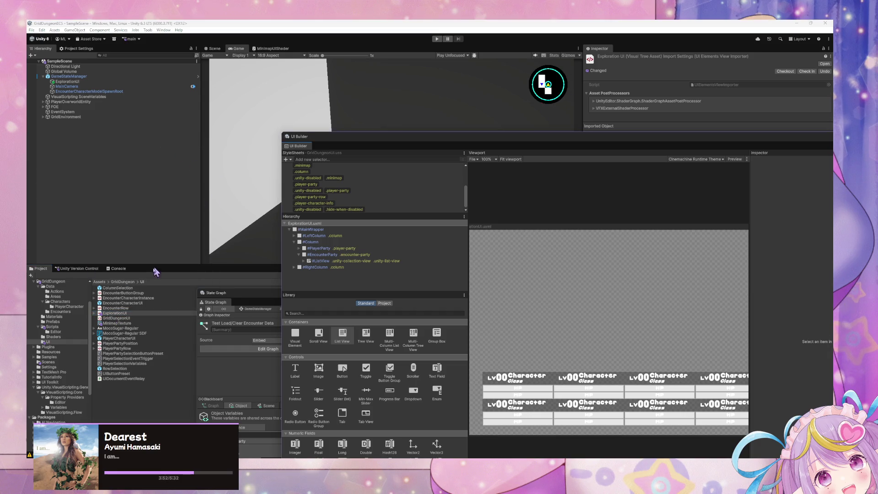
pyautogui.rightClick(128, 315)
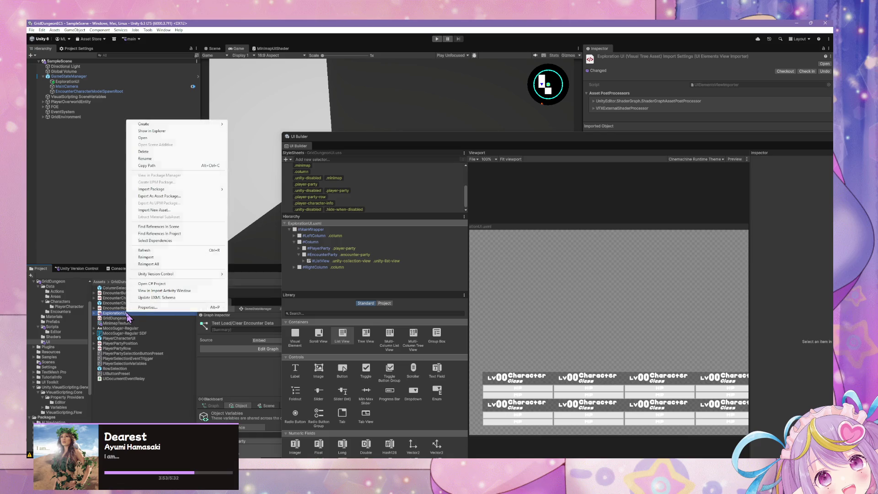
pyautogui.click(170, 131)
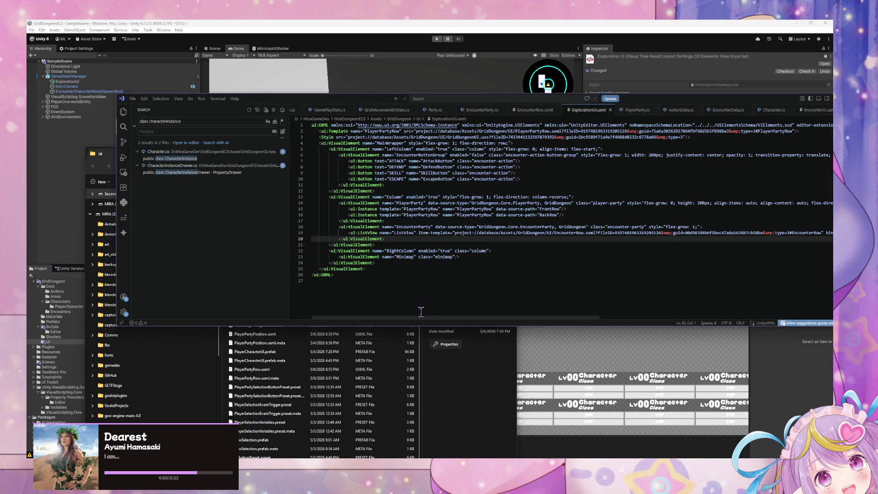
# - Scroll the ListView line to confirm binding-source-path and data-source-path are Rows with AutoAssign
pyautogui.moveTo(414, 317); pyautogui.dragTo(586, 329)
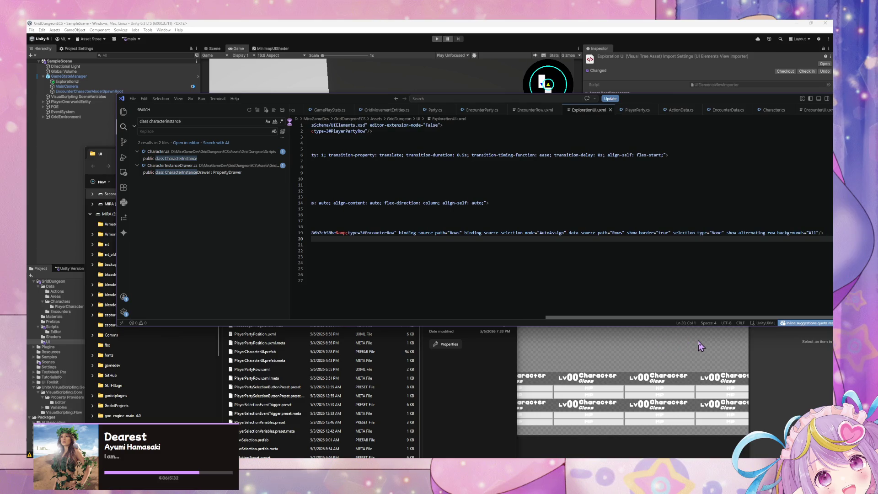
pyautogui.hscroll(-10, 582, 310)
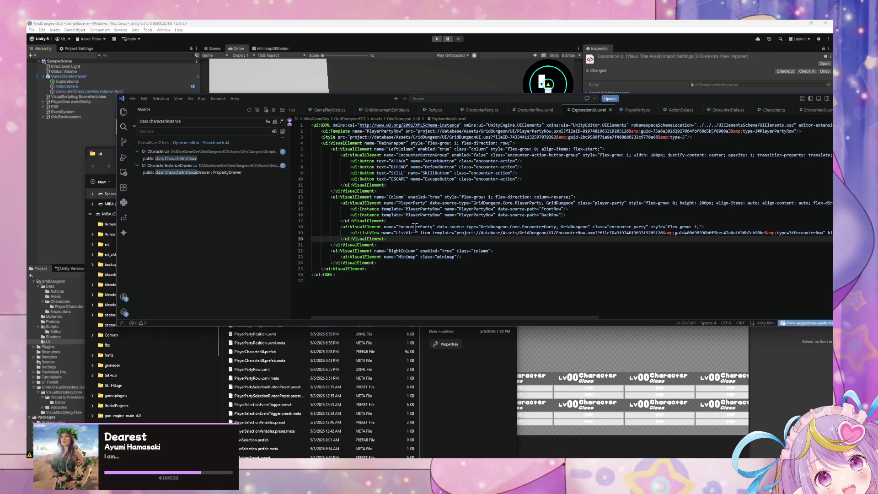
pyautogui.click(415, 227)
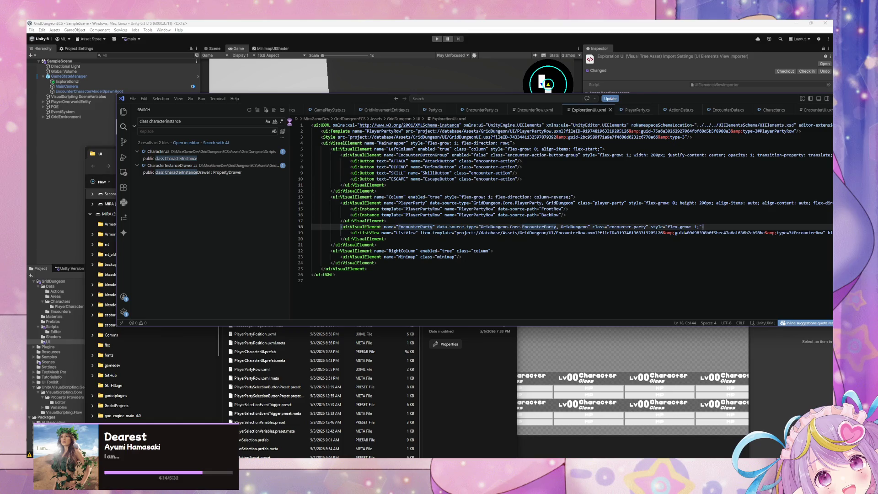
pyautogui.moveTo(562, 463)
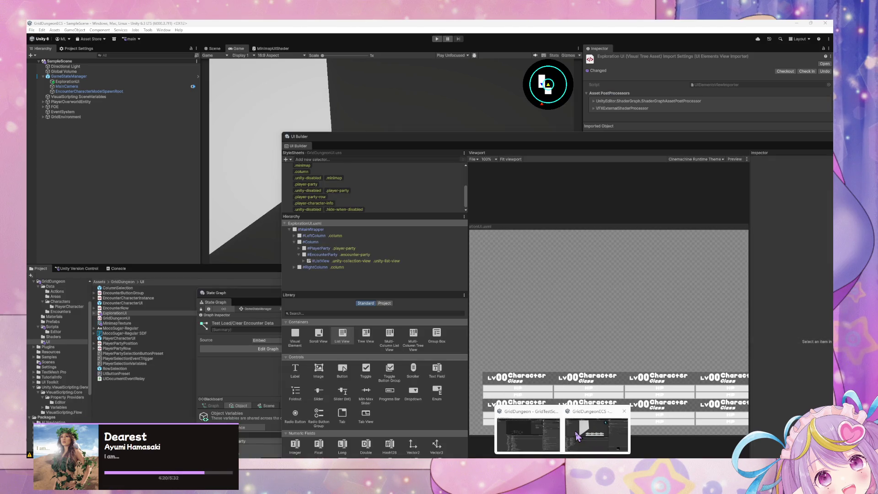
# - Dock the UI Builder aside and float the State Graph in its own large window
pyautogui.click(579, 437)
pyautogui.moveTo(430, 133)
pyautogui.mouseDown()
pyautogui.moveTo(484, 182)
pyautogui.moveTo(487, 309)
pyautogui.mouseUp()
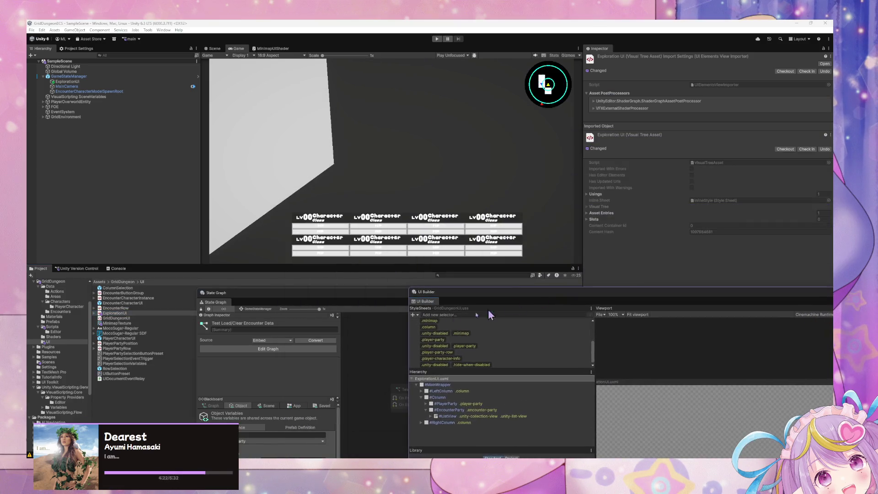
pyautogui.moveTo(254, 302)
pyautogui.mouseDown()
pyautogui.moveTo(330, 305)
pyautogui.moveTo(546, 348)
pyautogui.moveTo(550, 288)
pyautogui.moveTo(432, 155)
pyautogui.mouseUp()
pyautogui.scroll(-5, 562, 274)
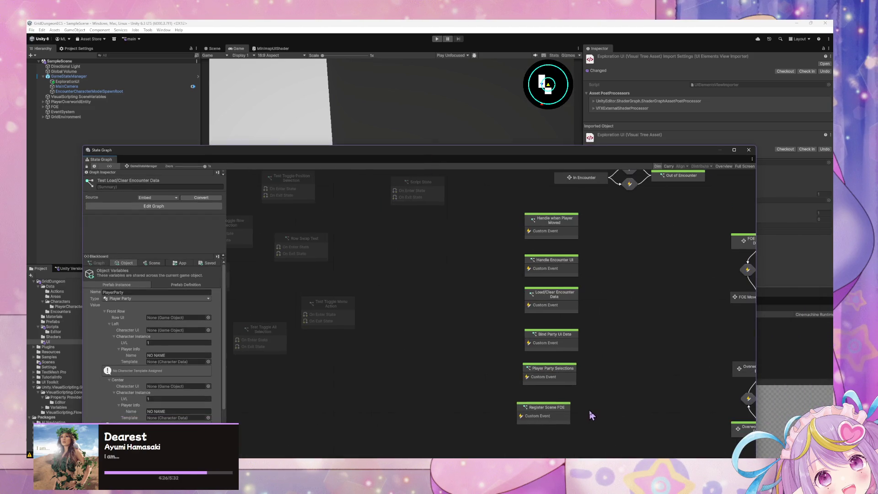
pyautogui.hscroll(5, 588, 411)
pyautogui.scroll(5, 471, 328)
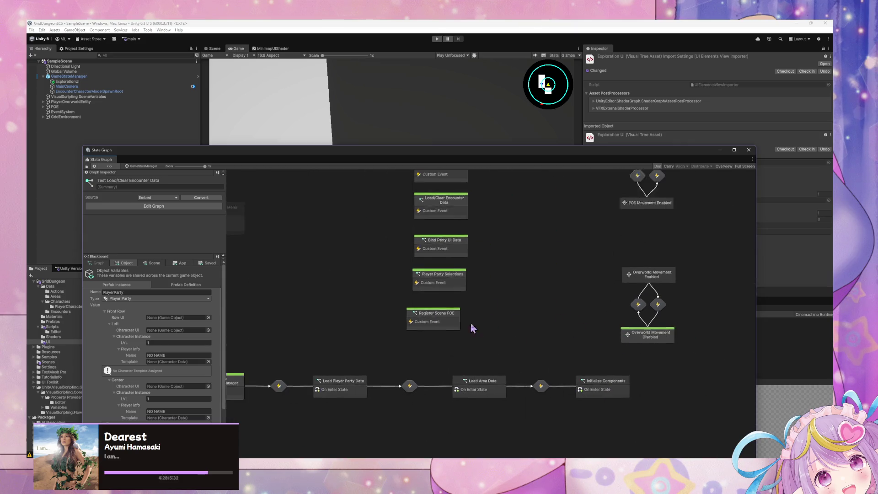
pyautogui.hscroll(-5, 471, 353)
pyautogui.scroll(3, 546, 419)
pyautogui.hscroll(-5, 536, 388)
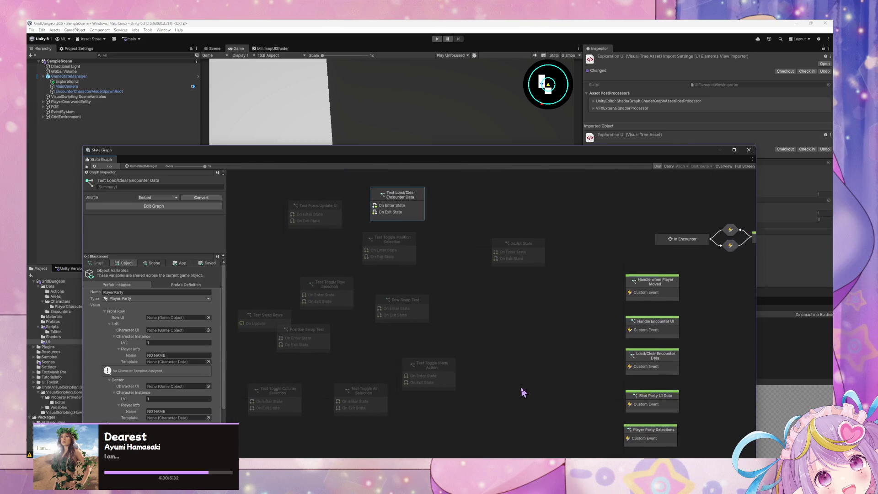
pyautogui.hscroll(5, 523, 392)
pyautogui.scroll(-2, 445, 359)
pyautogui.hscroll(2, 391, 333)
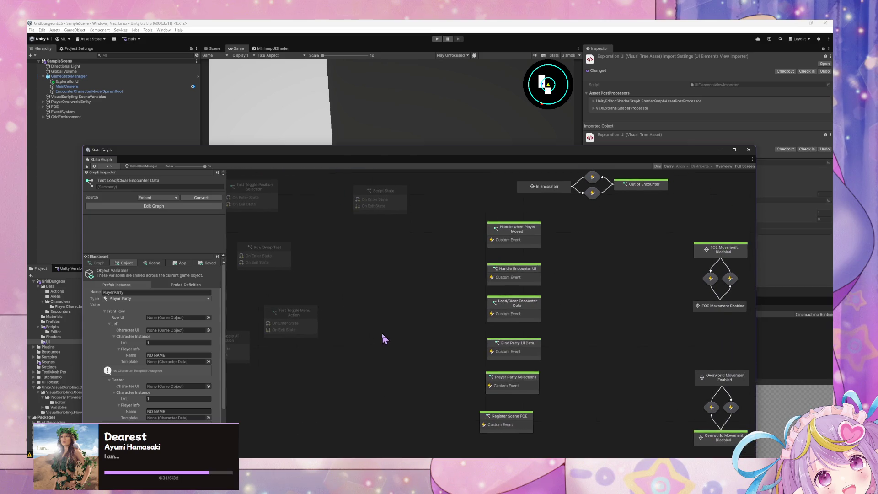
# - Open the Load/Clear Encounter Data script graph and bring its custom event nodes into view
pyautogui.click(503, 319)
pyautogui.doubleClick(526, 313)
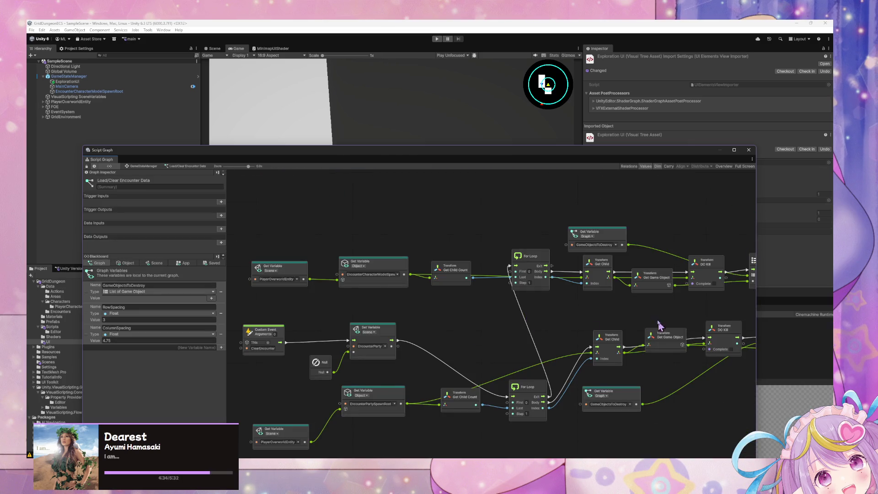
pyautogui.hscroll(5, 595, 338)
pyautogui.moveTo(486, 333); pyautogui.dragTo(690, 313)
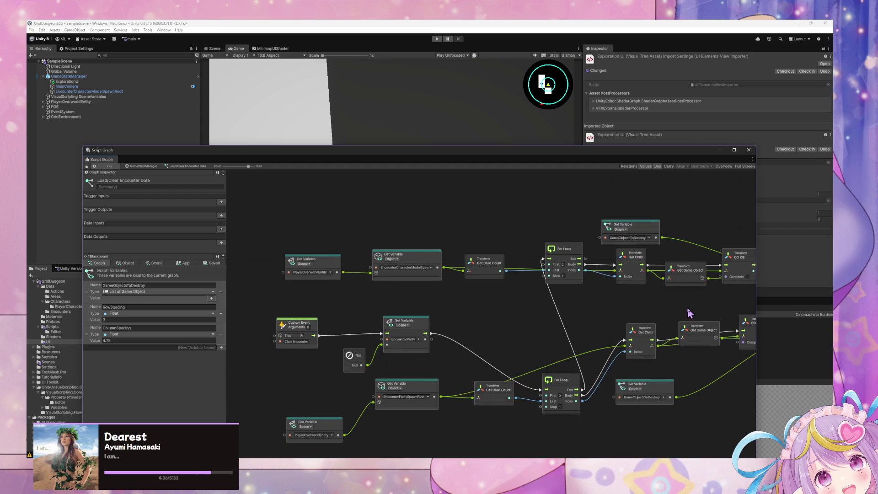
pyautogui.scroll(-1, 527, 315)
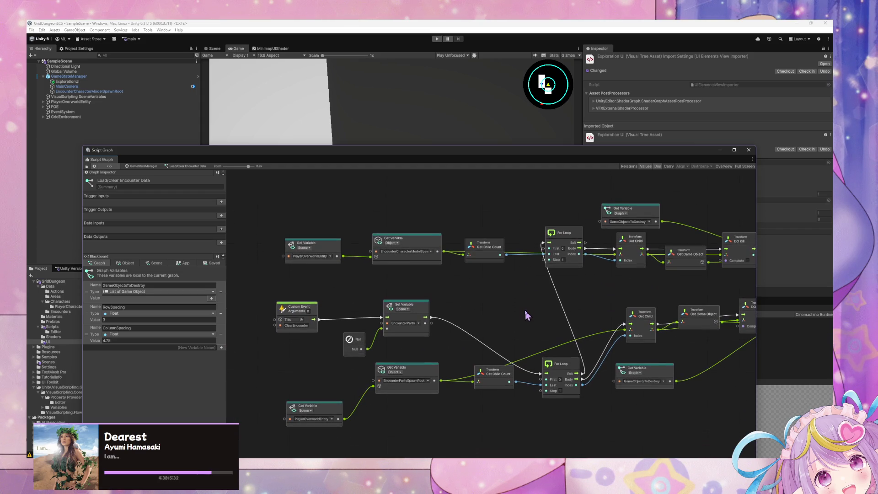
pyautogui.scroll(-5, 525, 310)
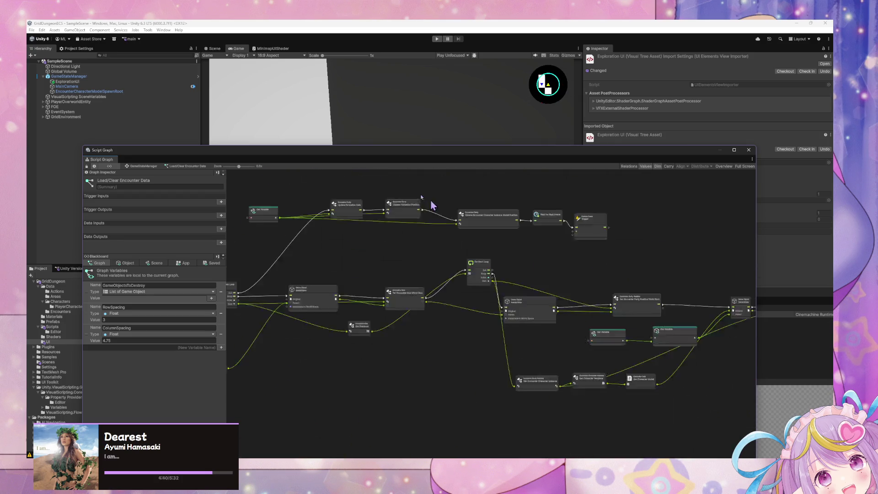
pyautogui.scroll(1, 647, 284)
pyautogui.moveTo(647, 284); pyautogui.dragTo(506, 328)
pyautogui.scroll(-4, 507, 328)
pyautogui.scroll(4, 515, 302)
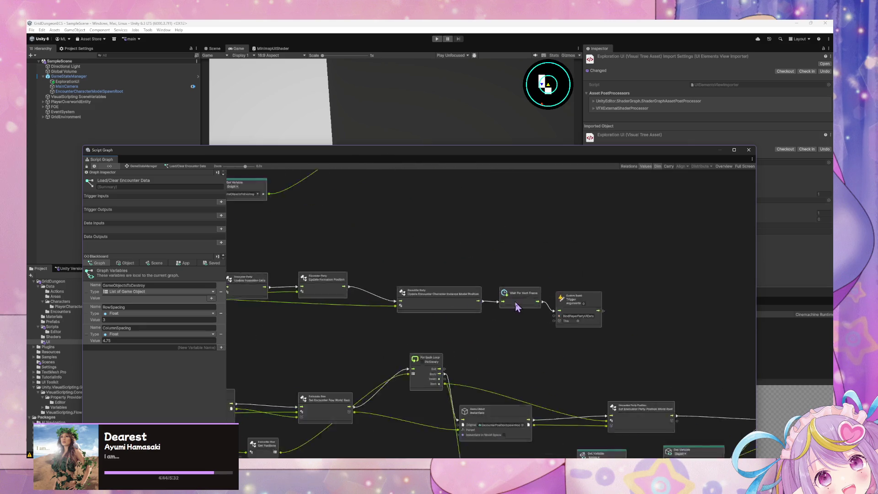
# - Rename the Custom Event Trigger's event to BindEncounterPartyUIData, then enter play mode
pyautogui.moveTo(613, 299); pyautogui.dragTo(620, 287)
pyautogui.click(608, 309)
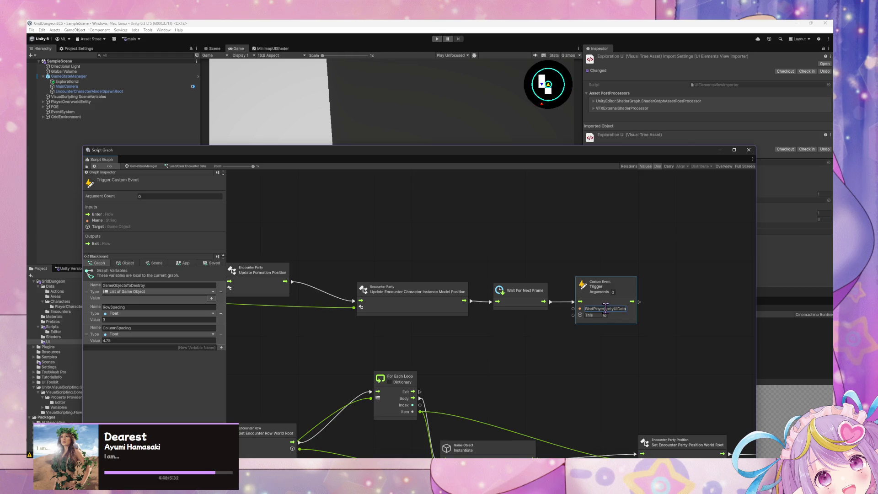
pyautogui.press('BackSpace')
pyautogui.press('BackSpace')
pyautogui.press('BackSpace')
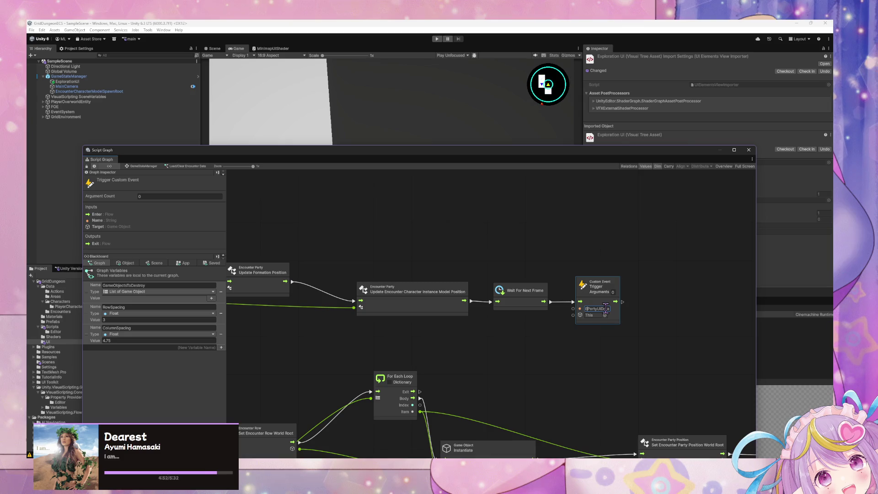
pyautogui.write('indEncounter')
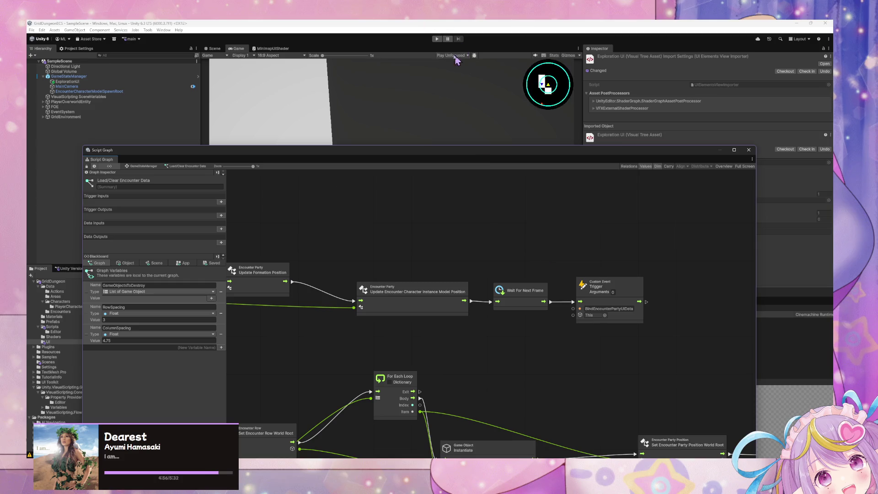
pyautogui.click(437, 39)
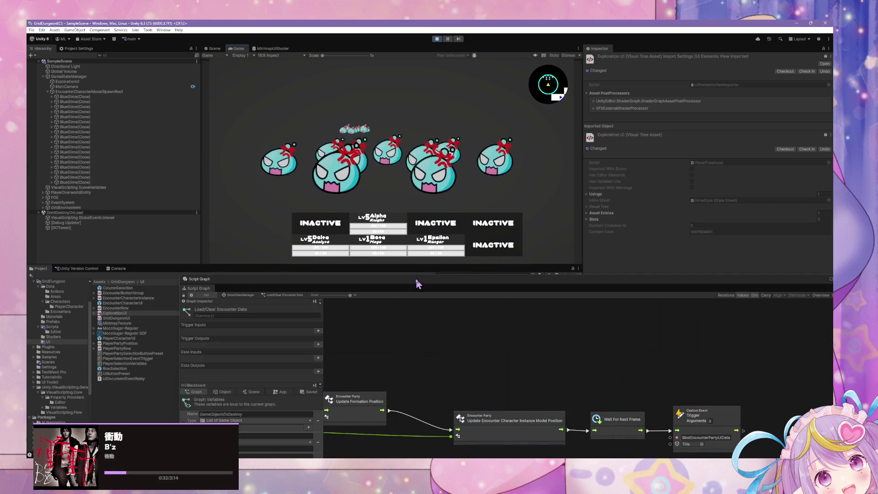
# - Inspect the Load/Clear Encounter Data and Bind Party UI Data script graphs and their object variables
pyautogui.moveTo(415, 280)
pyautogui.mouseDown()
pyautogui.moveTo(372, 116)
pyautogui.moveTo(344, 100)
pyautogui.mouseUp()
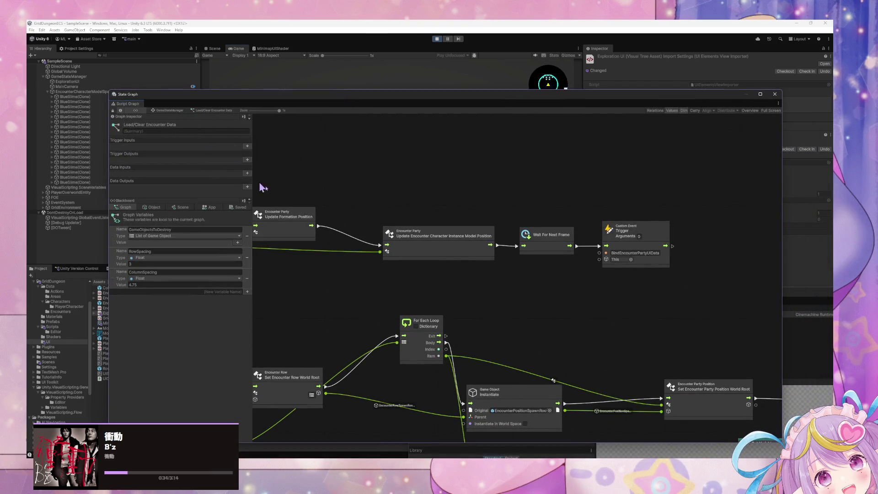
pyautogui.click(176, 107)
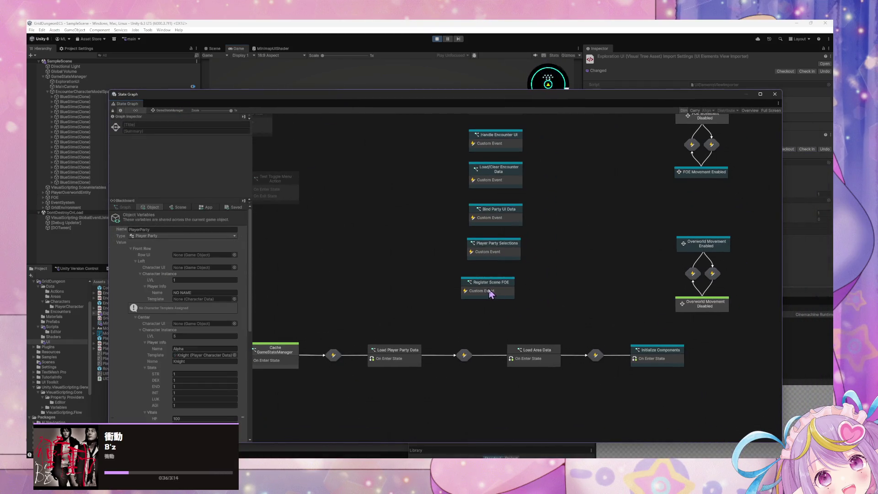
pyautogui.scroll(3, 512, 268)
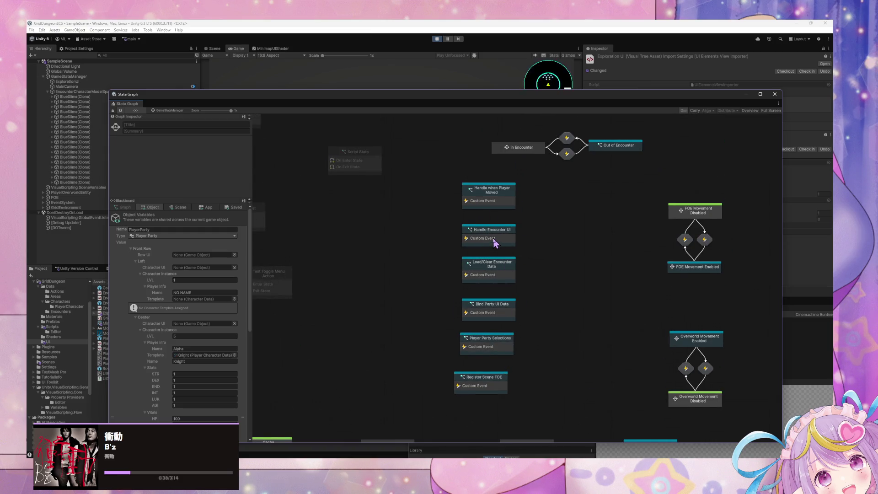
pyautogui.doubleClick(500, 267)
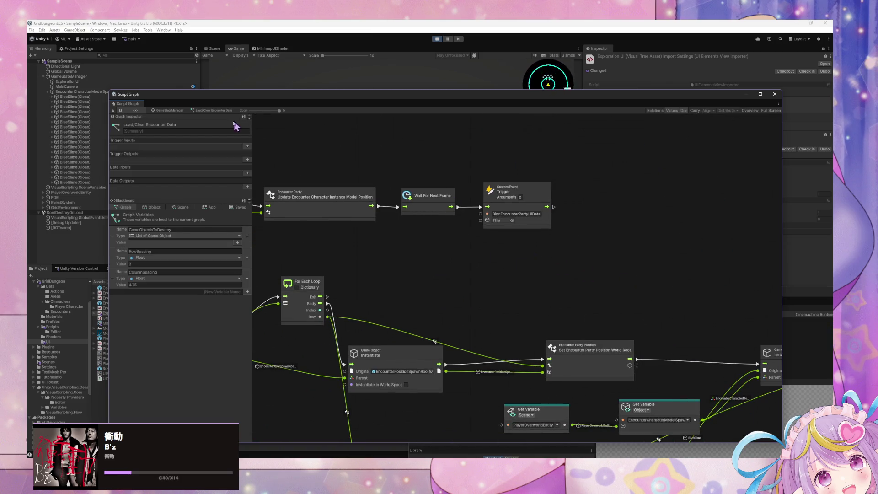
pyautogui.click(168, 111)
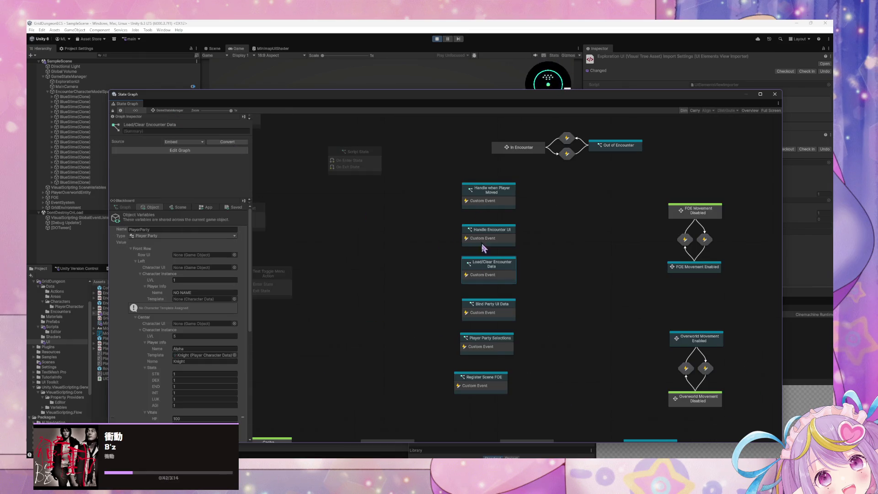
pyautogui.doubleClick(486, 308)
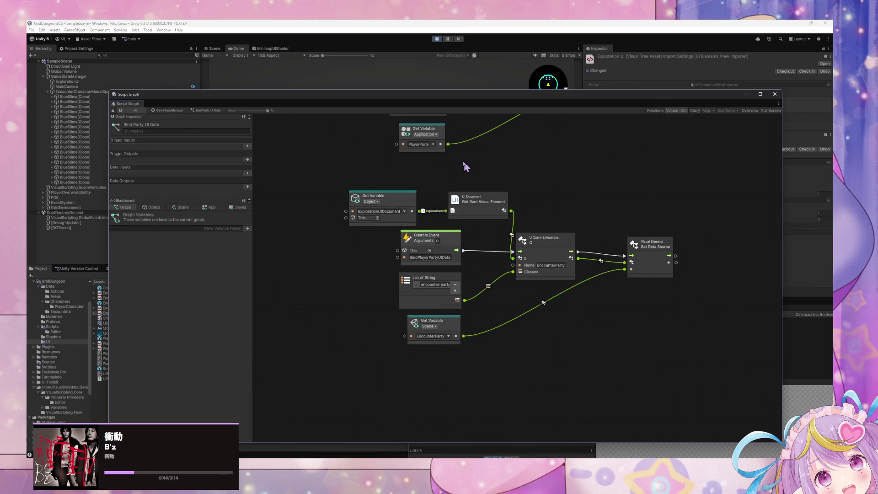
pyautogui.click(155, 207)
pyautogui.scroll(-2, 219, 321)
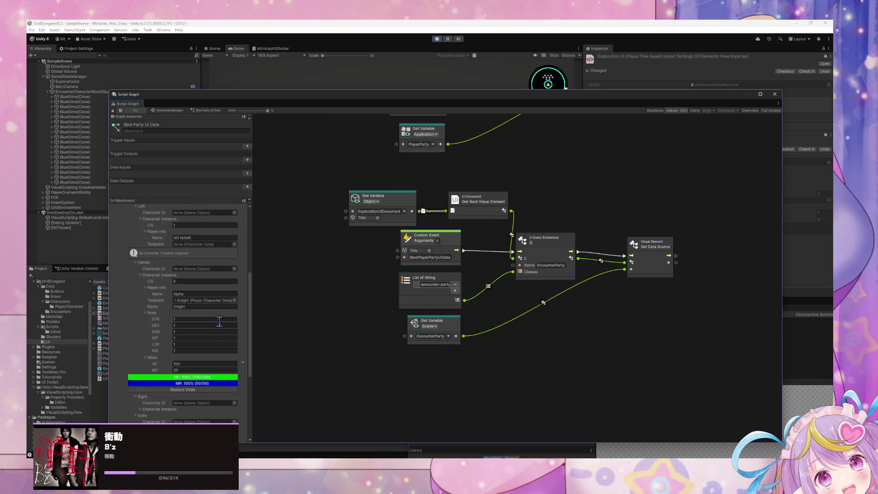
pyautogui.scroll(-5, 220, 320)
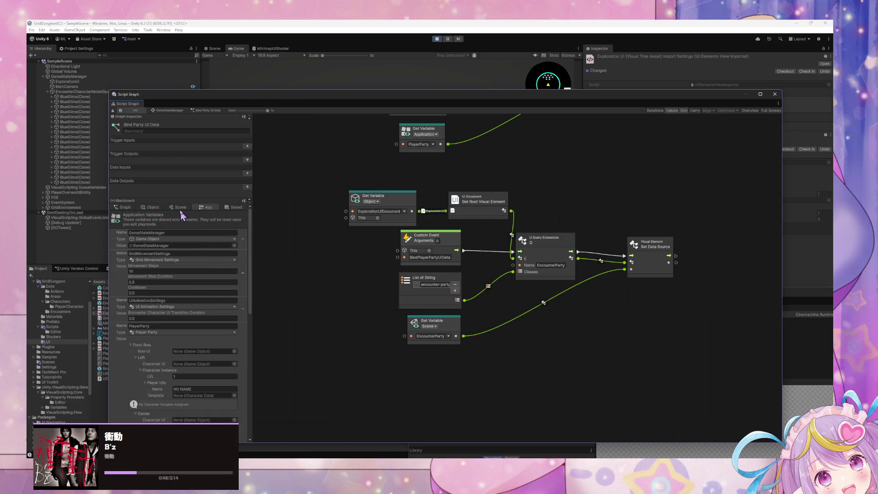
pyautogui.scroll(-5, 217, 346)
pyautogui.scroll(-1, 217, 346)
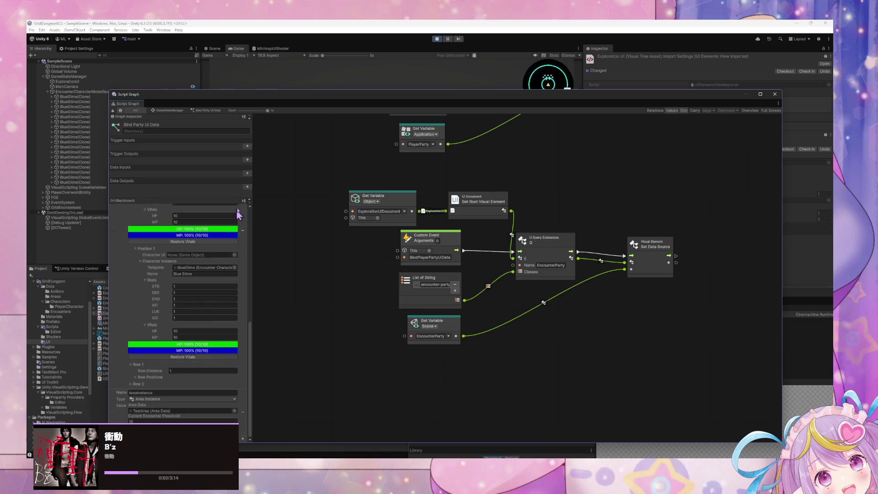
pyautogui.moveTo(300, 101)
pyautogui.mouseDown()
pyautogui.moveTo(651, 238)
pyautogui.moveTo(739, 182)
pyautogui.mouseUp()
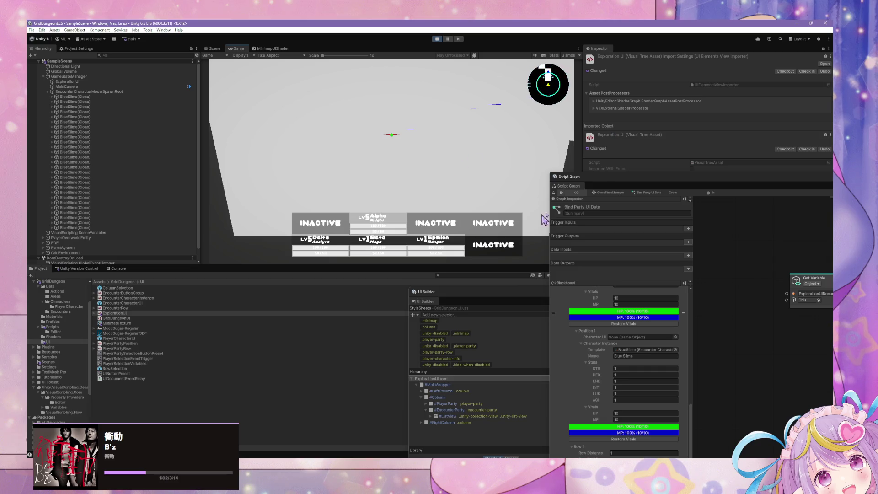
# - Move the Script Graph window aside and bring the UI Builder on ExplorationUI to the front
pyautogui.click(606, 184)
pyautogui.moveTo(606, 184)
pyautogui.mouseDown()
pyautogui.moveTo(144, 44)
pyautogui.moveTo(174, 206)
pyautogui.moveTo(379, 315)
pyautogui.moveTo(336, 258)
pyautogui.moveTo(476, 356)
pyautogui.moveTo(457, 353)
pyautogui.mouseUp()
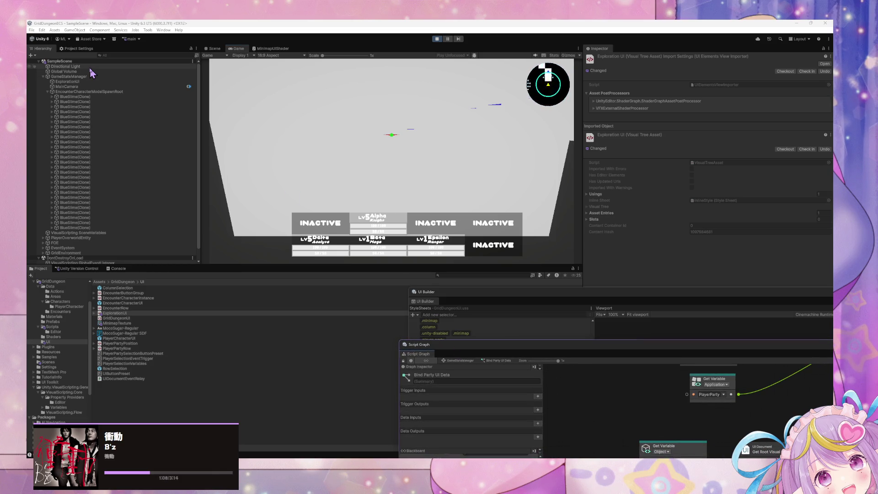
pyautogui.moveTo(496, 292); pyautogui.dragTo(310, 177)
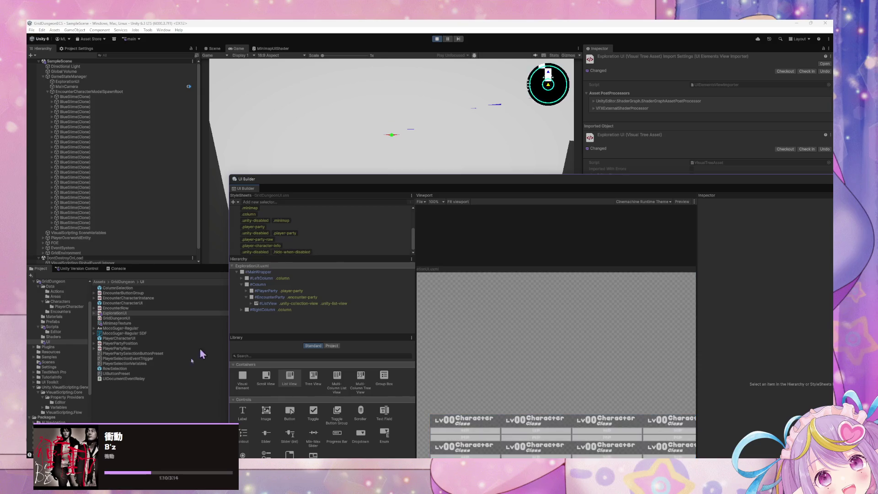
# - Check the EnableSelectionUI warning trace, clear the Console, and shift UI Builder up-left
pyautogui.click(117, 269)
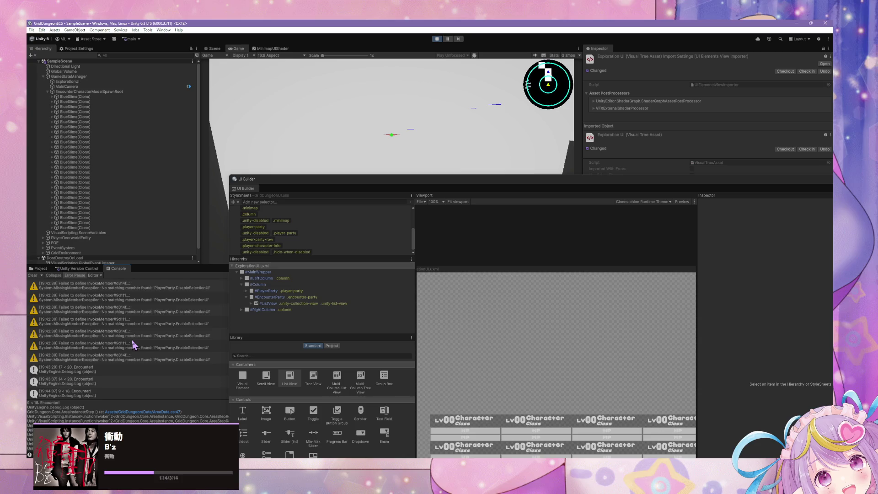
pyautogui.scroll(1, 135, 345)
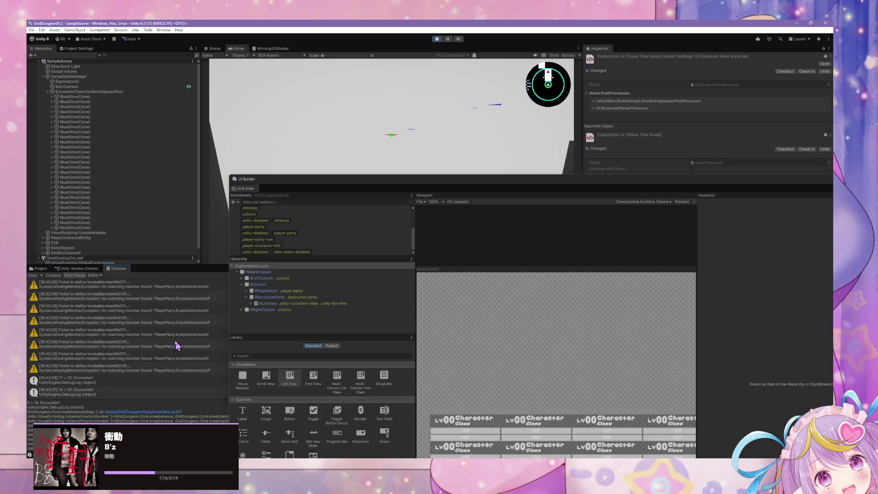
pyautogui.click(155, 310)
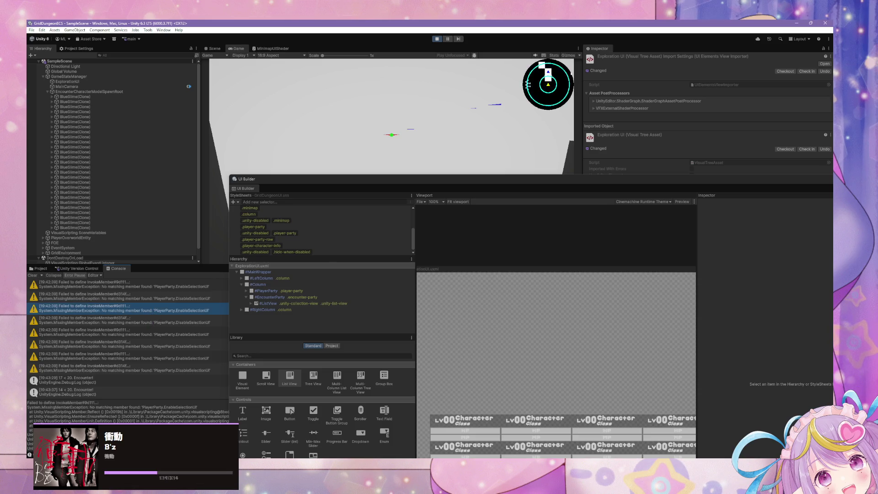
pyautogui.click(32, 276)
pyautogui.moveTo(491, 183)
pyautogui.mouseDown()
pyautogui.moveTo(261, 131)
pyautogui.moveTo(372, 109)
pyautogui.mouseUp()
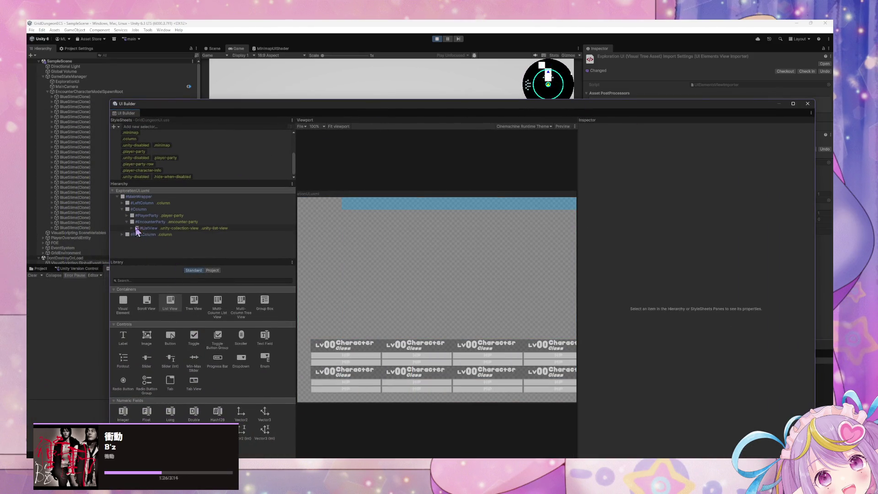
# - Place a Label reading ENCOUNTER above #ListView inside #EncounterParty
pyautogui.click(132, 230)
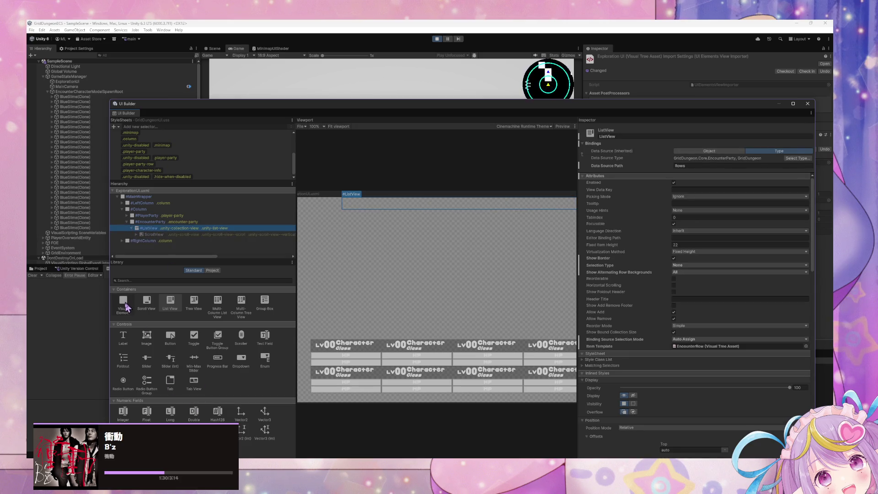
pyautogui.moveTo(124, 344); pyautogui.dragTo(153, 226)
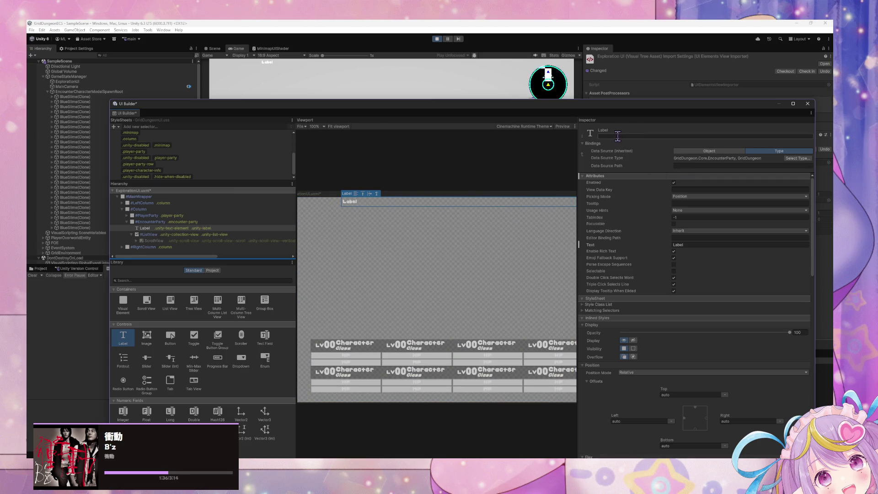
pyautogui.click(697, 245)
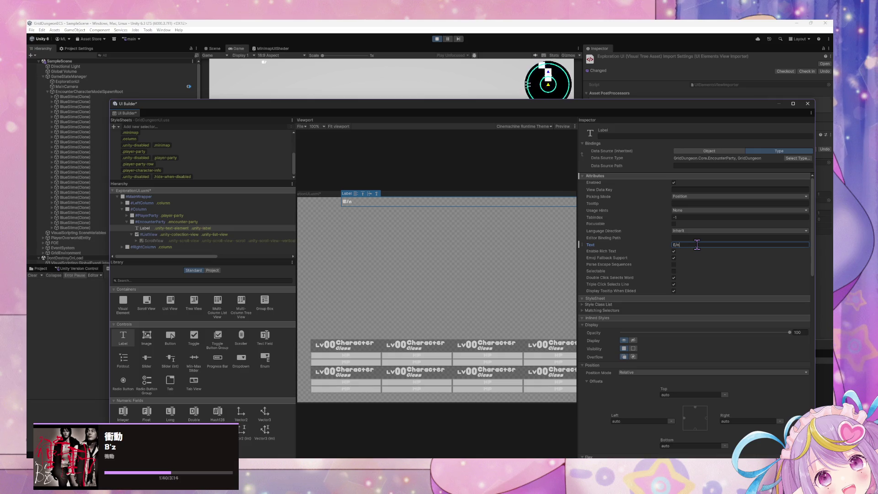
pyautogui.write('NCOUNTER')
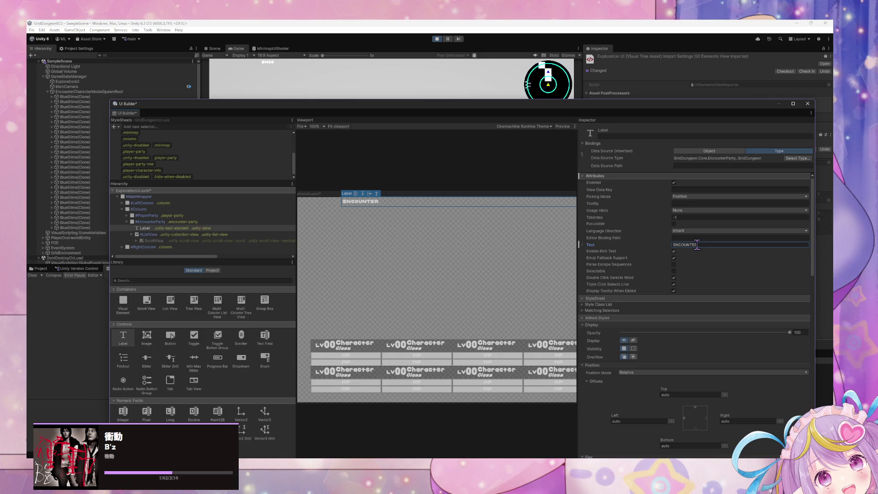
pyautogui.press('Return')
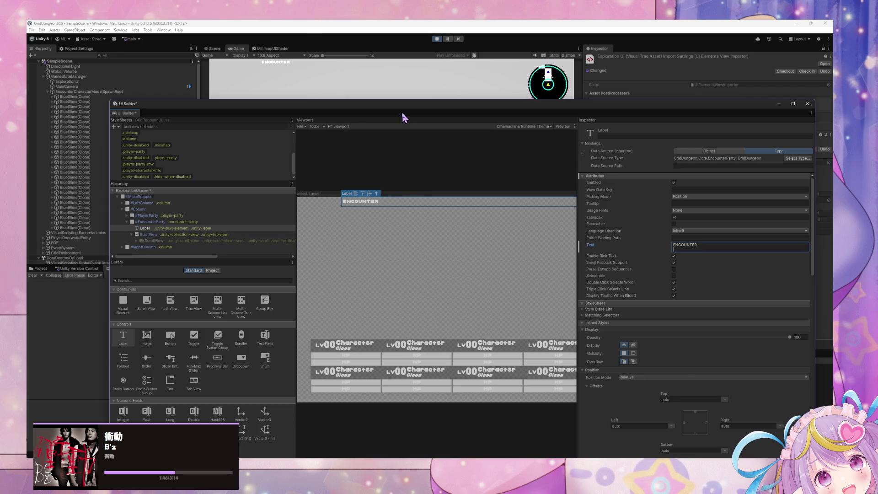
pyautogui.moveTo(405, 111)
pyautogui.mouseDown()
pyautogui.moveTo(523, 308)
pyautogui.moveTo(451, 166)
pyautogui.moveTo(465, 149)
pyautogui.moveTo(453, 134)
pyautogui.mouseUp()
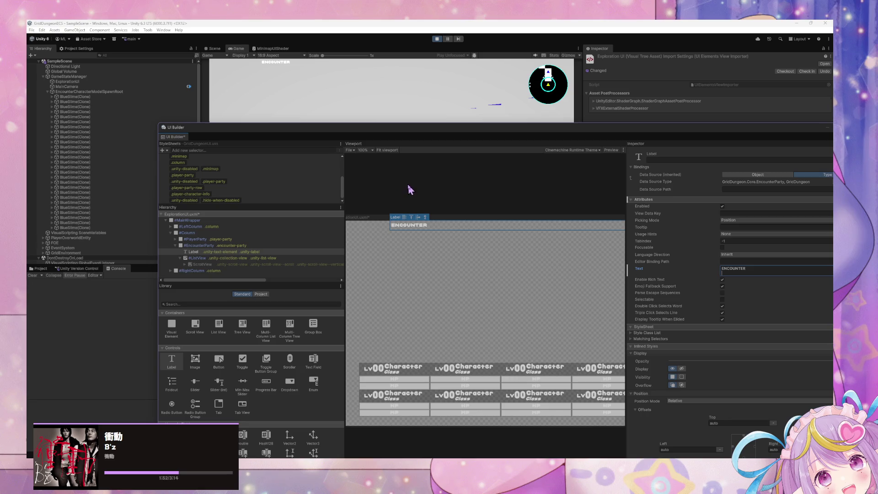
pyautogui.click(433, 244)
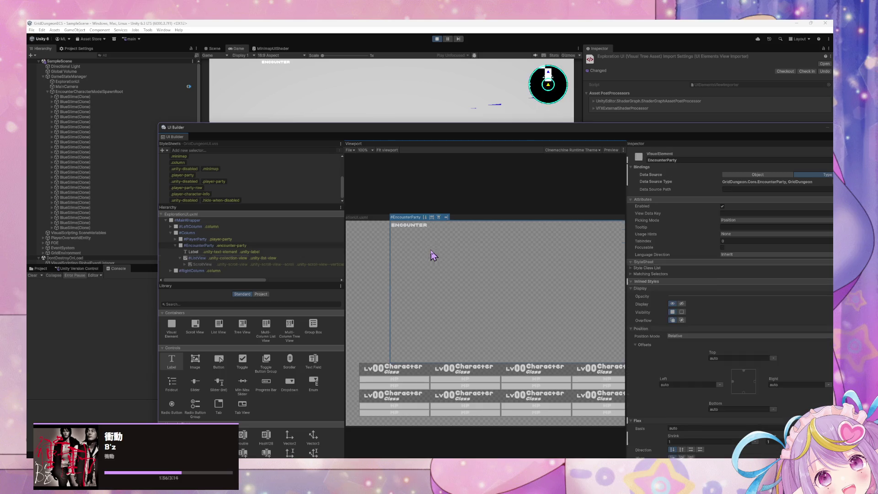
# - Toggle #ListView's Enabled checkbox, then bring the Bind Party UI Data script graph in front
pyautogui.click(431, 239)
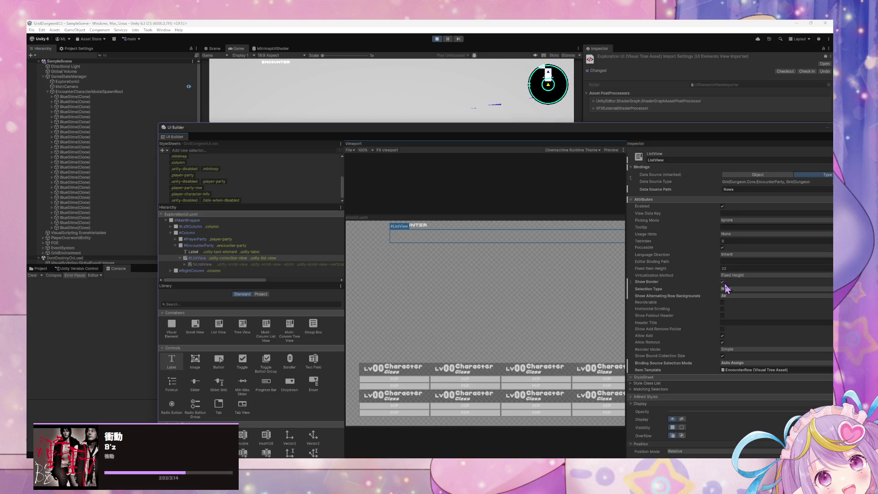
pyautogui.click(723, 207)
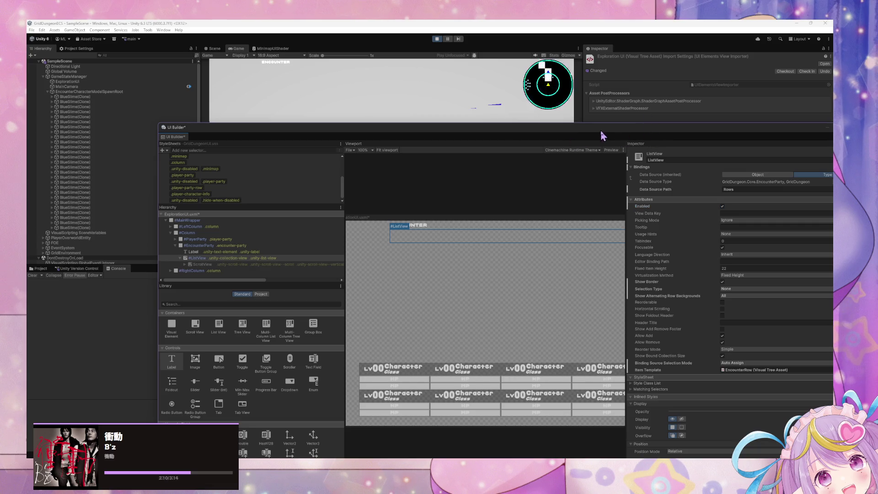
pyautogui.moveTo(601, 135); pyautogui.dragTo(518, 145)
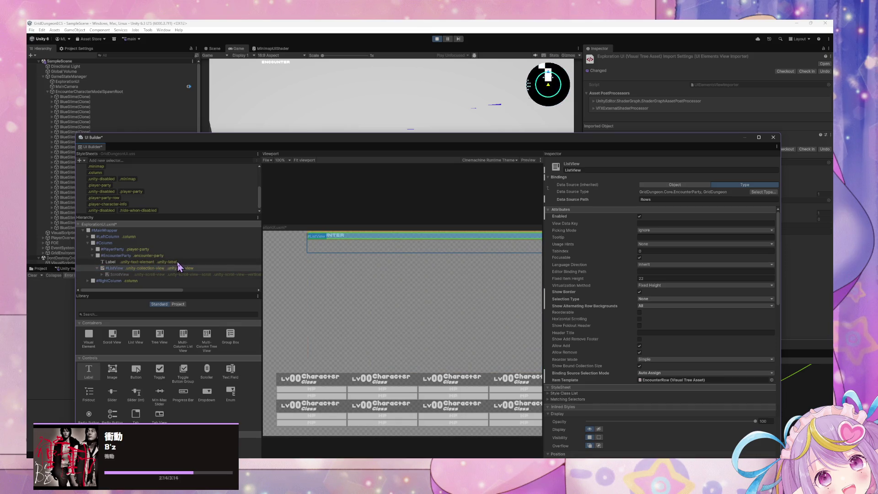
pyautogui.click(798, 361)
pyautogui.moveTo(687, 348)
pyautogui.mouseDown()
pyautogui.moveTo(588, 165)
pyautogui.moveTo(621, 303)
pyautogui.moveTo(542, 180)
pyautogui.mouseUp()
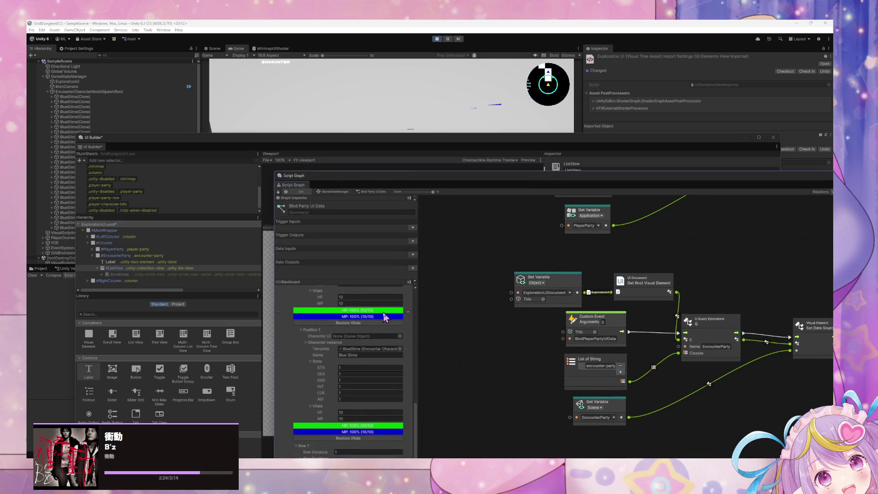
# - Wire a new EncounterParty scene variable into Set Data Source and delete the old variable node
pyautogui.scroll(5, 384, 315)
pyautogui.scroll(5, 383, 311)
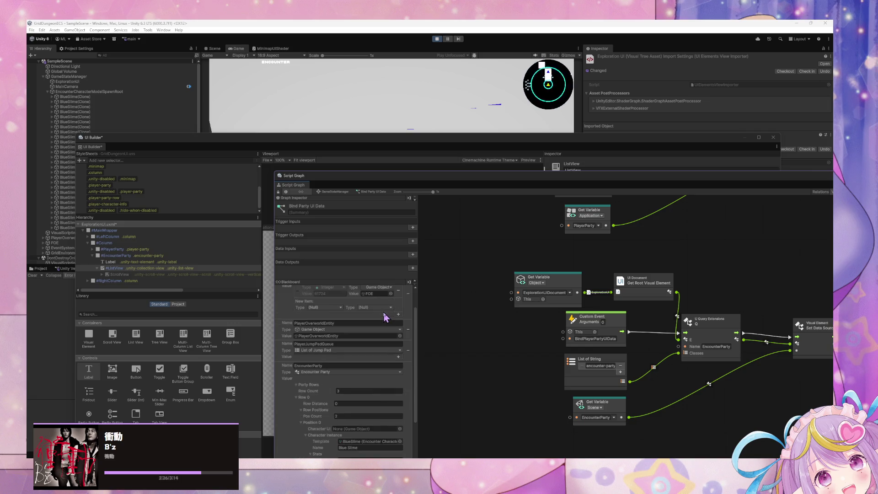
pyautogui.moveTo(280, 384)
pyautogui.mouseDown()
pyautogui.moveTo(494, 372)
pyautogui.moveTo(640, 404)
pyautogui.mouseUp()
pyautogui.moveTo(694, 417); pyautogui.dragTo(796, 350)
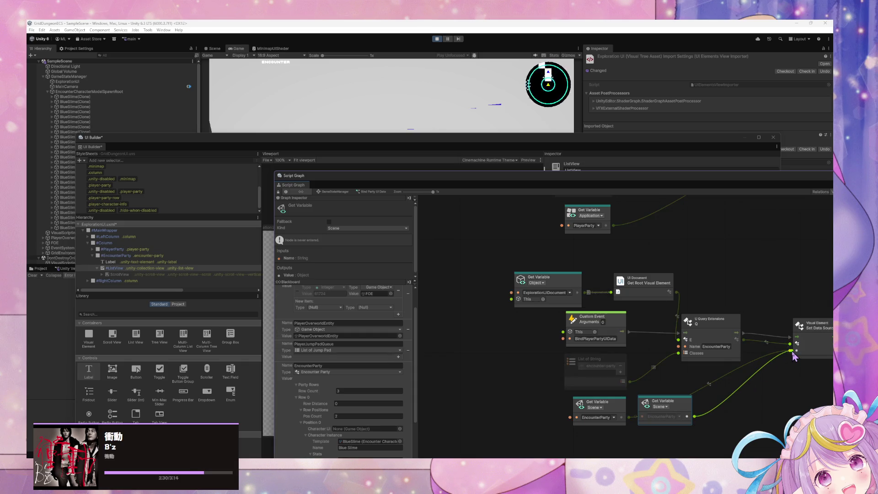
pyautogui.click(619, 415)
pyautogui.press('Delete')
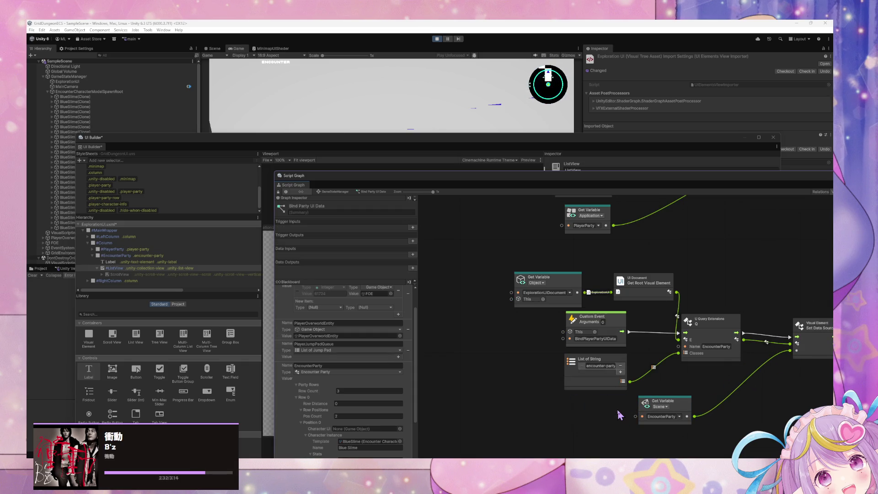
pyautogui.moveTo(660, 406); pyautogui.dragTo(595, 411)
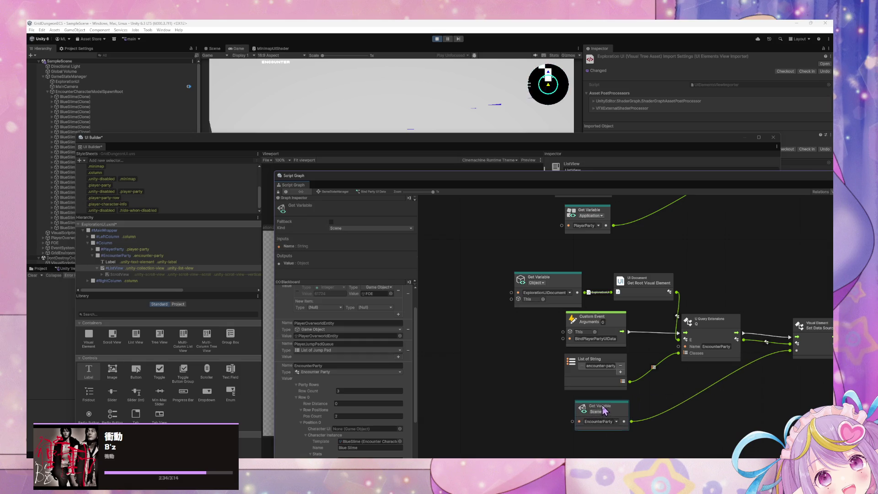
# - Force Enter the Test Load/Clear Encounter Data state in the GameStateManager state graph
pyautogui.click(340, 192)
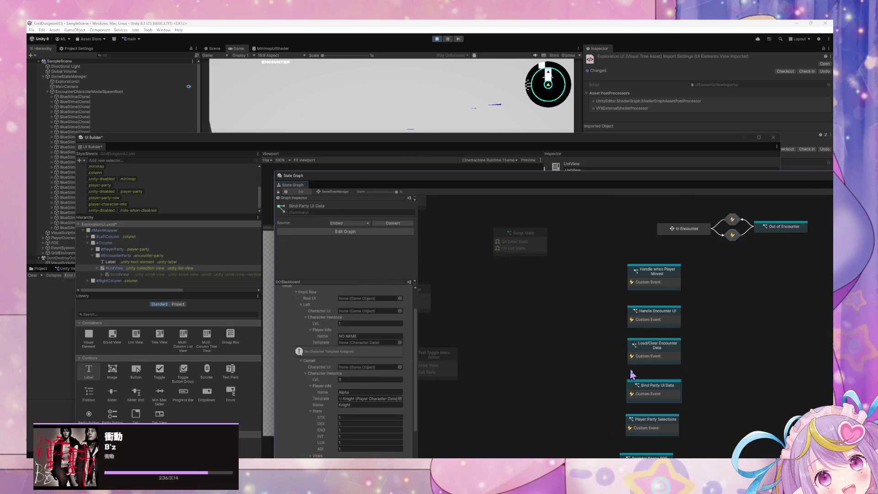
pyautogui.click(556, 309)
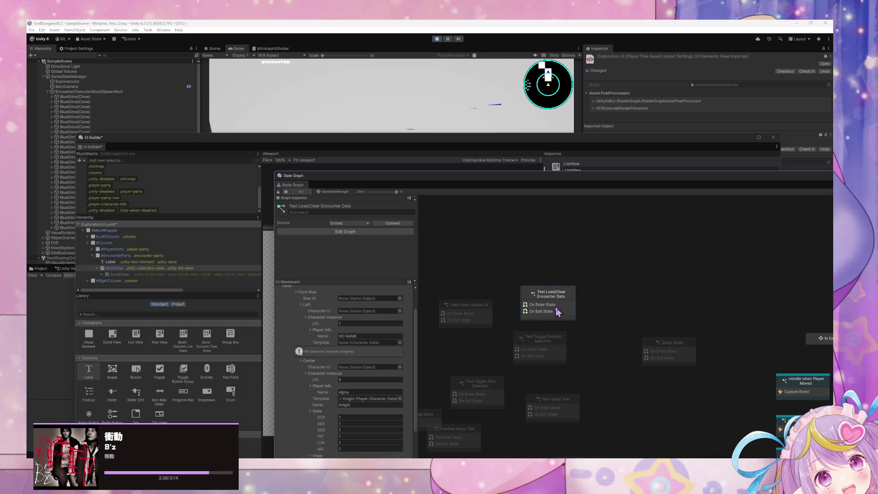
pyautogui.rightClick(555, 307)
pyautogui.click(578, 325)
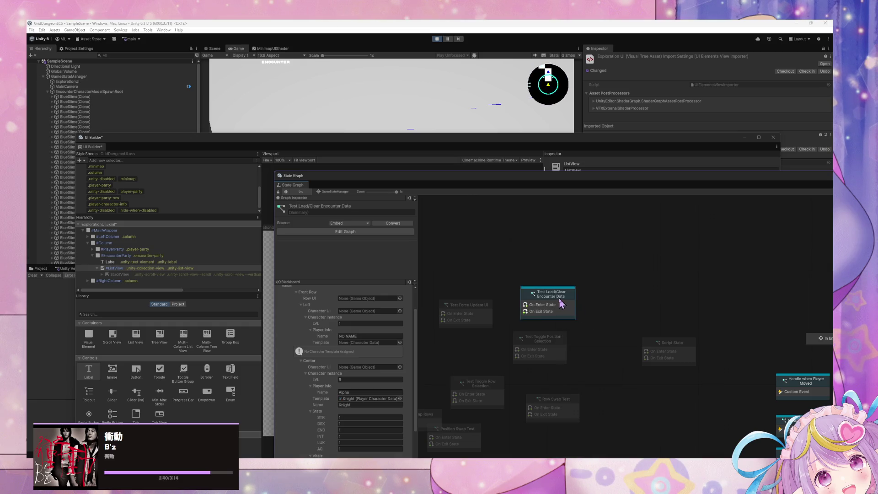
pyautogui.rightClick(560, 299)
pyautogui.click(598, 328)
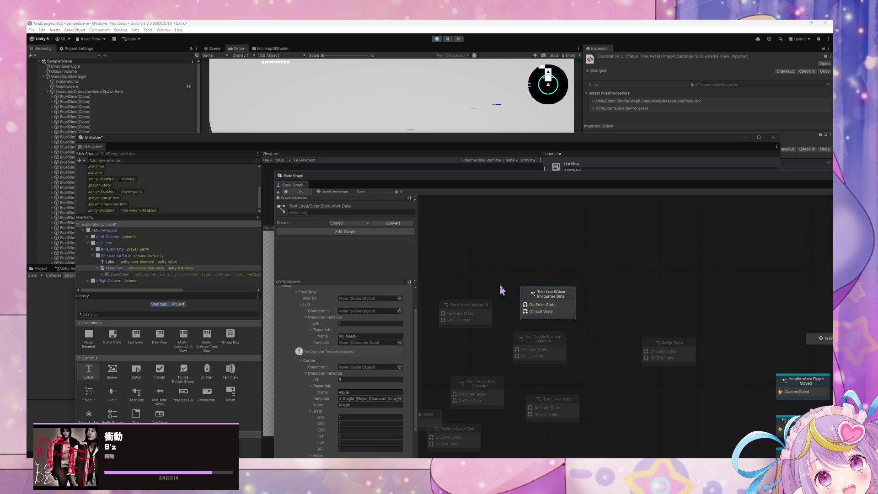
pyautogui.rightClick(559, 299)
pyautogui.moveTo(205, 146); pyautogui.dragTo(451, 143)
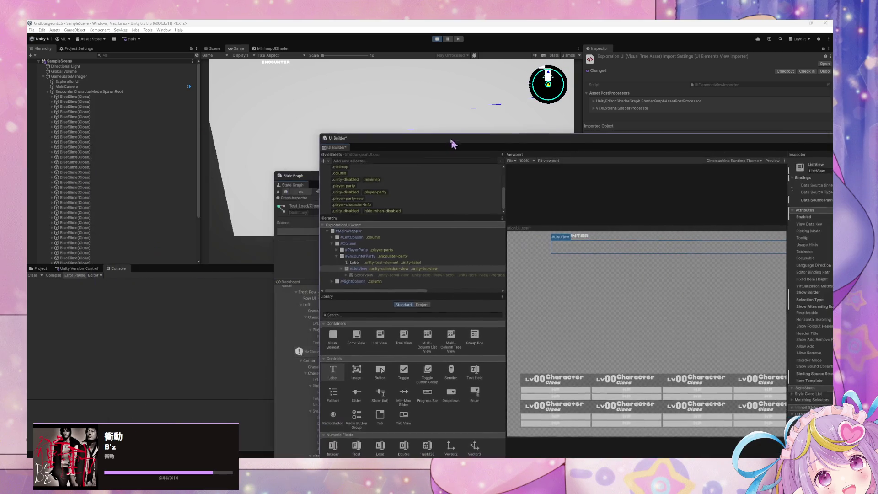
# - Delete all BlueSlime(Clone) objects and clear the DOTween warnings from the Console
pyautogui.click(108, 96)
pyautogui.scroll(-5, 132, 192)
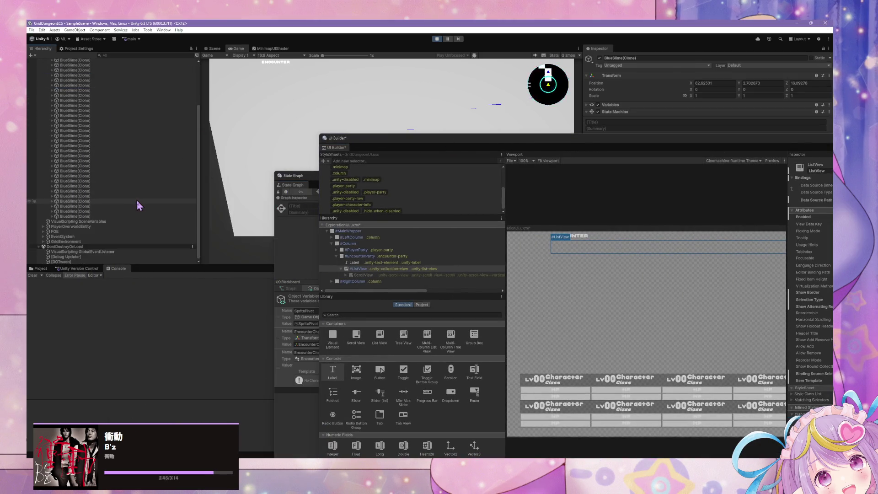
pyautogui.keyDown('shift'); pyautogui.click(115, 216); pyautogui.keyUp('shift')
pyautogui.press('Delete')
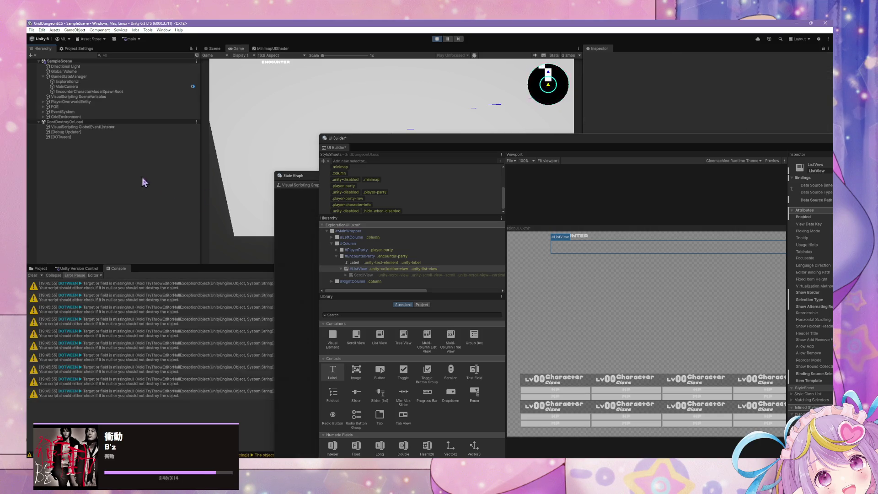
pyautogui.click(32, 275)
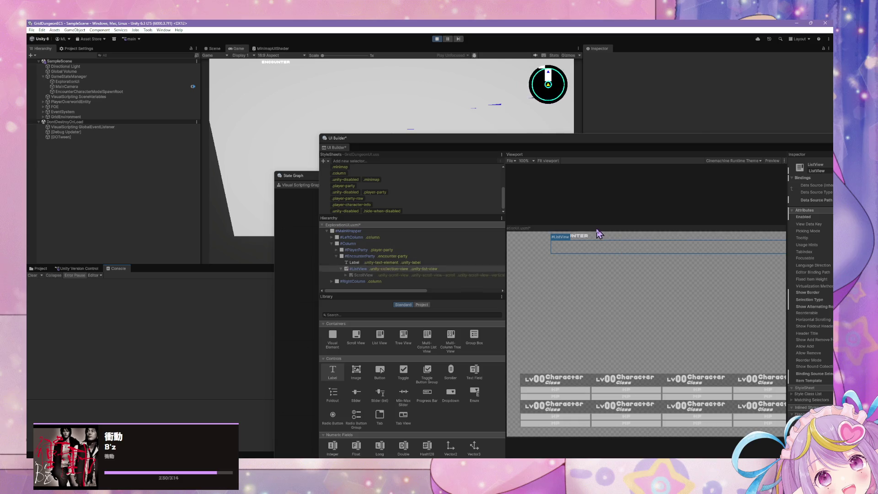
pyautogui.click(496, 145)
pyautogui.moveTo(496, 144)
pyautogui.mouseDown()
pyautogui.moveTo(251, 302)
pyautogui.moveTo(312, 232)
pyautogui.mouseUp()
# - Toggle Test Load/Clear Encounter Data as the start state of the GameStateManager graph
pyautogui.click(75, 123)
pyautogui.click(80, 78)
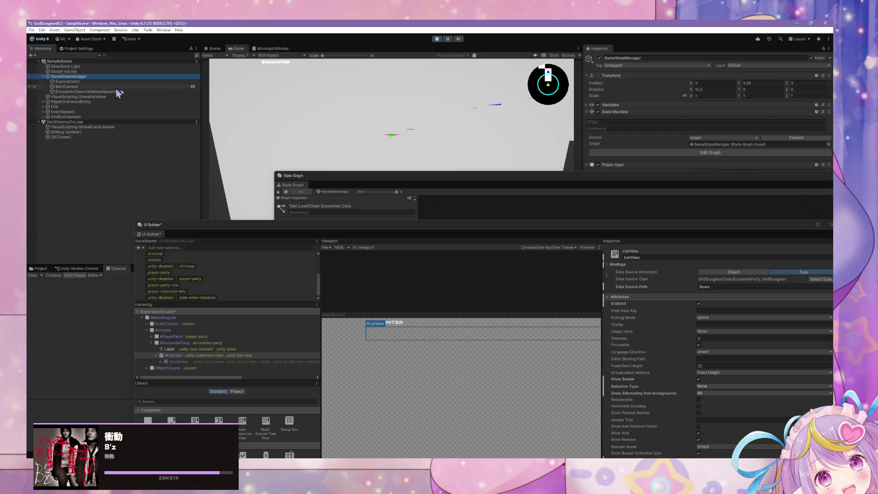
pyautogui.click(520, 181)
pyautogui.moveTo(521, 183); pyautogui.dragTo(391, 171)
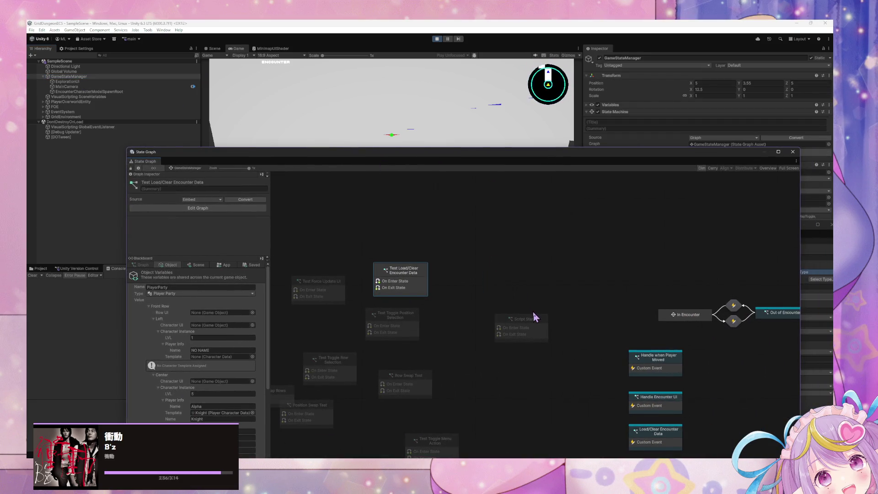
pyautogui.rightClick(404, 285)
pyautogui.click(437, 302)
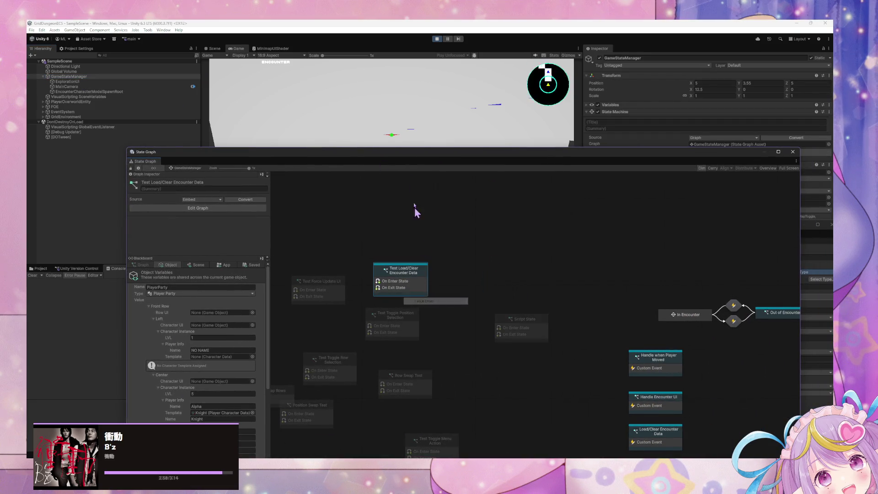
pyautogui.moveTo(405, 159)
pyautogui.mouseDown()
pyautogui.moveTo(555, 196)
pyautogui.moveTo(701, 292)
pyautogui.mouseUp()
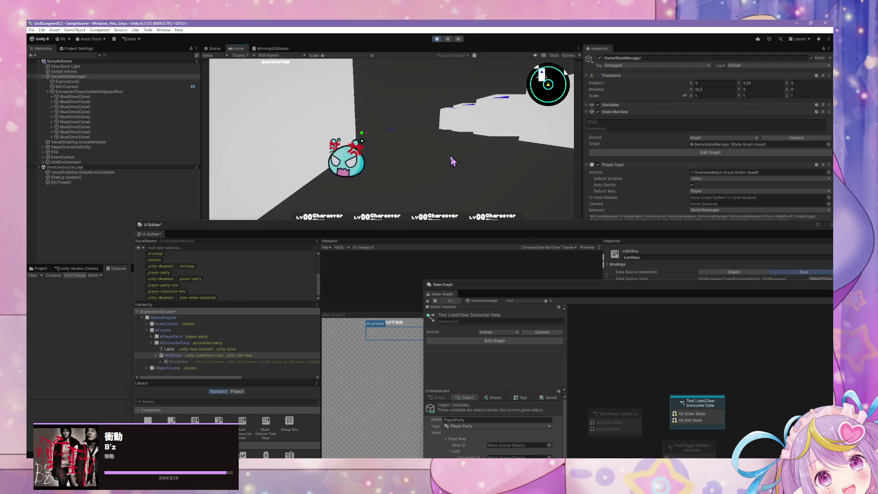
# - Exit play mode with Ctrl+P, clear the Console, and bring the State Graph back in front
pyautogui.click(469, 234)
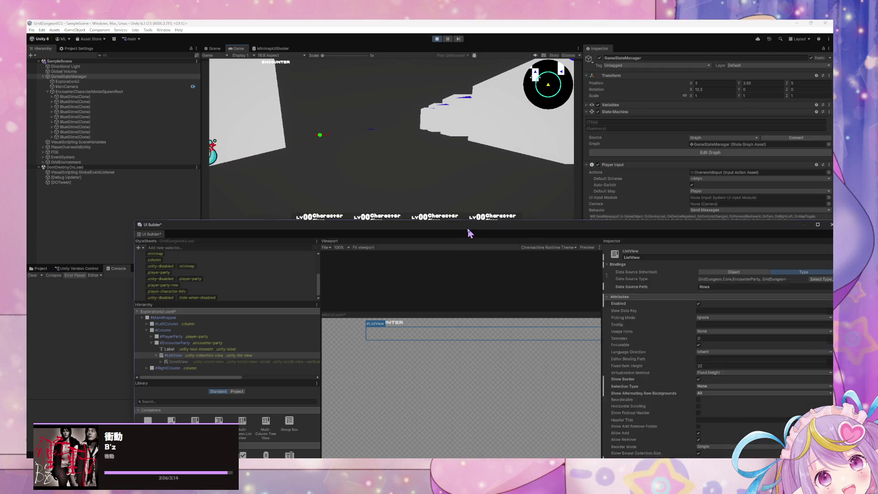
pyautogui.moveTo(468, 233)
pyautogui.mouseDown()
pyautogui.moveTo(349, 75)
pyautogui.moveTo(494, 144)
pyautogui.mouseUp()
pyautogui.hotkey('ctrl', 'p')
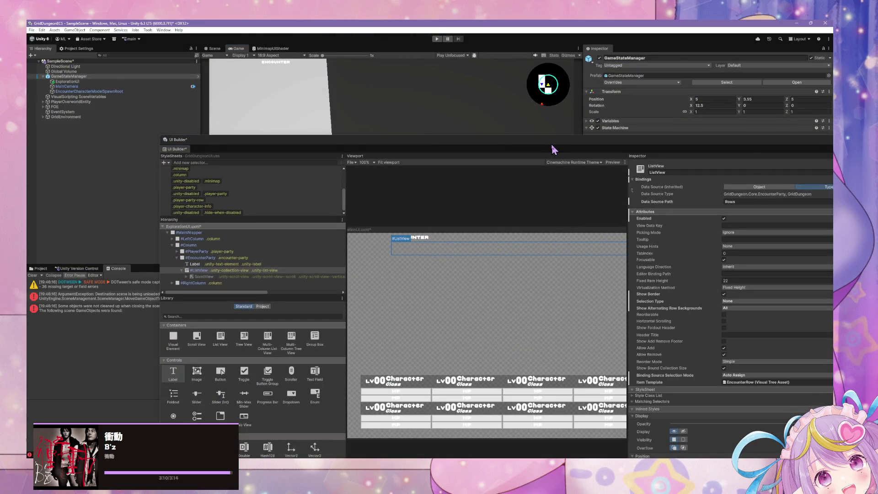
pyautogui.click(216, 268)
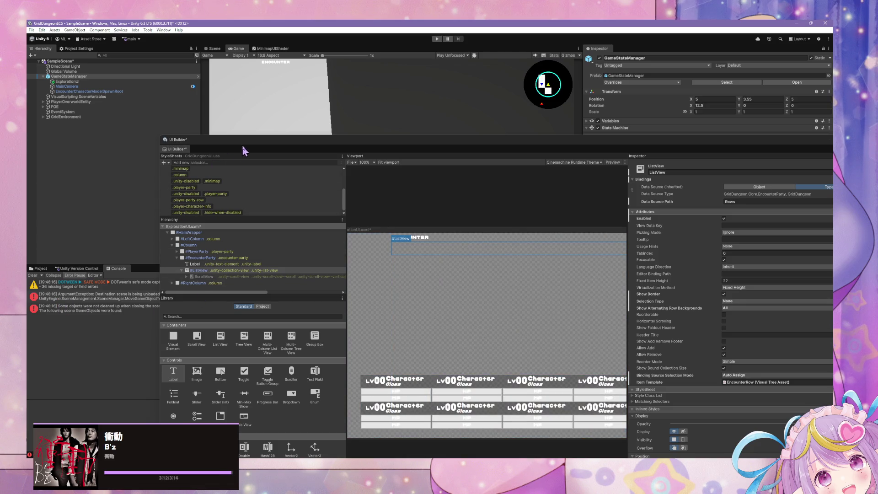
pyautogui.click(33, 276)
pyautogui.moveTo(525, 137)
pyautogui.mouseDown()
pyautogui.moveTo(253, 189)
pyautogui.moveTo(327, 201)
pyautogui.mouseUp()
pyautogui.click(694, 357)
pyautogui.moveTo(641, 294)
pyautogui.mouseDown()
pyautogui.moveTo(333, 112)
pyautogui.moveTo(367, 118)
pyautogui.mouseUp()
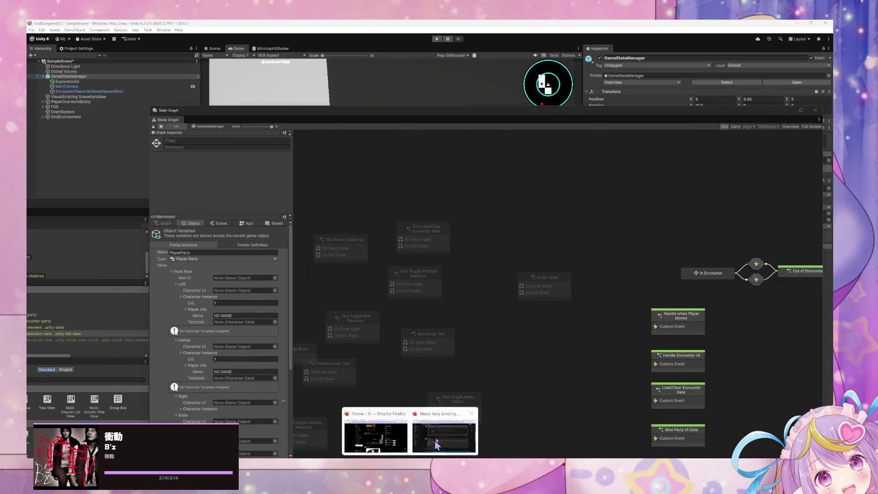
# - Read the ListView binding forum thread and the expanded Google AI Overview in Firefox
pyautogui.click(442, 440)
pyautogui.click(442, 440)
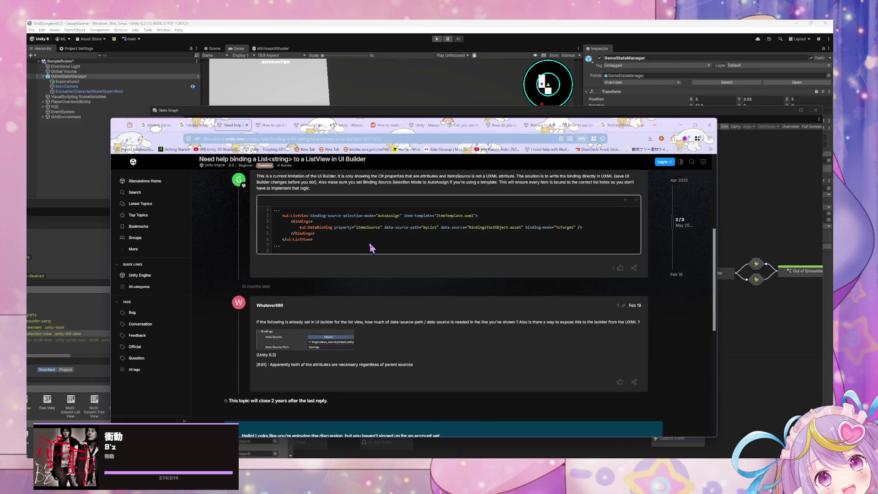
pyautogui.scroll(-2, 370, 247)
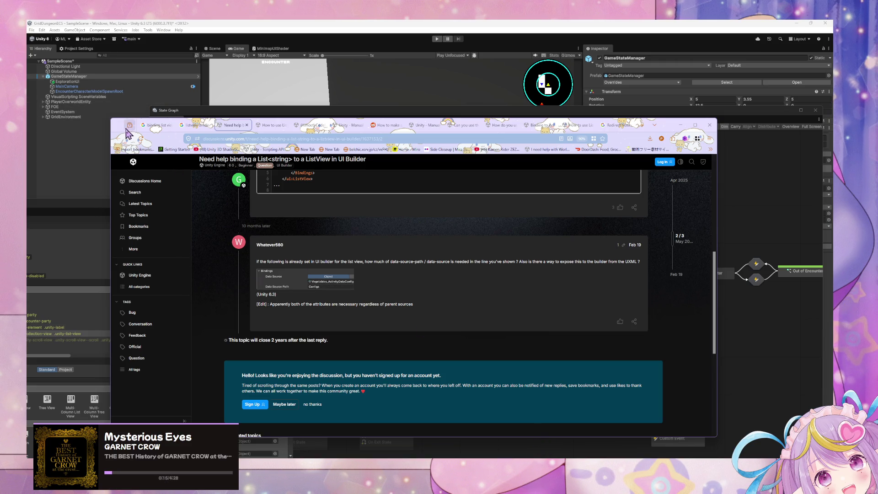
pyautogui.click(186, 128)
pyautogui.scroll(-5, 276, 261)
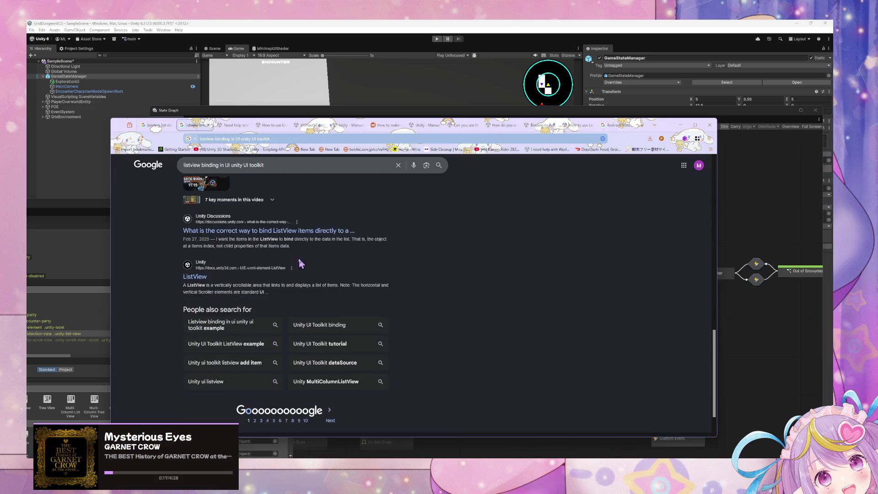
pyautogui.scroll(2, 234, 237)
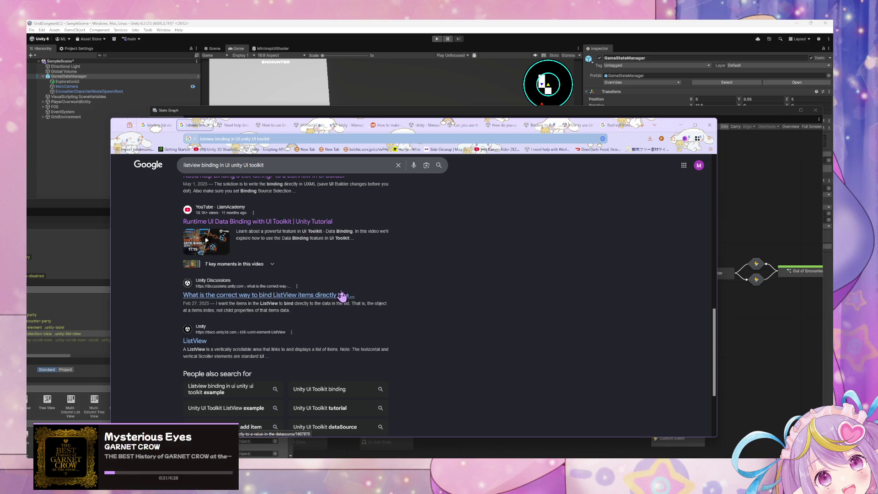
pyautogui.scroll(5, 279, 265)
pyautogui.scroll(5, 279, 265)
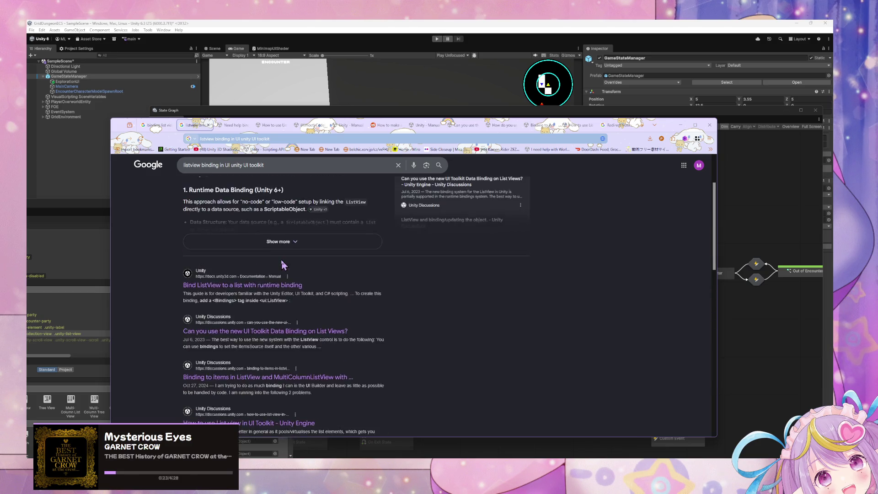
pyautogui.click(281, 311)
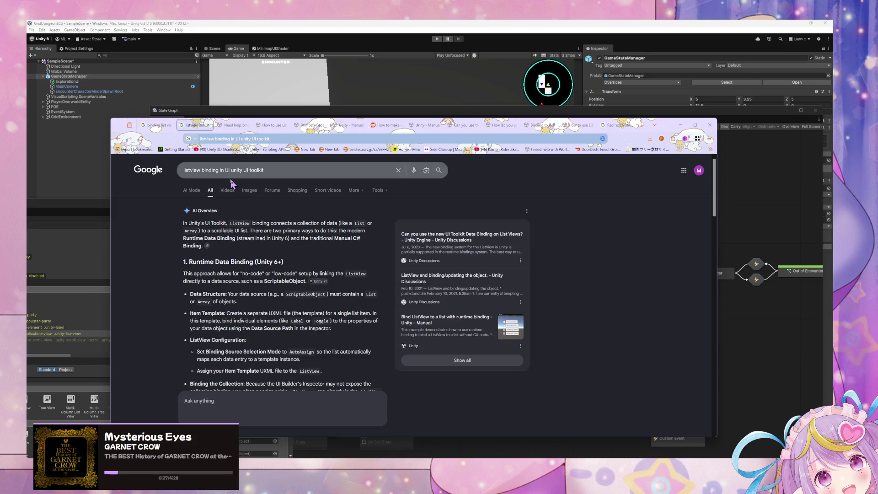
pyautogui.scroll(-1, 230, 182)
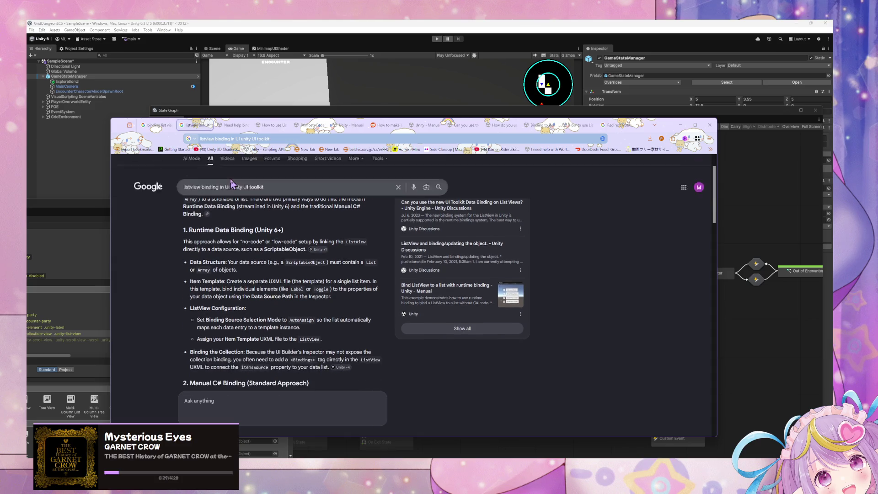
pyautogui.scroll(-3, 231, 183)
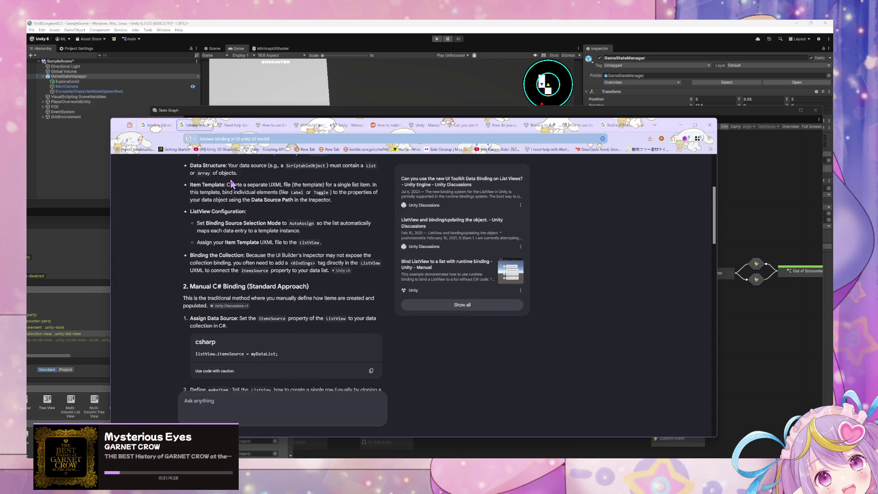
# - Turn off Allow Remove and Allow Add on the ListView in UI Builder
pyautogui.click(86, 198)
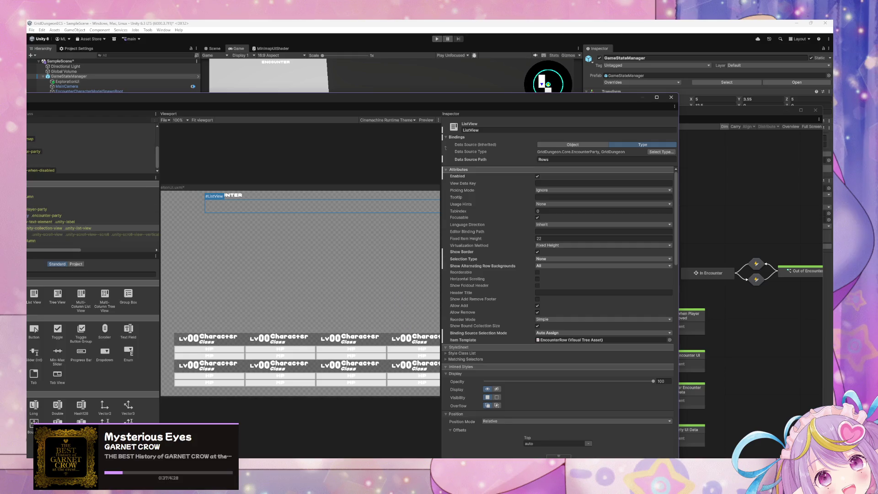
pyautogui.moveTo(410, 464)
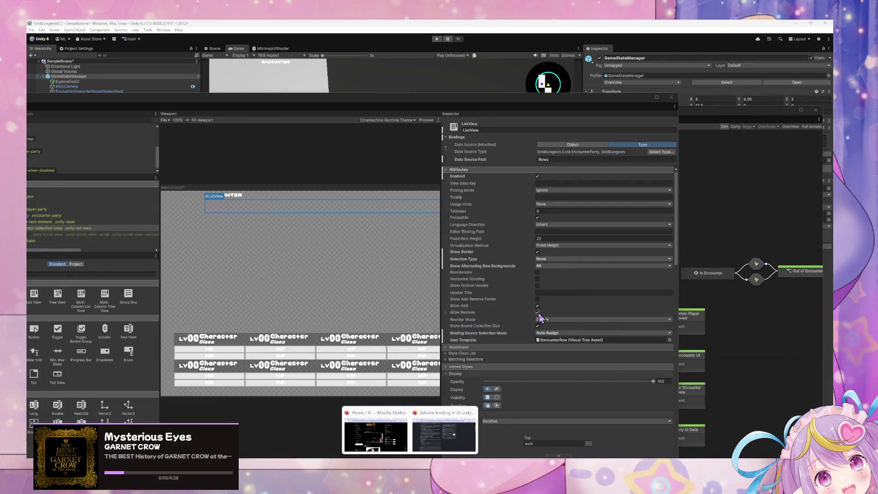
pyautogui.click(537, 312)
pyautogui.click(537, 305)
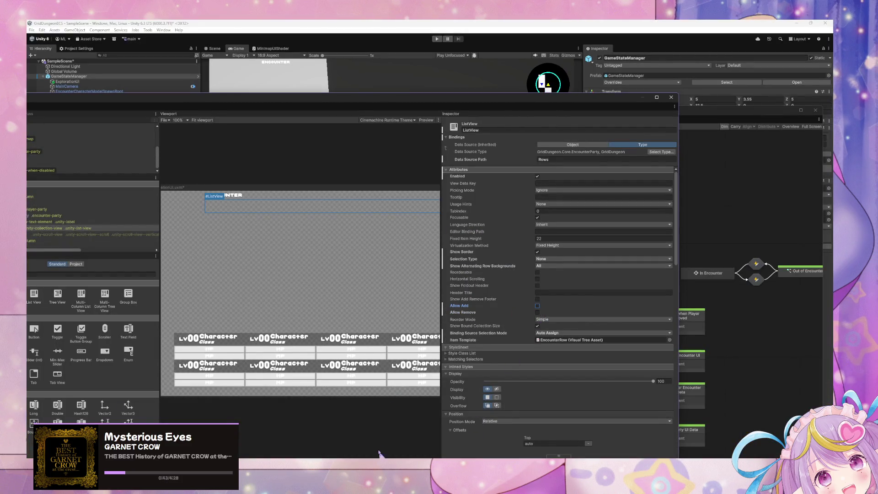
# - Return to the ListView binding search and read down to the AI answer's manual C# binding steps
pyautogui.moveTo(410, 463)
pyautogui.click(447, 443)
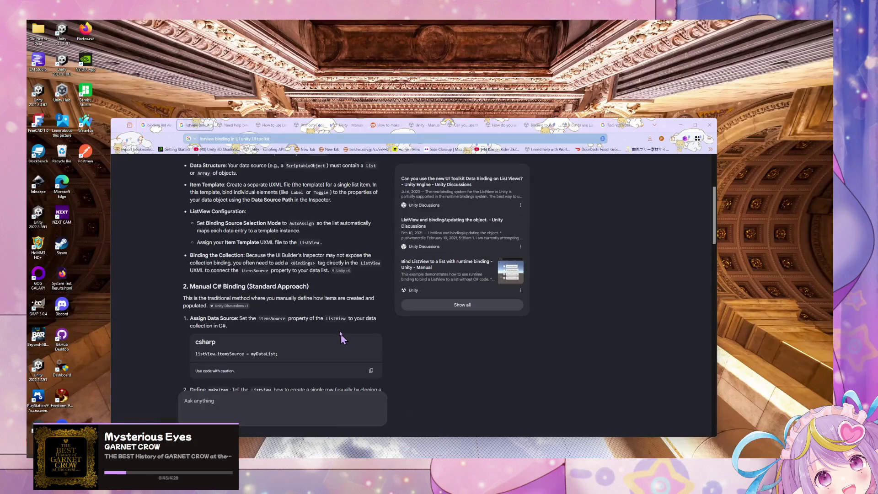
pyautogui.scroll(-2, 340, 330)
pyautogui.scroll(-4, 339, 326)
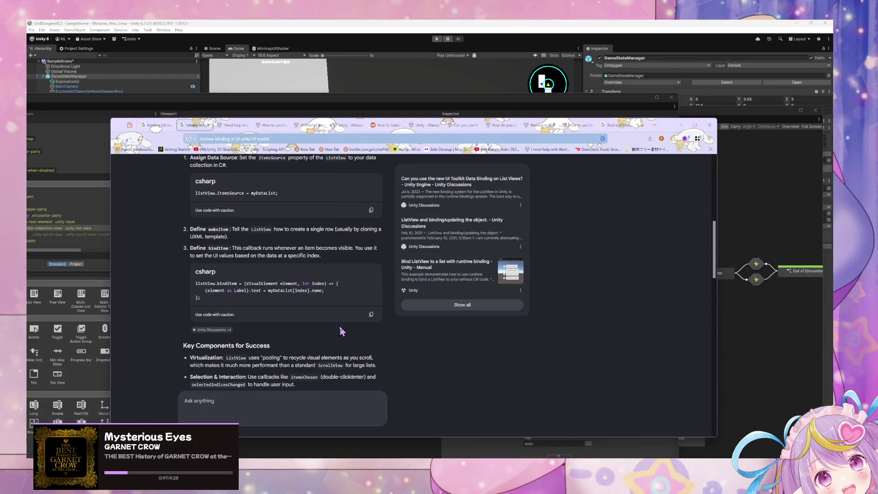
pyautogui.scroll(-2, 339, 326)
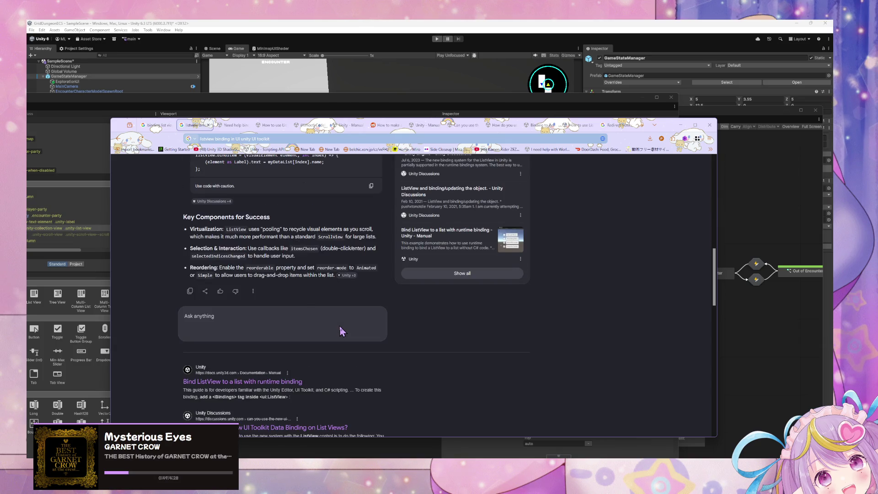
pyautogui.scroll(-6, 339, 325)
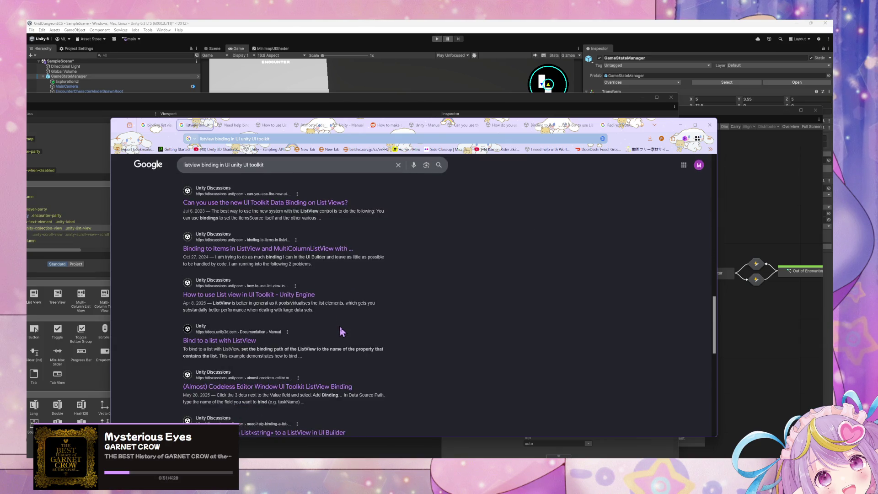
pyautogui.scroll(-2, 340, 333)
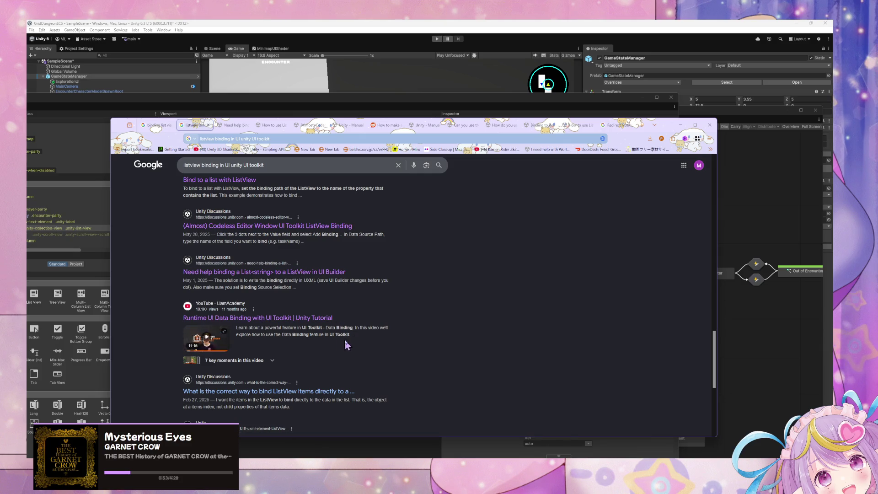
pyautogui.scroll(-3, 259, 281)
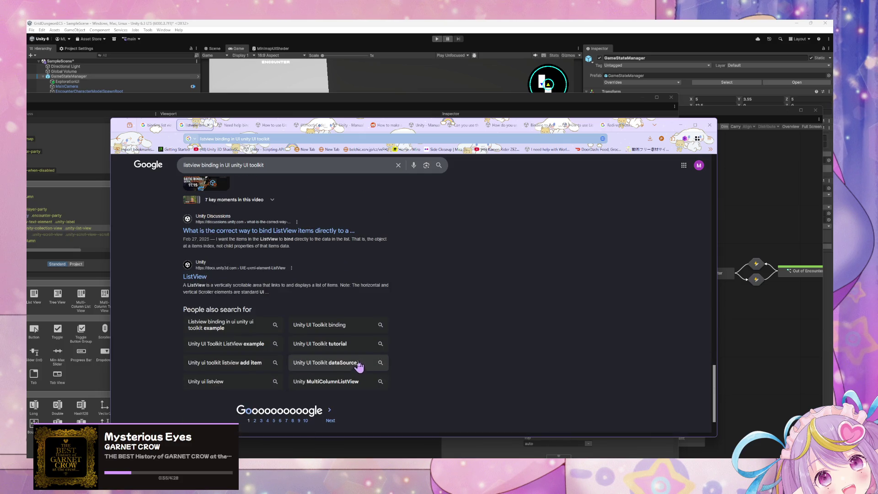
pyautogui.scroll(5, 171, 264)
pyautogui.click(286, 159)
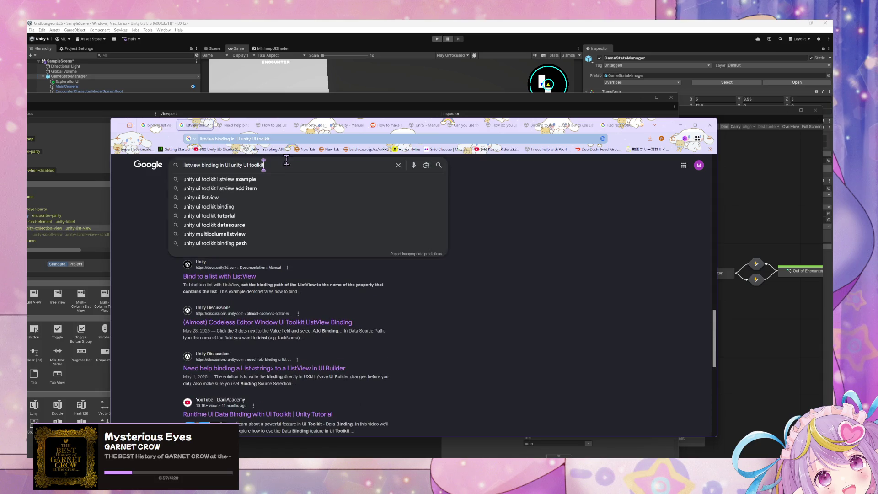
# - Refine the search by adding 'builder' and expand the new AI Overview
pyautogui.write(' b')
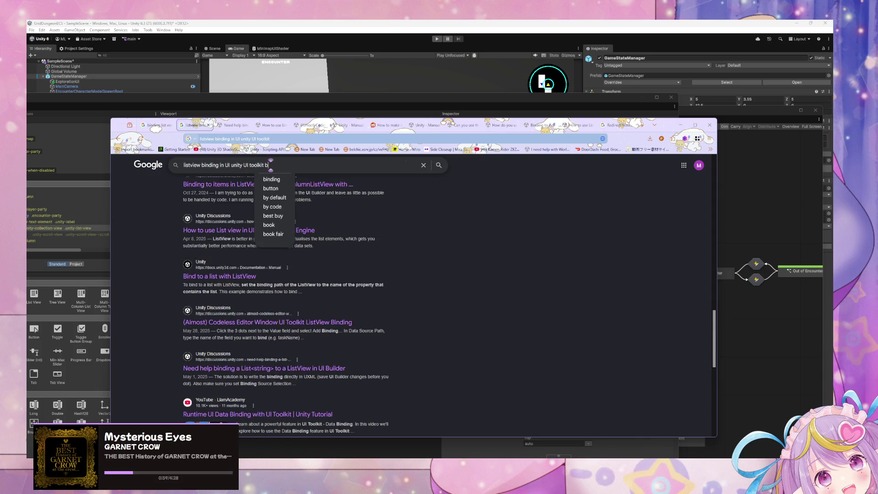
pyautogui.write('uilder')
pyautogui.press('Return')
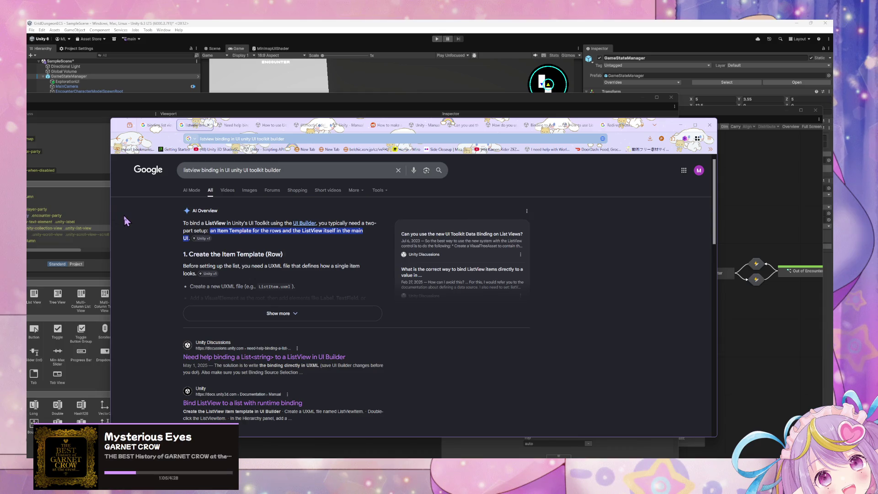
pyautogui.scroll(-3, 256, 281)
pyautogui.scroll(2, 256, 281)
pyautogui.click(256, 281)
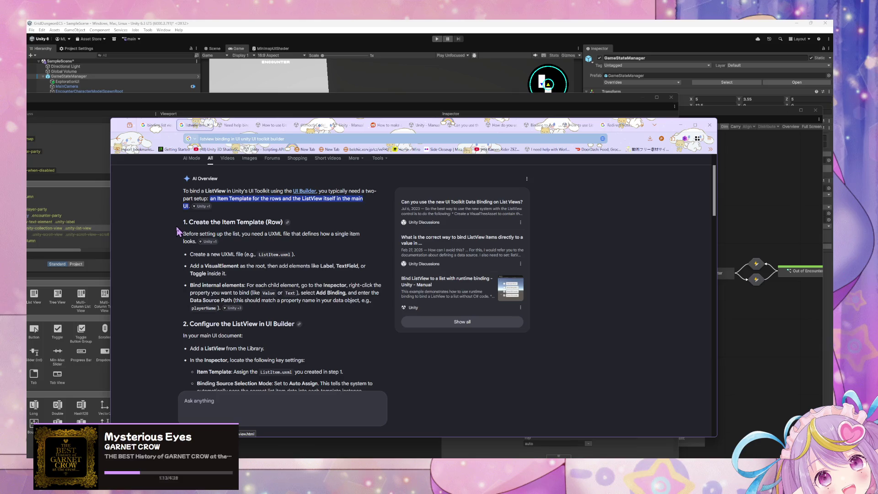
# - Study the Manual UXML Binding ListView example, then switch to ExplorationUI.uxml in VS Code
pyautogui.scroll(-5, 177, 232)
pyautogui.scroll(3, 177, 234)
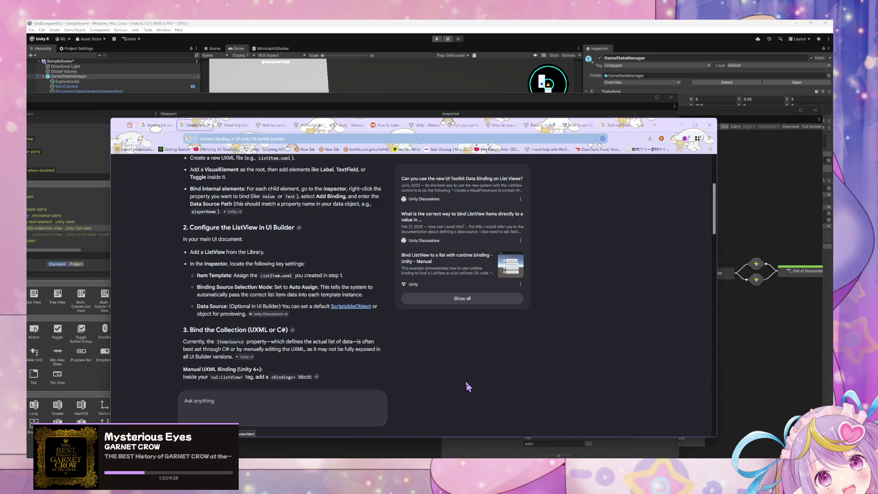
pyautogui.scroll(-1, 382, 313)
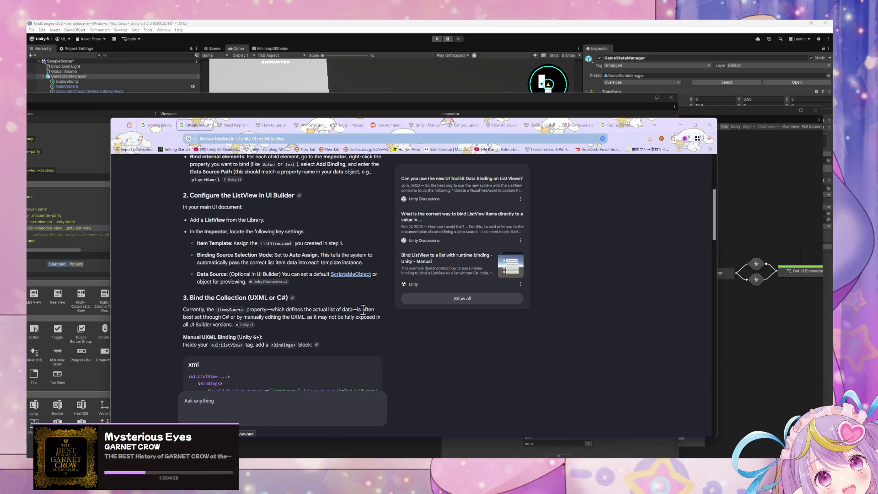
pyautogui.scroll(-3, 339, 312)
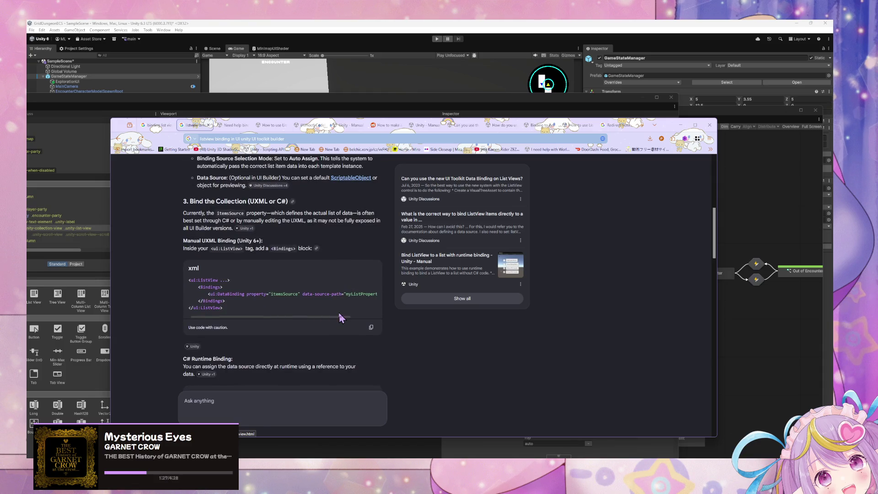
pyautogui.moveTo(288, 317)
pyautogui.mouseDown()
pyautogui.moveTo(340, 326)
pyautogui.moveTo(284, 316)
pyautogui.mouseUp()
pyautogui.scroll(4, 284, 316)
pyautogui.scroll(-4, 284, 311)
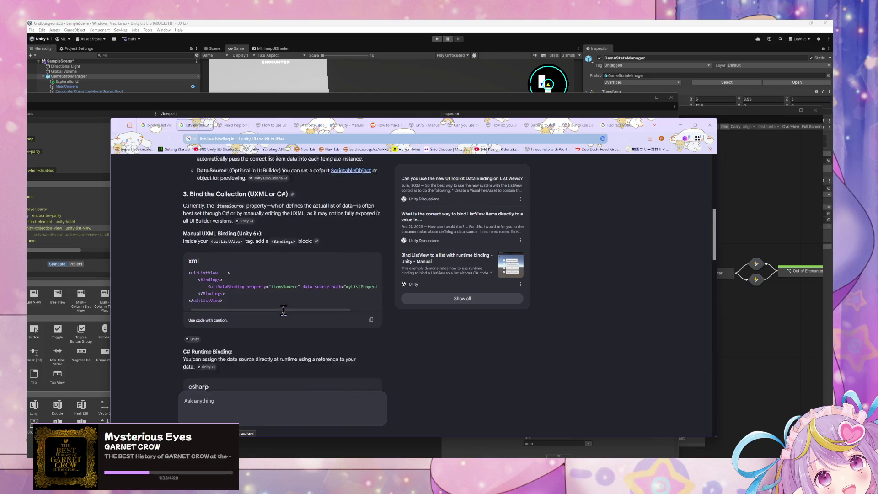
pyautogui.scroll(-2, 284, 310)
pyautogui.scroll(3, 295, 314)
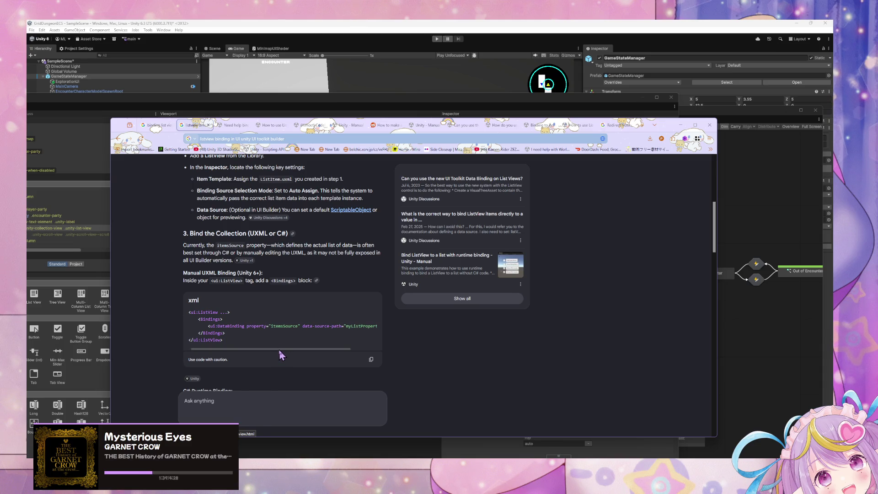
pyautogui.moveTo(279, 351)
pyautogui.mouseDown()
pyautogui.moveTo(302, 353)
pyautogui.moveTo(176, 318)
pyautogui.mouseUp()
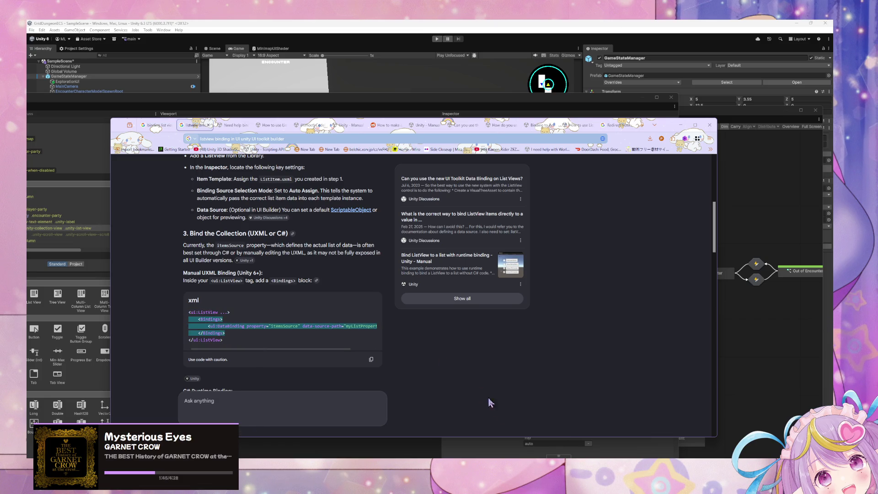
pyautogui.hotkey('alt', 'Tab')
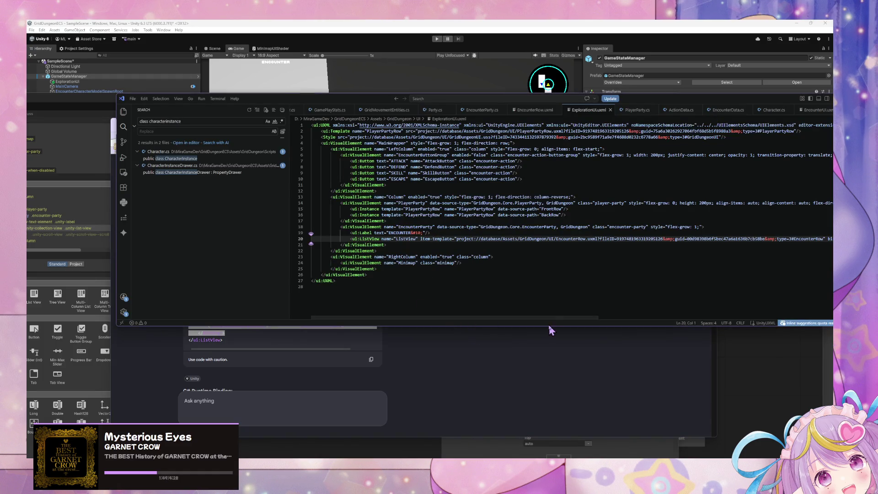
# - Arrange and enlarge the VS Code window, then turn on word wrap
pyautogui.moveTo(559, 317)
pyautogui.mouseDown()
pyautogui.moveTo(705, 319)
pyautogui.moveTo(797, 338)
pyautogui.mouseUp()
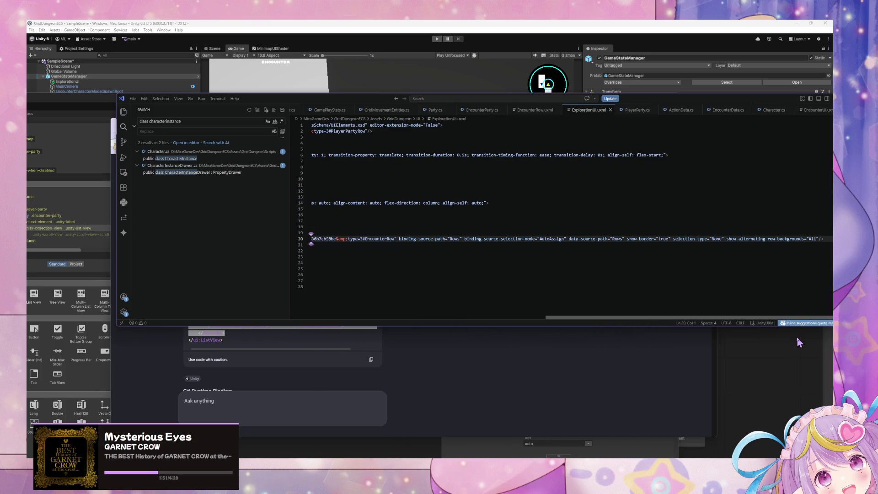
pyautogui.moveTo(339, 101)
pyautogui.mouseDown()
pyautogui.moveTo(742, 349)
pyautogui.moveTo(624, 179)
pyautogui.moveTo(559, 188)
pyautogui.moveTo(536, 170)
pyautogui.mouseUp()
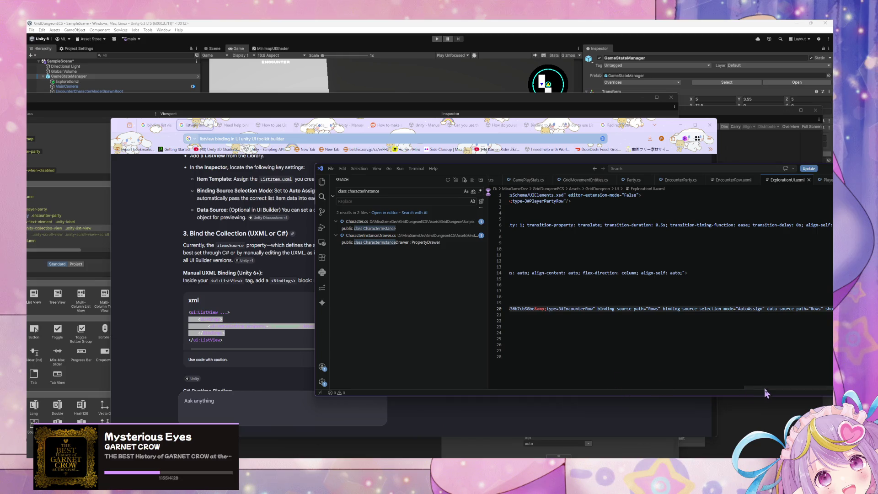
pyautogui.moveTo(765, 388); pyautogui.dragTo(436, 359)
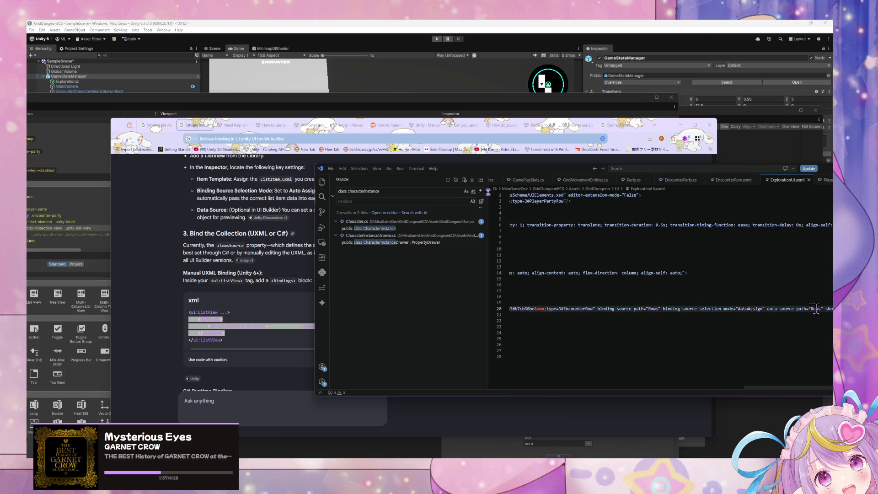
pyautogui.doubleClick(572, 176)
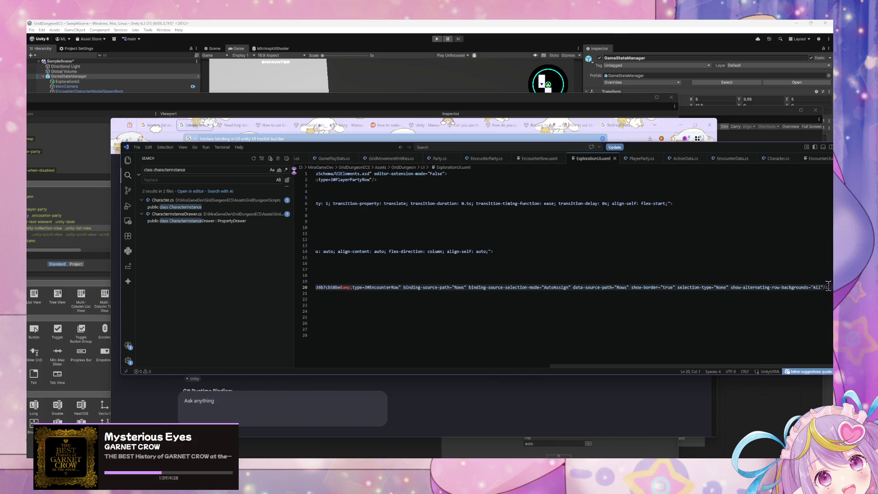
pyautogui.hotkey('ctrl', 'shift', 'p')
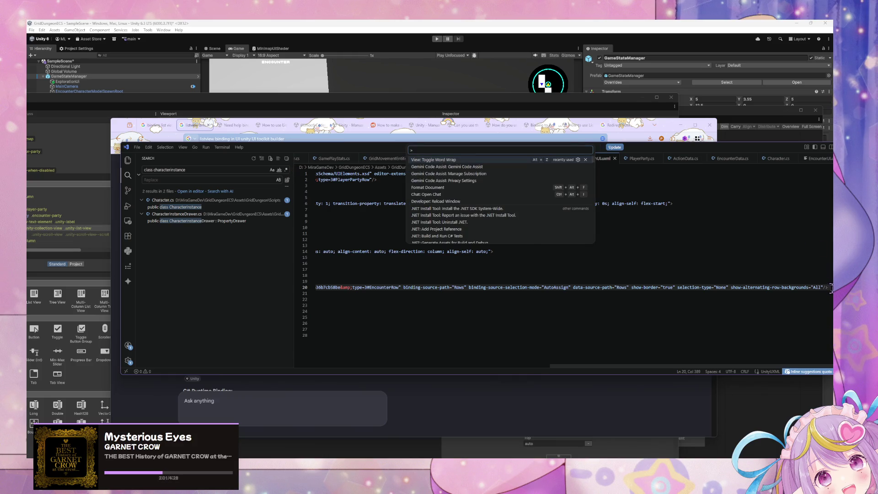
pyautogui.press('Return')
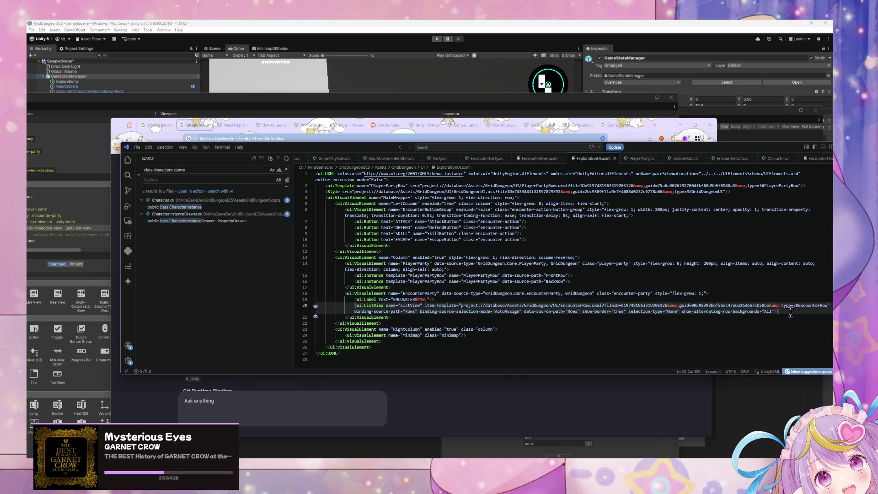
# - Add a separate </ui:ListView> closing tag on its own line and paste the itemsSource Bindings block inside
pyautogui.press('Left')
pyautogui.press('Left')
pyautogui.press('Left')
pyautogui.click(790, 311)
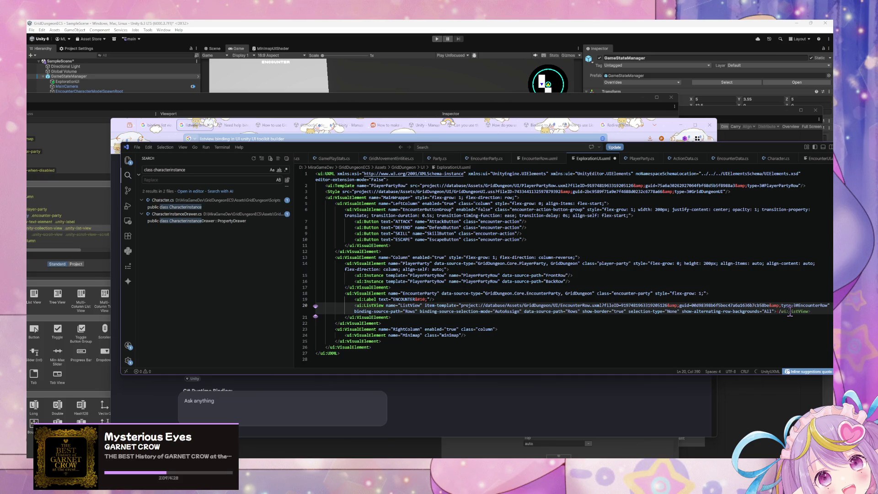
pyautogui.press('Tab')
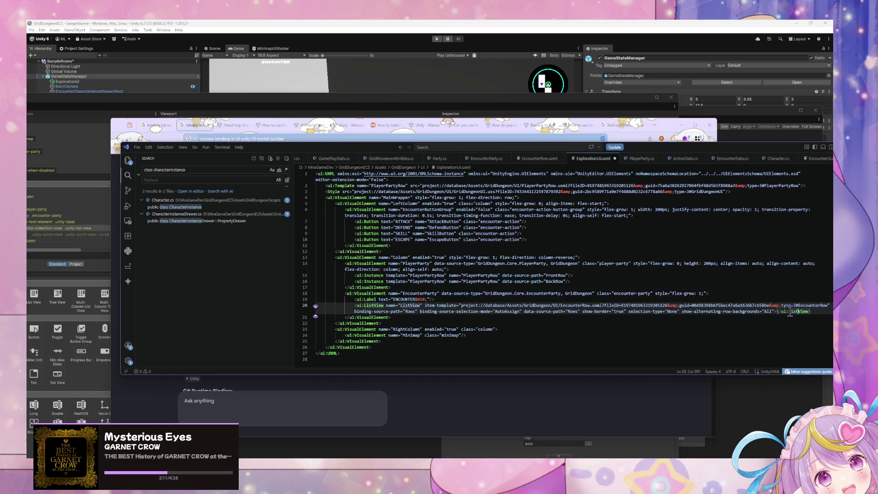
pyautogui.press('Left')
pyautogui.press('Left')
pyautogui.press('Left')
pyautogui.press('Return')
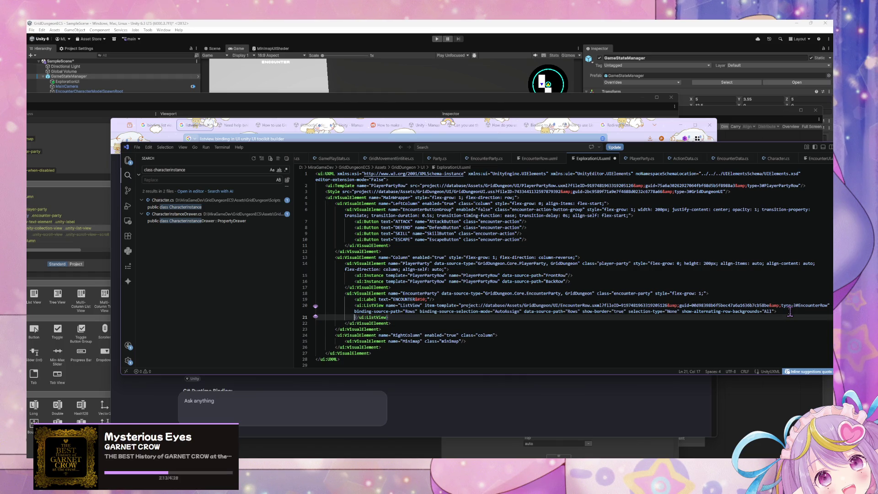
pyautogui.hotkey('ctrl', 'v')
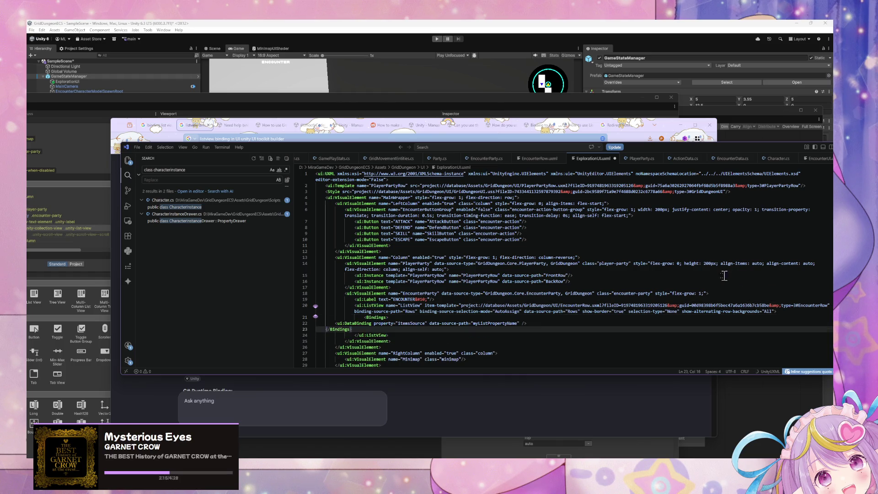
# - Replace myListPropertyName with Rows as the data-source-path and save ExplorationUI.uxml
pyautogui.doubleClick(498, 322)
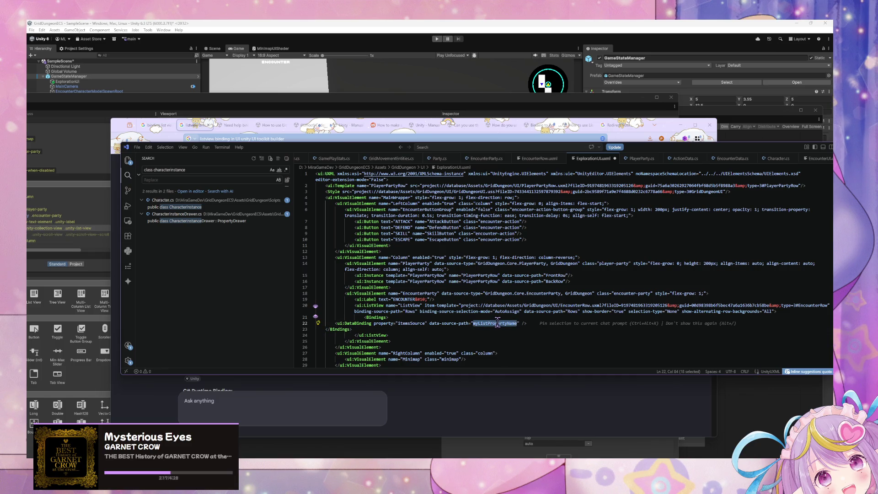
pyautogui.write('Row')
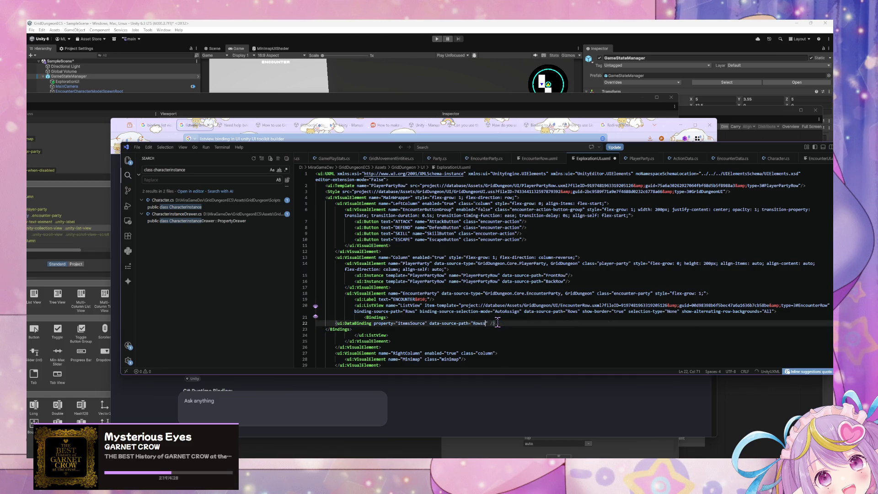
pyautogui.press('BackSpace')
pyautogui.hotkey('alt', 'z')
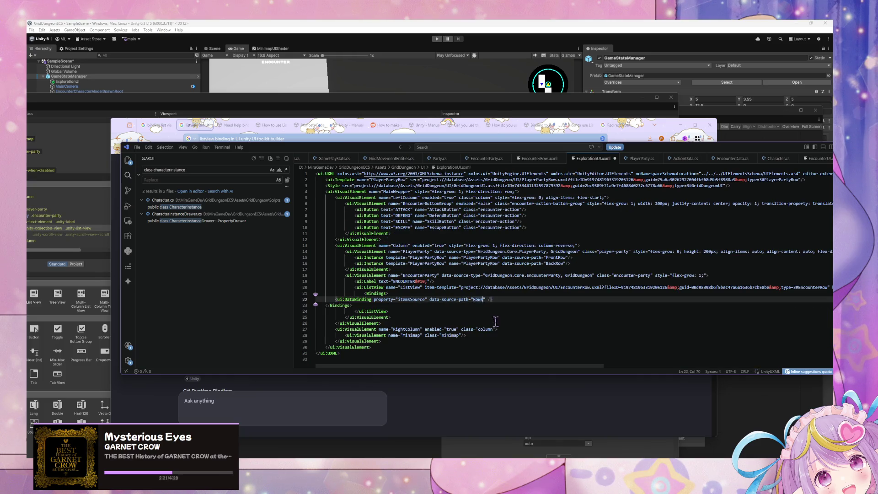
pyautogui.hotkey('ctrl', 's')
# - Turn word wrap back on and try Format Document, which has no UXML formatter
pyautogui.hotkey('ctrl', 'shift', 'p')
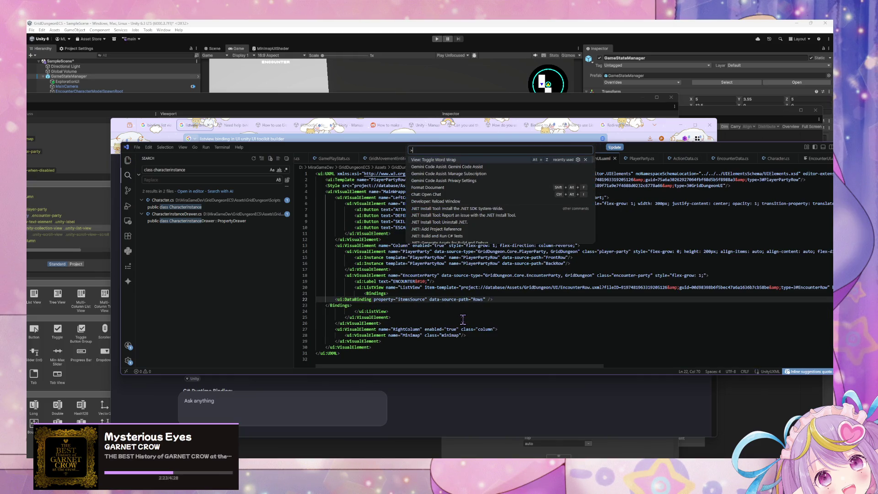
pyautogui.write('wrap')
pyautogui.press('Return')
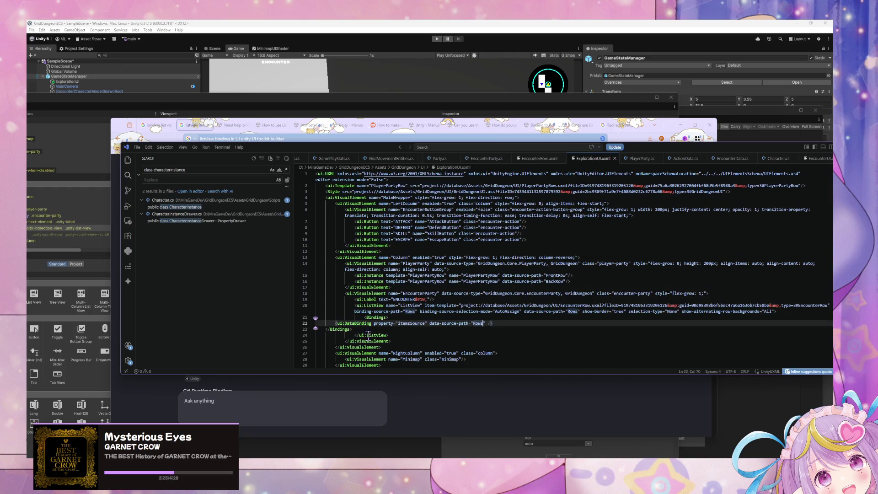
pyautogui.click(365, 330)
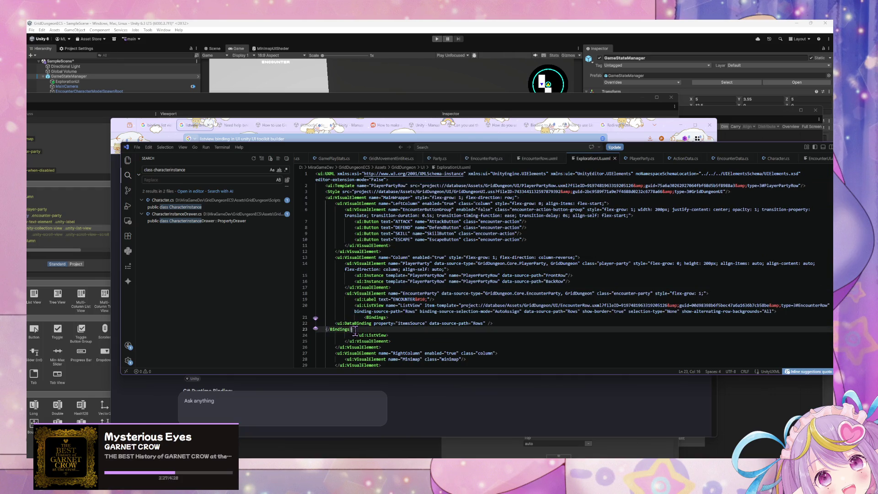
pyautogui.hotkey('ctrl', 'shift', 'p')
pyautogui.press('Down')
pyautogui.press('Down')
pyautogui.press('Down')
pyautogui.press('Return')
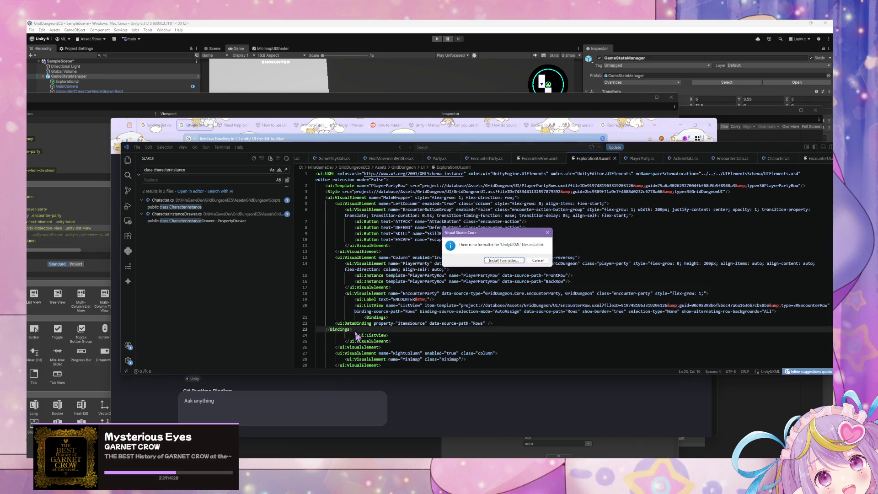
pyautogui.press('Escape')
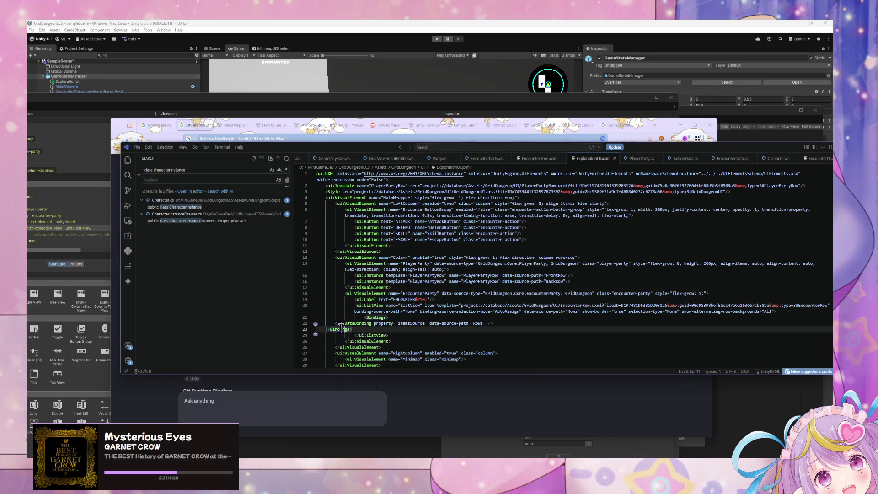
# - Indent the closing Bindings tag and the DataBinding line manually, then save the file
pyautogui.press('Home')
pyautogui.press('Tab')
pyautogui.press('Tab')
pyautogui.press('Tab')
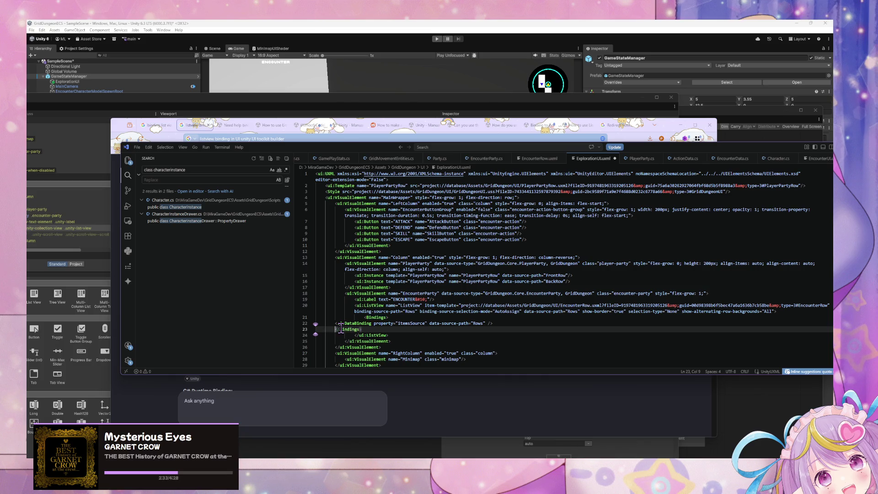
pyautogui.press('Up')
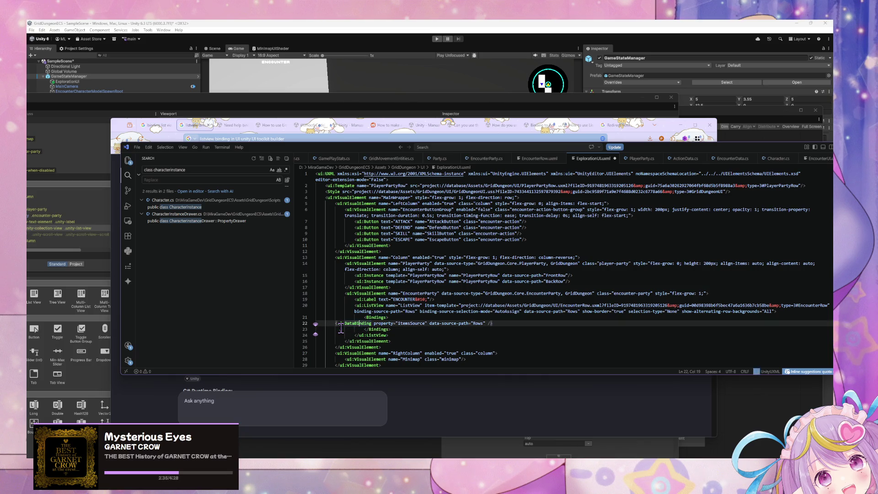
pyautogui.press('Home')
pyautogui.press('Tab')
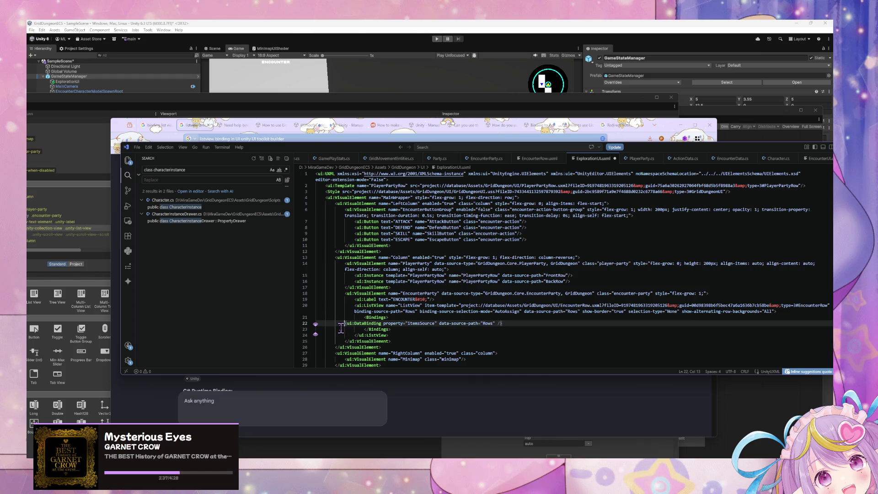
pyautogui.press('Tab')
pyautogui.press('Tab')
pyautogui.press('Tab')
pyautogui.hotkey('ctrl', 's')
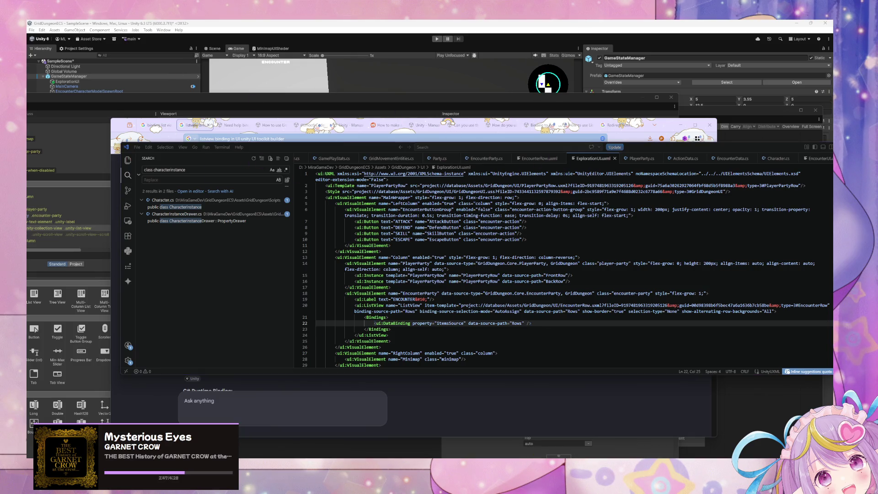
# - Return to UI Builder and accept the external changes to ExplorationUI.uxml
pyautogui.moveTo(561, 457)
pyautogui.click(594, 434)
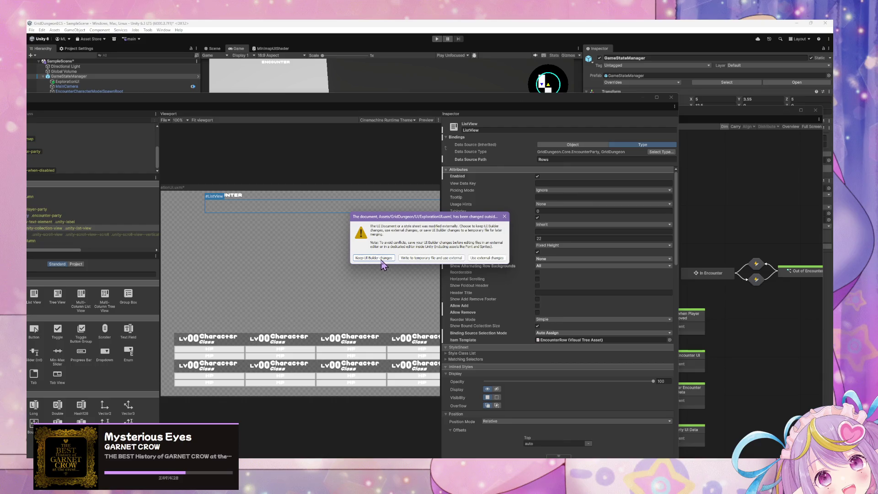
pyautogui.click(491, 259)
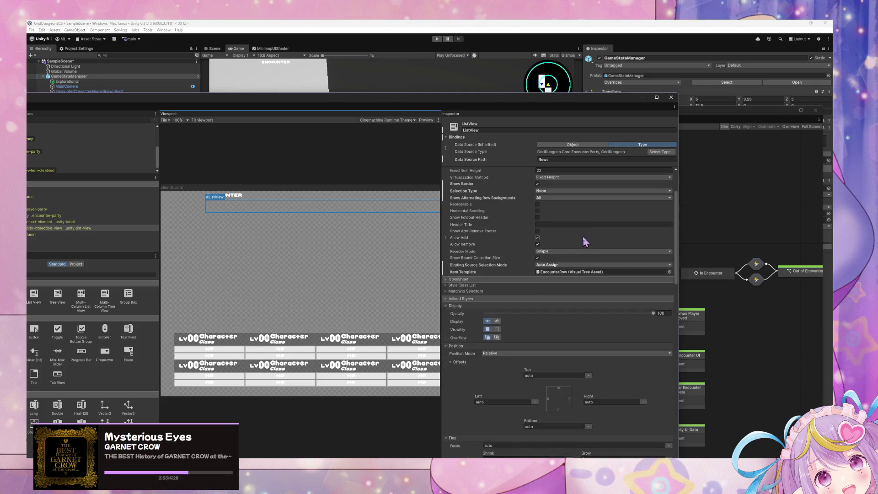
pyautogui.scroll(-10, 566, 228)
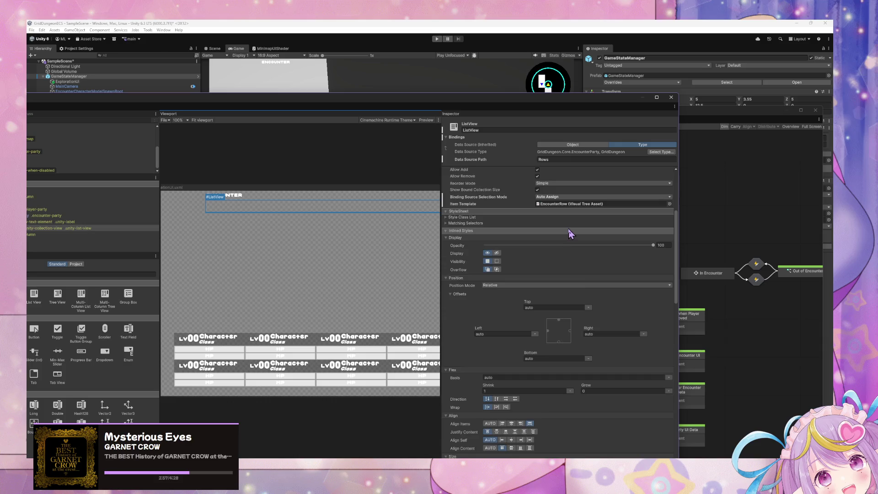
pyautogui.click(590, 271)
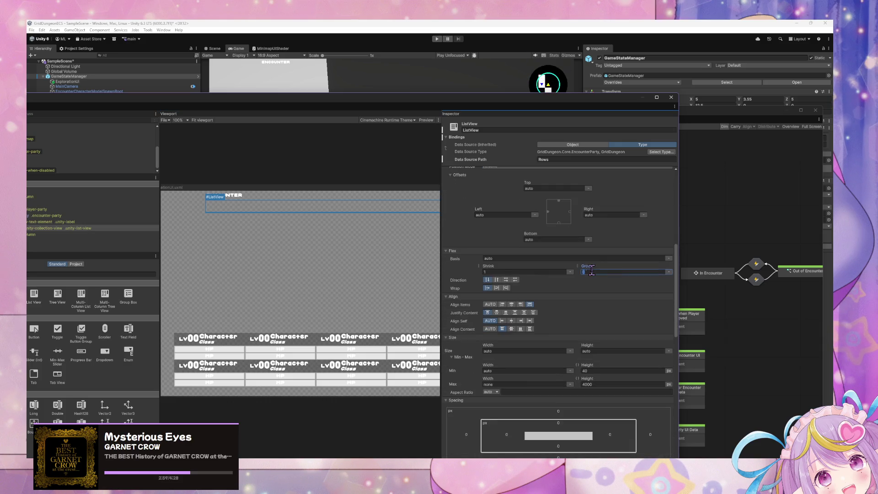
# - Set the ListView's flex Grow to 1 so it fills the EncounterParty area
pyautogui.write('1')
pyautogui.press('Return')
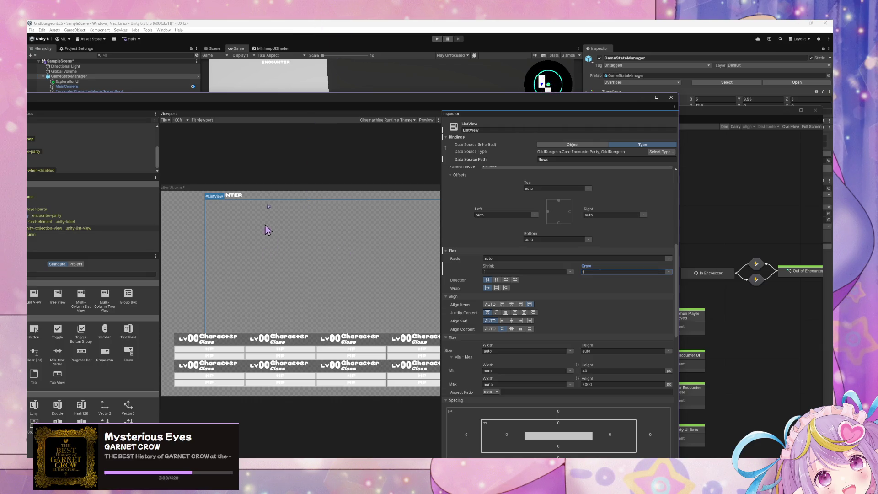
pyautogui.click(204, 262)
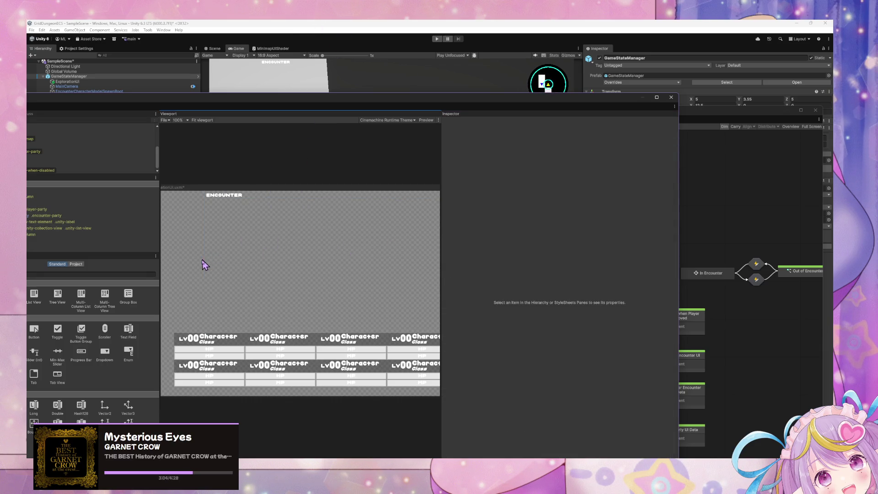
# - Delete the ENCOUNTER label, reselect the ListView, and enter play mode
pyautogui.click(232, 196)
pyautogui.press('Delete')
pyautogui.click(208, 213)
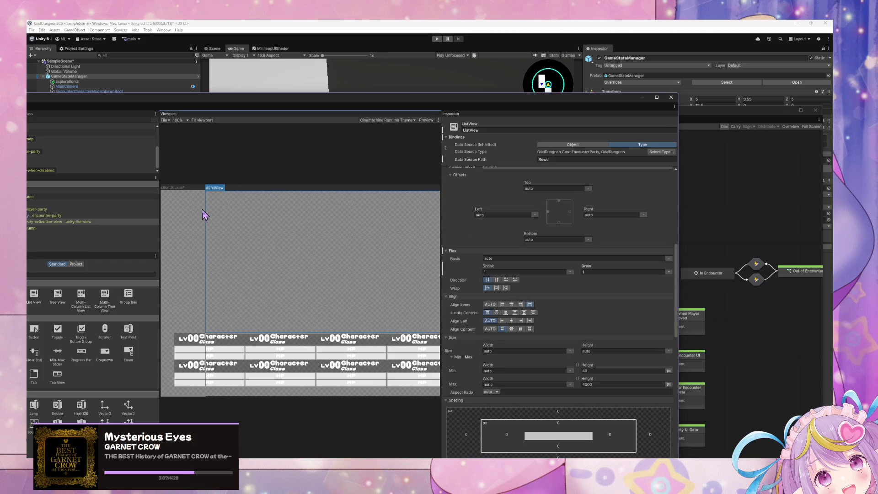
pyautogui.click(437, 39)
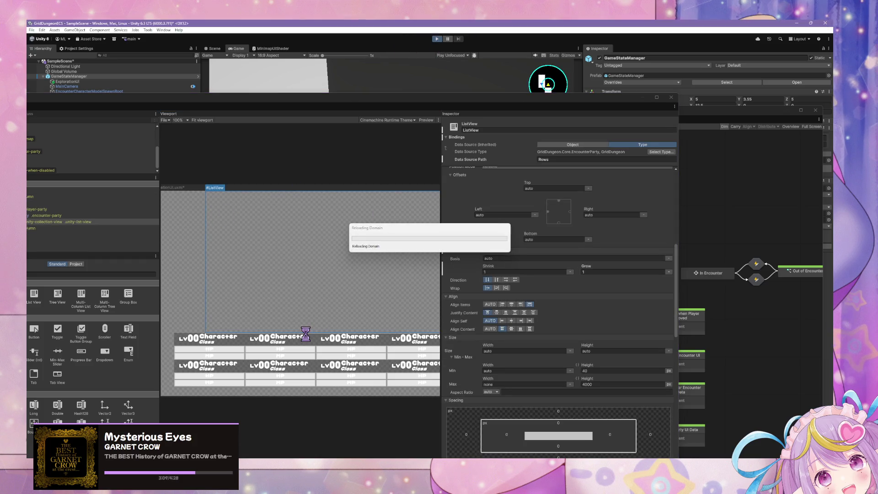
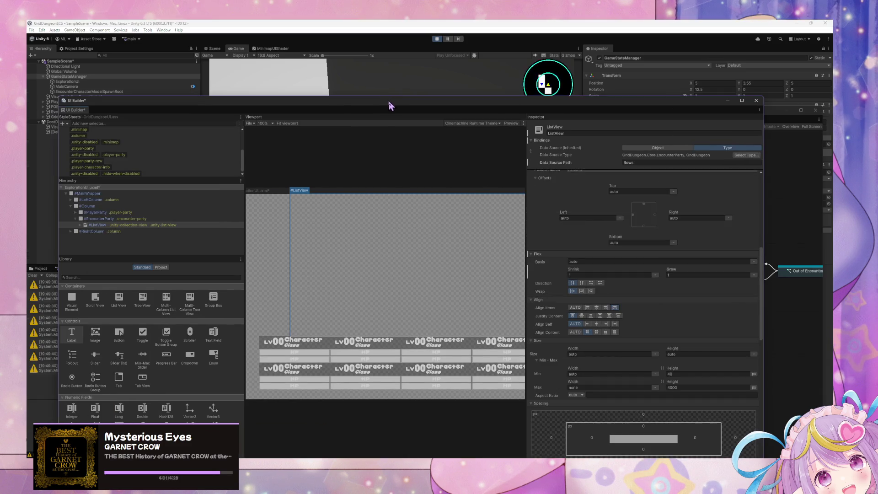
# - Force-enter, then force-exit, Test Toggle Menu Action to show and hide the combat menu
pyautogui.moveTo(389, 102); pyautogui.dragTo(103, 279)
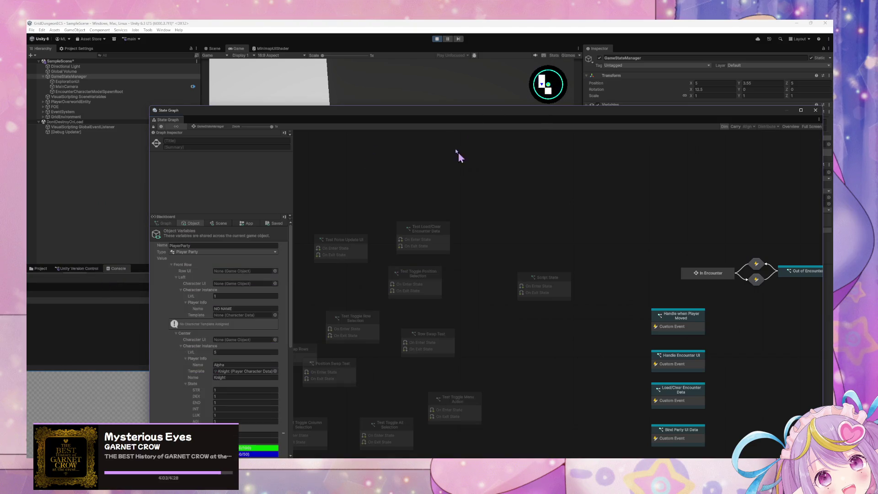
pyautogui.moveTo(433, 118)
pyautogui.mouseDown()
pyautogui.moveTo(418, 232)
pyautogui.moveTo(490, 152)
pyautogui.moveTo(574, 214)
pyautogui.mouseUp()
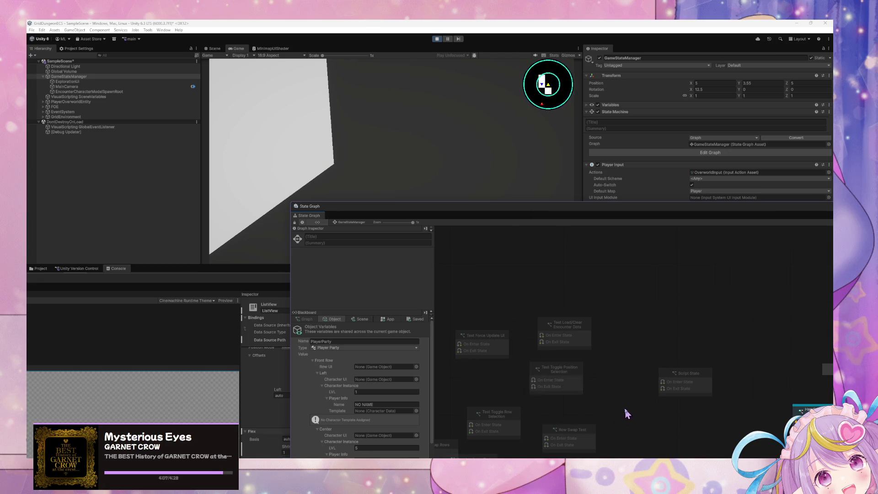
pyautogui.moveTo(624, 406); pyautogui.dragTo(662, 249)
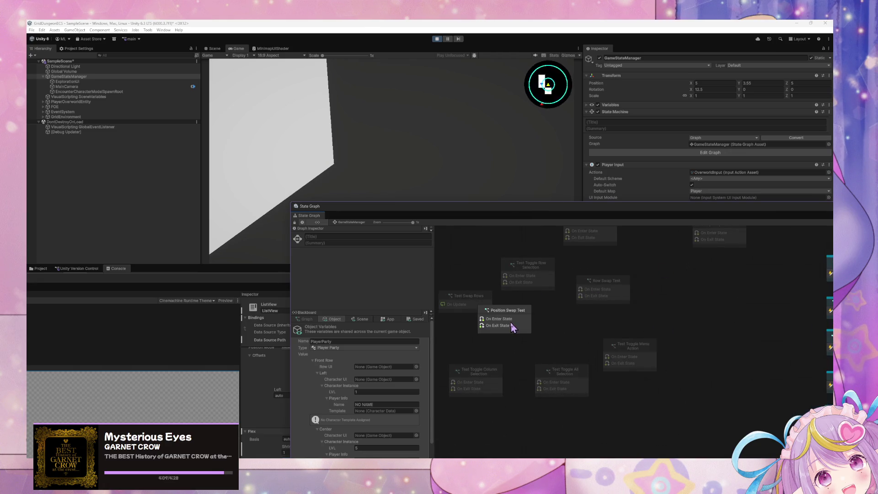
pyautogui.rightClick(645, 358)
pyautogui.click(669, 375)
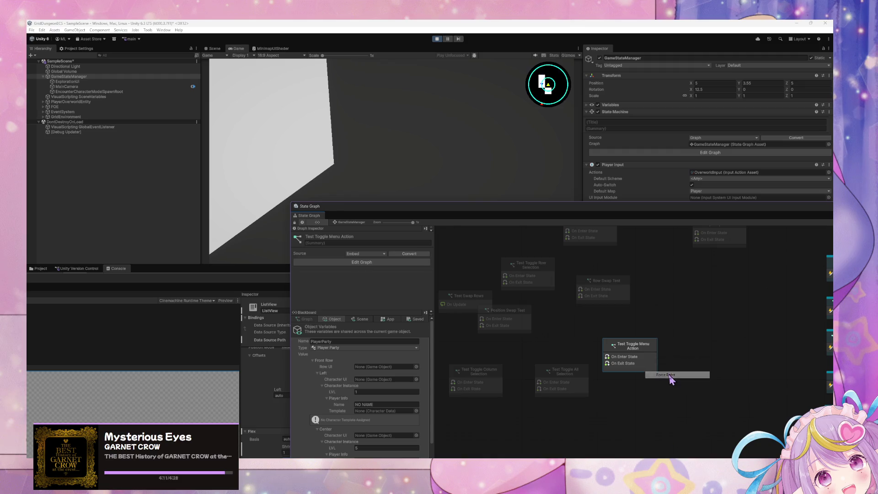
pyautogui.rightClick(639, 356)
pyautogui.click(664, 381)
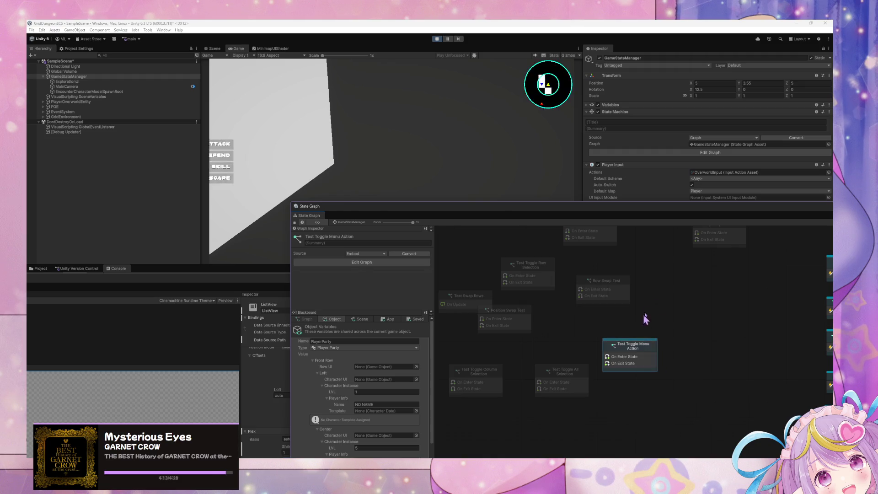
# - Force-enter Test Load/Clear Encounter Data so BlueSlime enemies spawn in the encounter
pyautogui.moveTo(644, 318)
pyautogui.mouseDown()
pyautogui.moveTo(611, 369)
pyautogui.moveTo(649, 349)
pyautogui.moveTo(558, 344)
pyautogui.moveTo(598, 219)
pyautogui.moveTo(692, 348)
pyautogui.mouseUp()
pyautogui.moveTo(529, 341); pyautogui.dragTo(574, 325)
pyautogui.rightClick(607, 240)
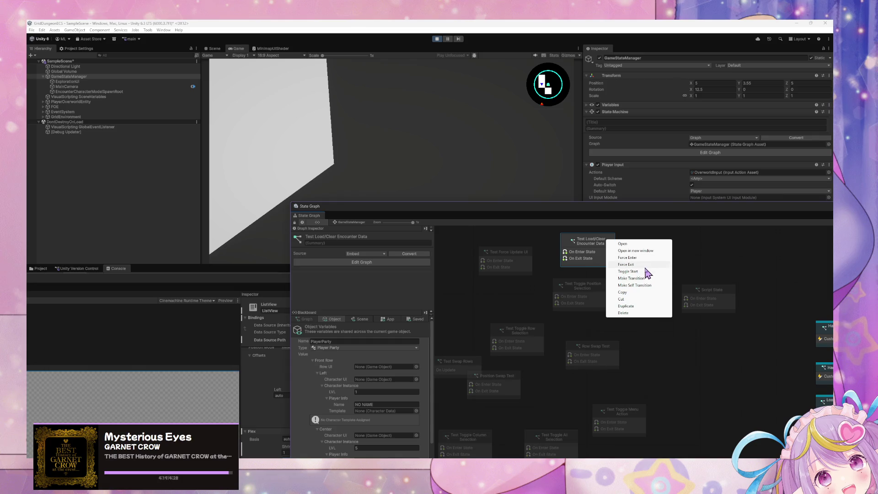
pyautogui.click(636, 259)
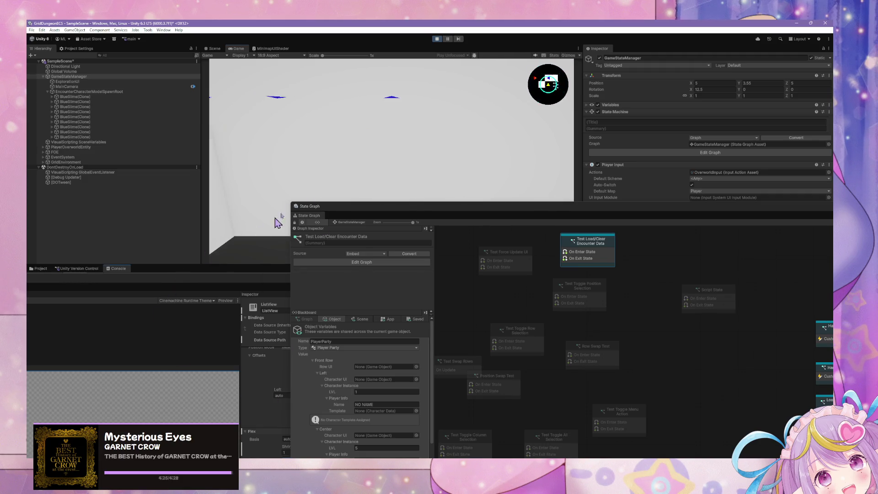
# - Review the ListView's data source path suggestions and keep Rows as the binding path
pyautogui.moveTo(224, 284)
pyautogui.mouseDown()
pyautogui.moveTo(549, 143)
pyautogui.moveTo(523, 133)
pyautogui.mouseUp()
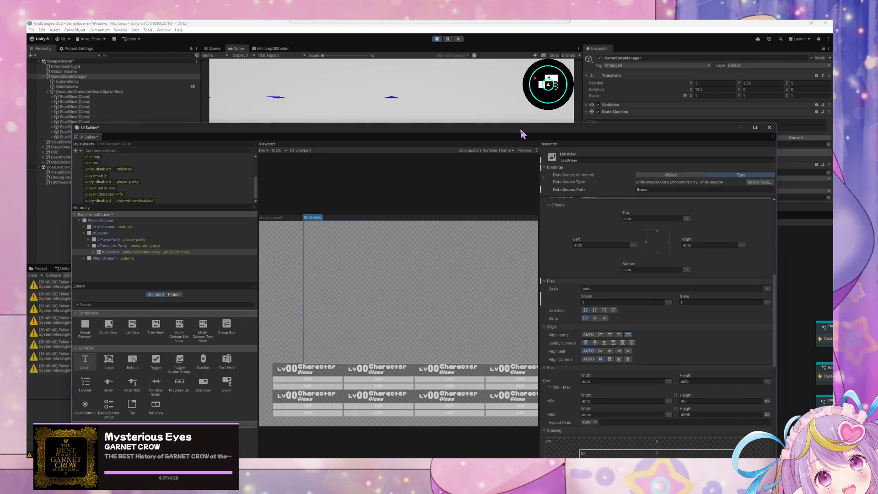
pyautogui.click(663, 190)
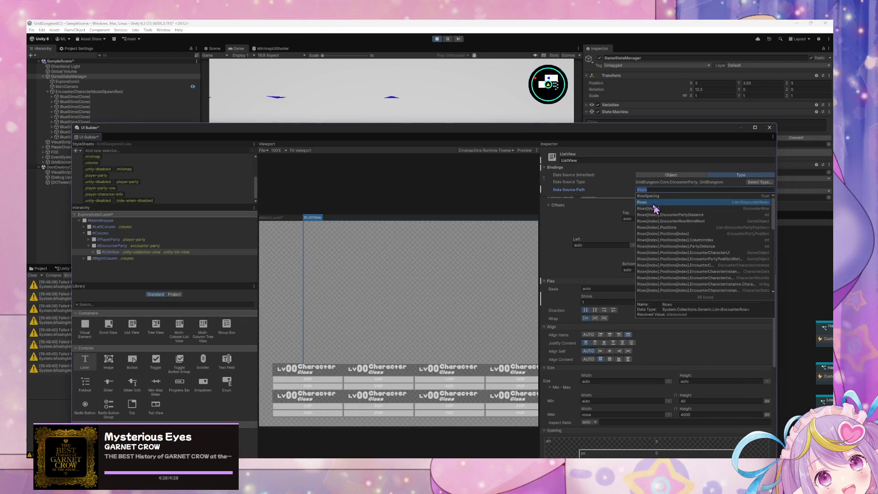
pyautogui.click(656, 206)
pyautogui.click(656, 191)
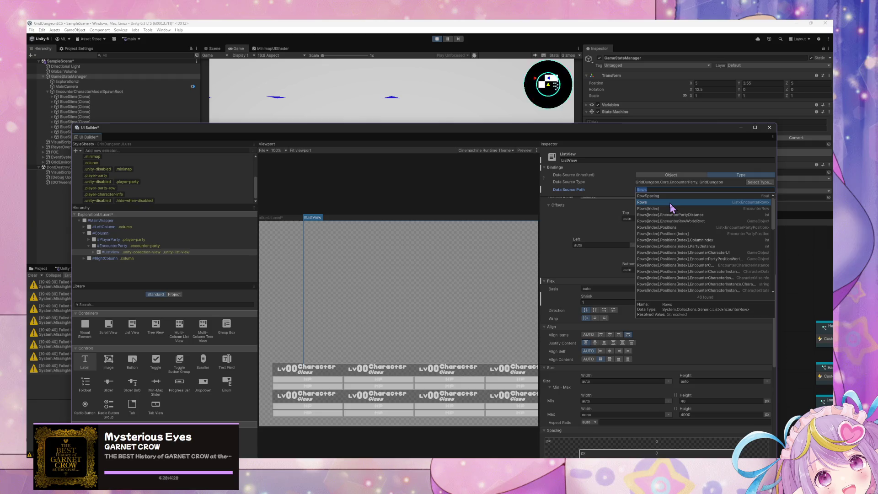
pyautogui.click(670, 203)
pyautogui.scroll(5, 656, 329)
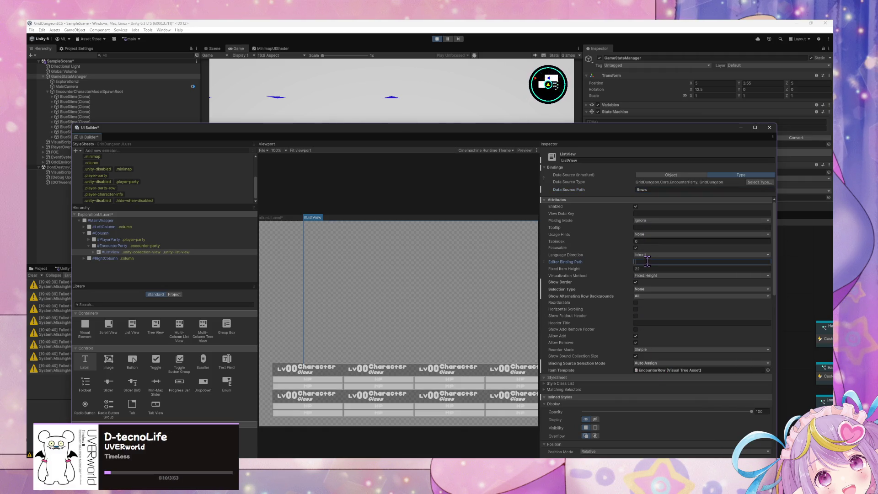
# - Inspect the ListView's View Data Key, Style Class List and Matching Selectors, then return to the State Graph
pyautogui.click(645, 213)
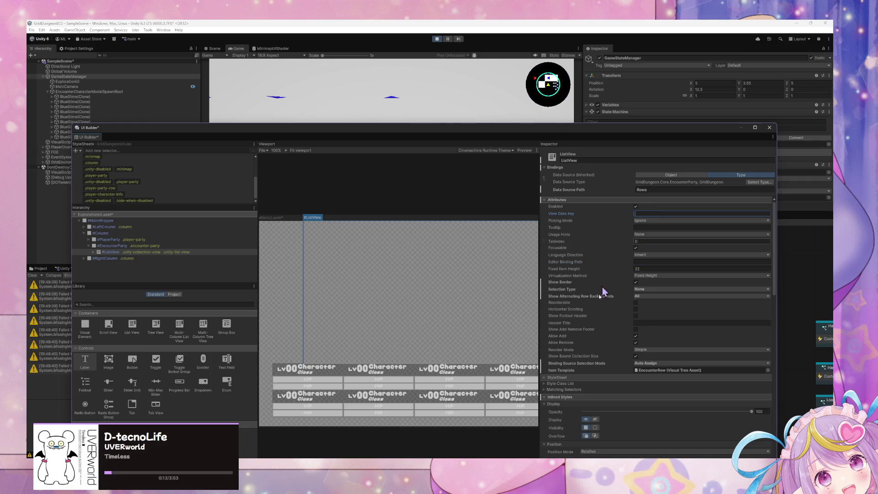
pyautogui.scroll(-3, 576, 350)
pyautogui.scroll(-6, 576, 350)
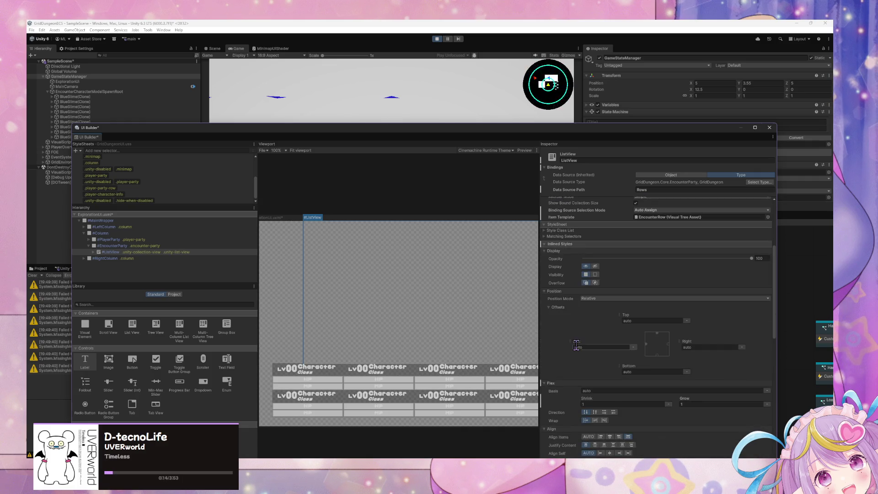
pyautogui.scroll(2, 576, 344)
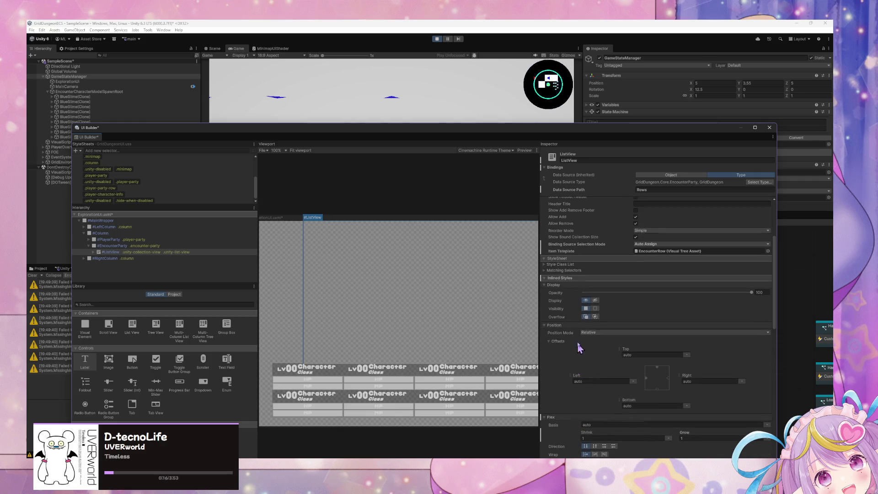
pyautogui.click(546, 266)
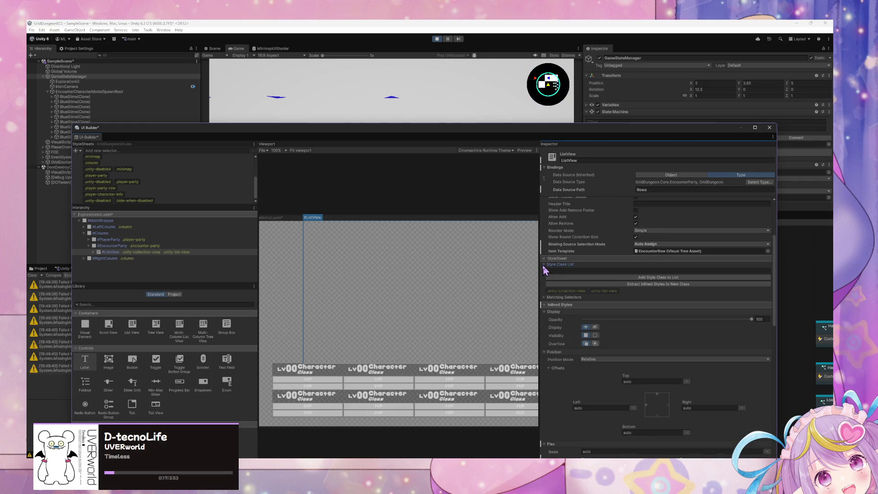
pyautogui.click(545, 299)
pyautogui.click(783, 288)
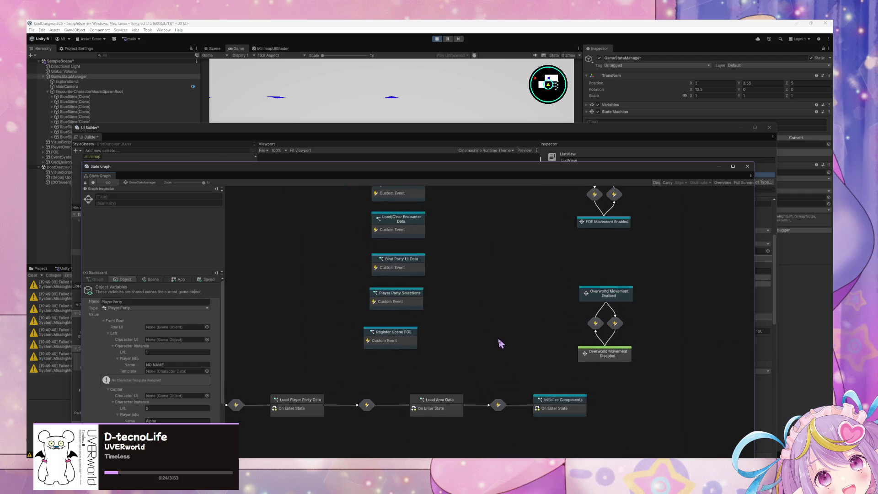
# - Open the Bind Party UI Data script graph and nudge its lower node group into place
pyautogui.moveTo(551, 185)
pyautogui.mouseDown()
pyautogui.moveTo(554, 177)
pyautogui.moveTo(370, 275)
pyautogui.moveTo(567, 155)
pyautogui.moveTo(580, 207)
pyautogui.moveTo(584, 175)
pyautogui.mouseUp()
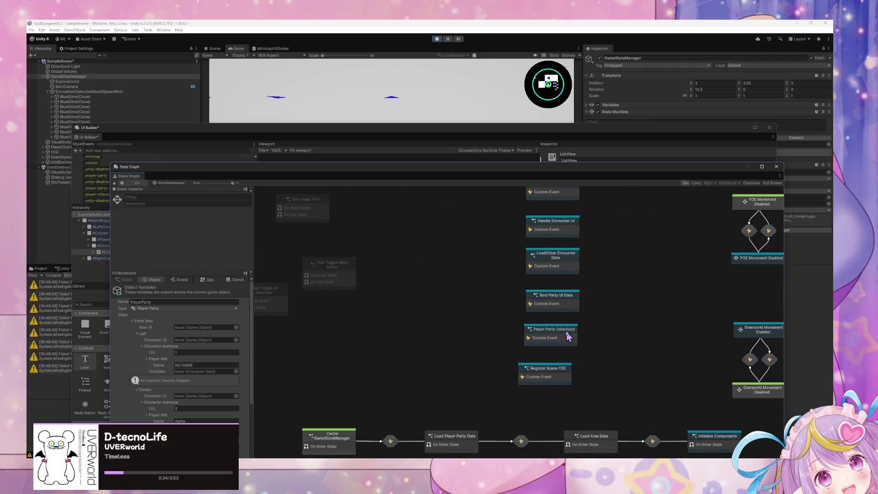
pyautogui.click(567, 296)
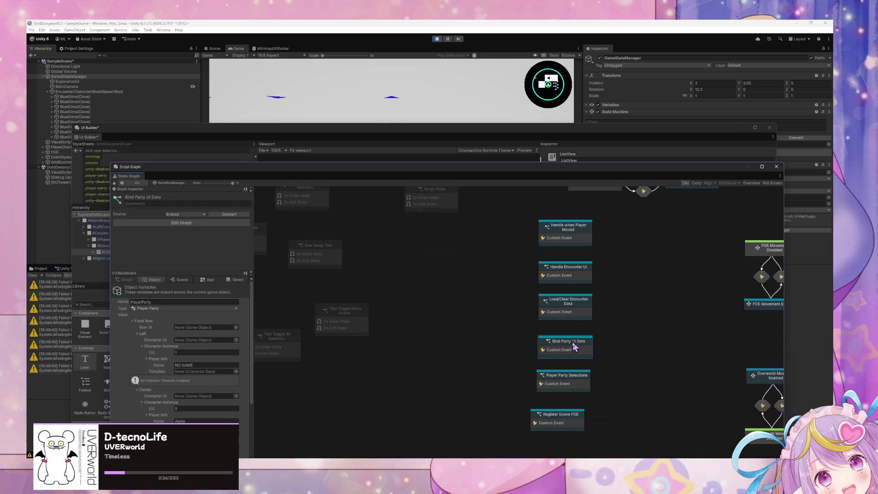
pyautogui.doubleClick(571, 347)
pyautogui.moveTo(710, 437); pyautogui.dragTo(322, 243)
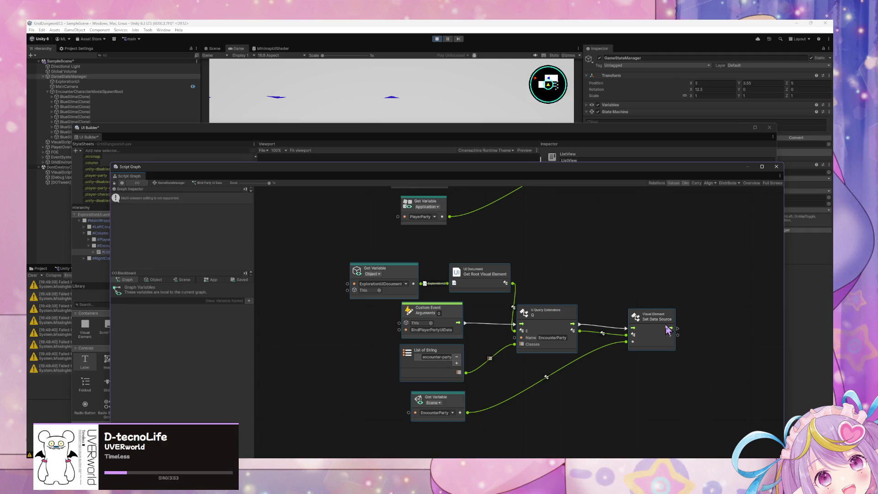
pyautogui.moveTo(668, 330); pyautogui.dragTo(662, 327)
pyautogui.click(637, 346)
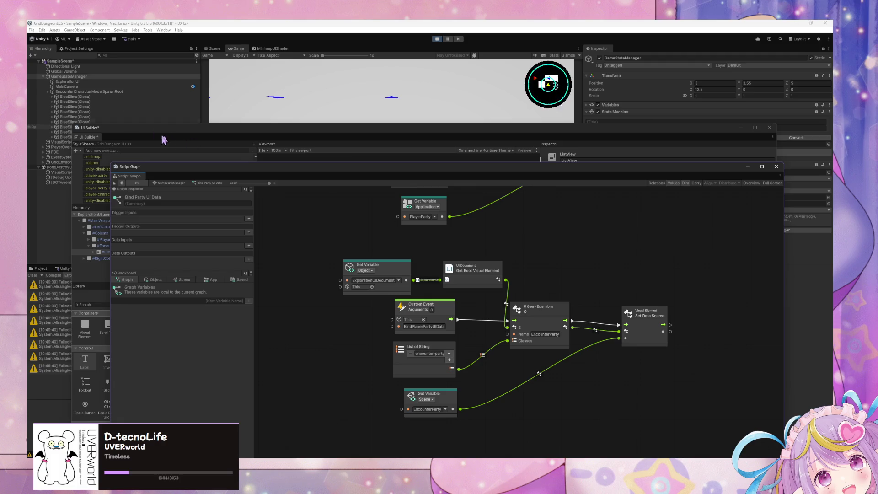
pyautogui.moveTo(179, 134); pyautogui.dragTo(145, 215)
pyautogui.click(143, 167)
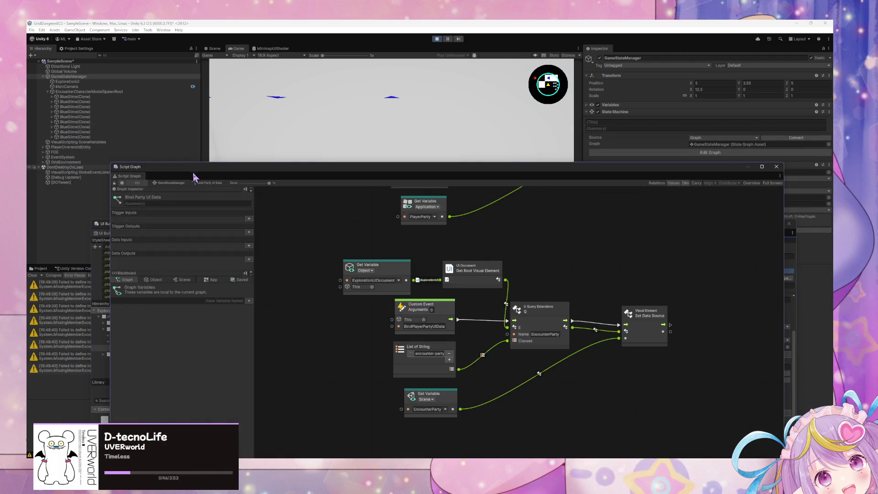
pyautogui.moveTo(404, 247); pyautogui.dragTo(404, 248)
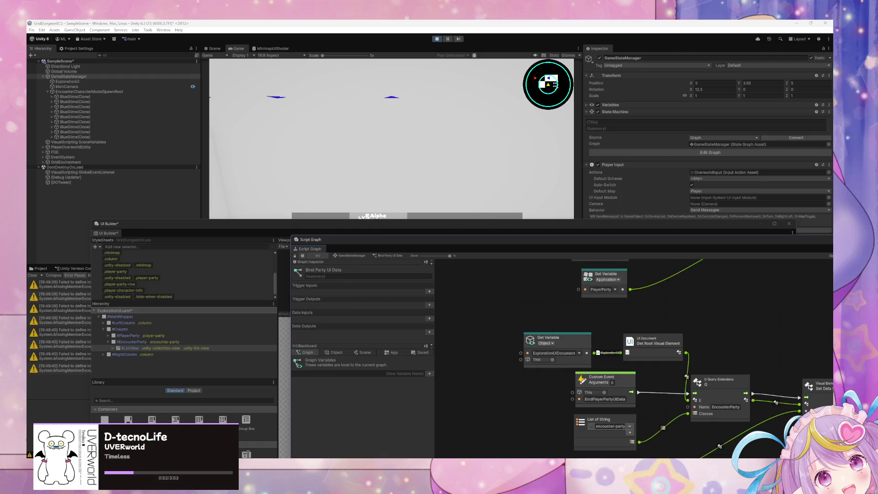
# - In VS Code, look through Party.cs and then EncounterParty.cs
pyautogui.hotkey('alt', 'Tab')
pyautogui.scroll(5, 341, 160)
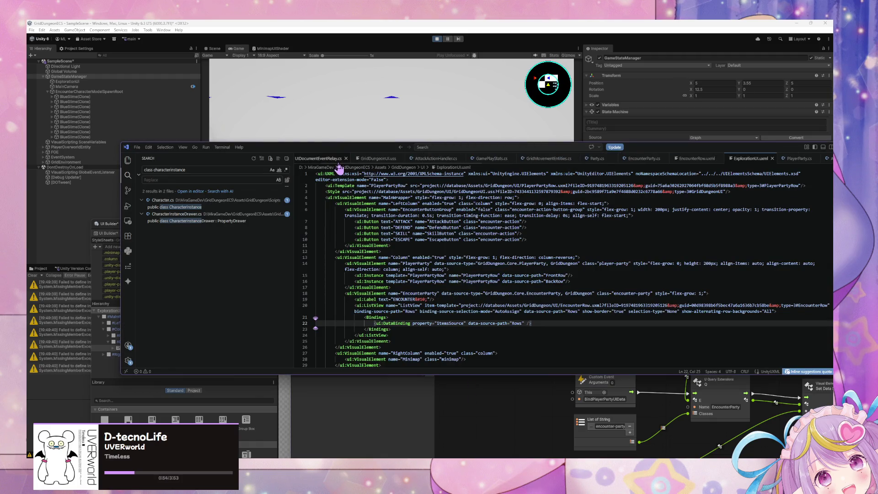
pyautogui.scroll(-3, 341, 160)
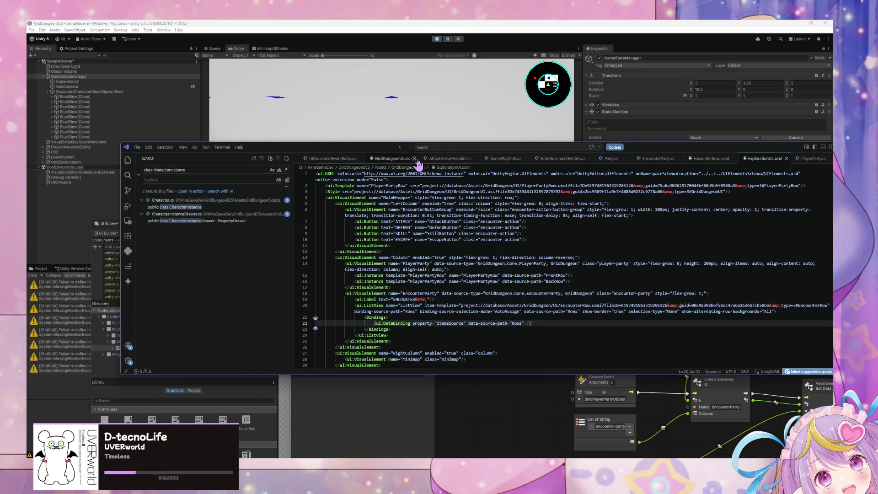
pyautogui.click(611, 158)
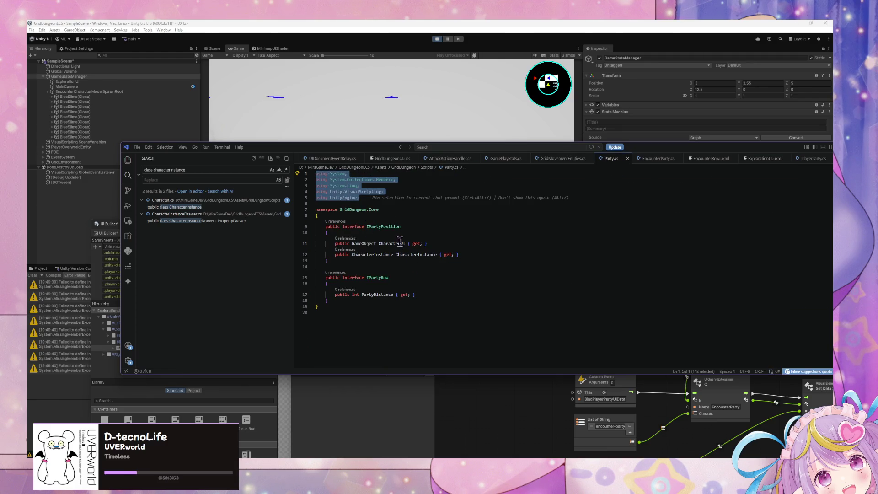
pyautogui.click(656, 159)
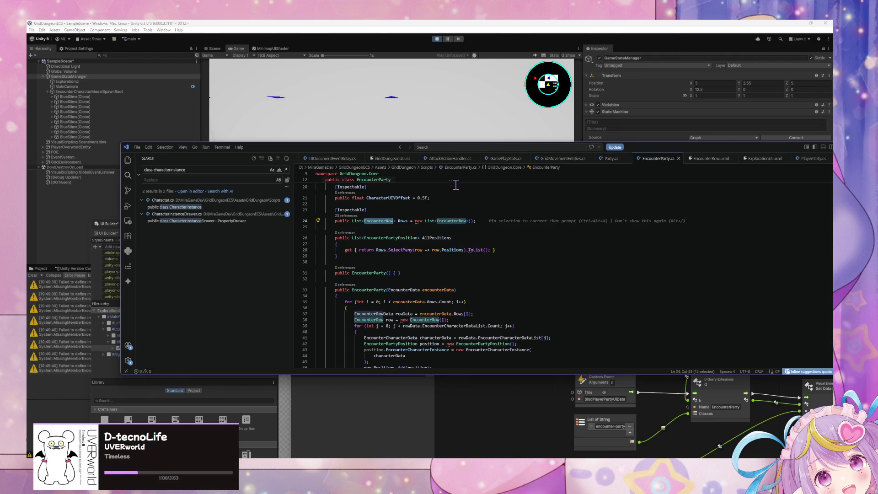
# - Move VS Code aside and bring the Unity UI Builder window to the front
pyautogui.moveTo(262, 155); pyautogui.dragTo(425, 243)
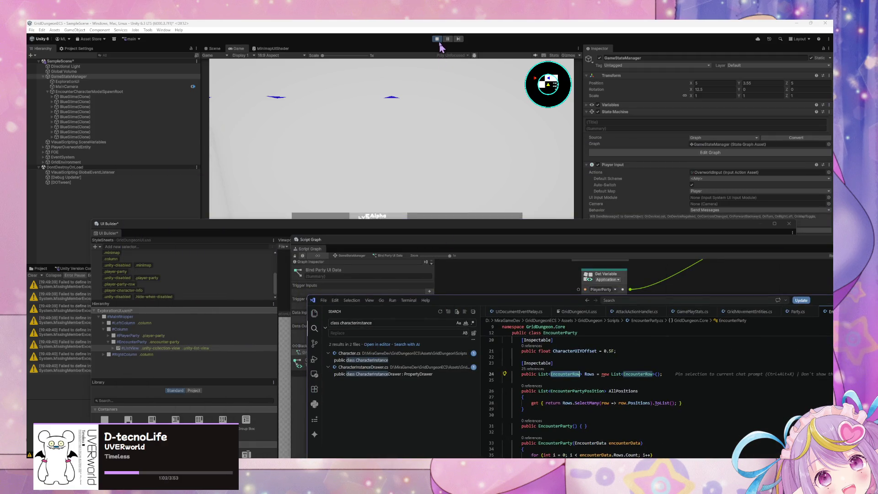
pyautogui.click(335, 103)
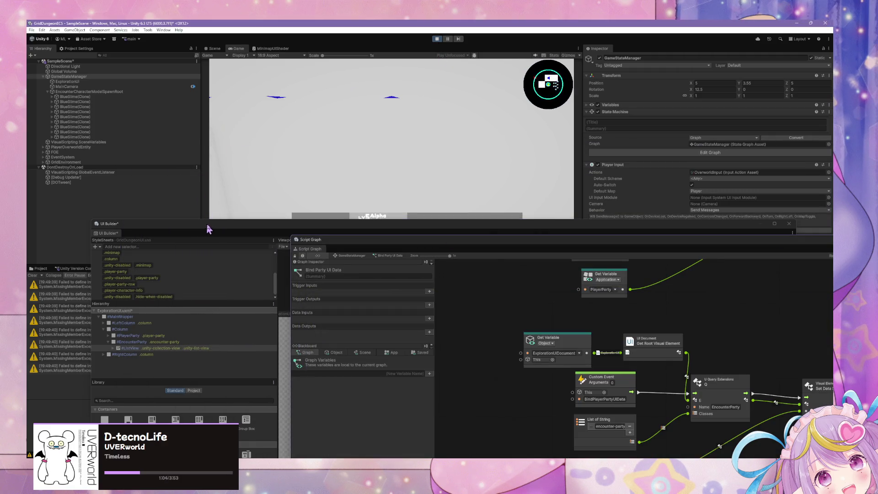
pyautogui.moveTo(225, 226)
pyautogui.mouseDown()
pyautogui.moveTo(519, 278)
pyautogui.moveTo(526, 291)
pyautogui.mouseUp()
# - Stop Play mode, open ExplorationUI's source asset in UI Builder, and save the pending changes
pyautogui.click(436, 40)
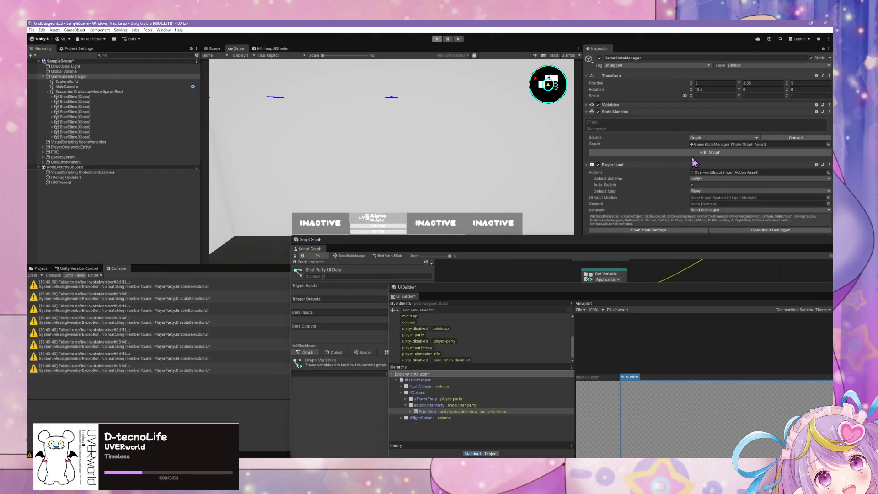
pyautogui.click(82, 81)
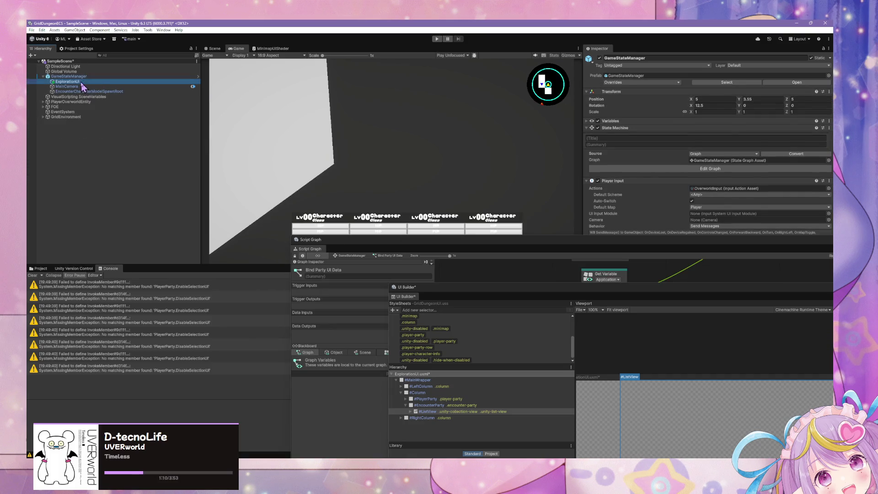
pyautogui.doubleClick(654, 117)
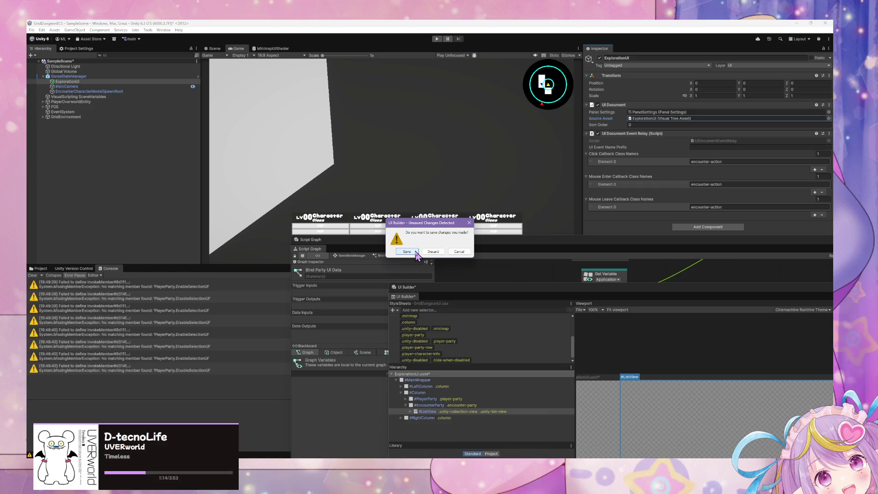
pyautogui.click(416, 251)
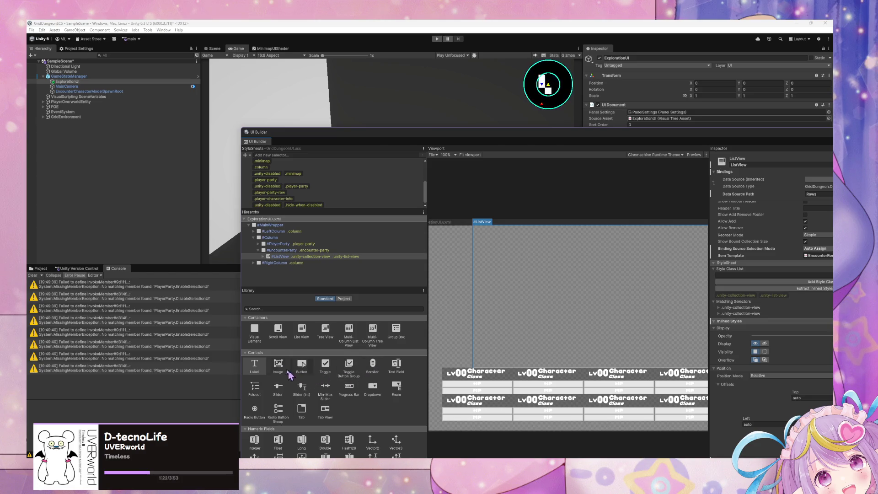
# - Drop a Label into #EncounterParty and reorder it above the ListView
pyautogui.moveTo(254, 366)
pyautogui.mouseDown()
pyautogui.moveTo(363, 242)
pyautogui.moveTo(287, 257)
pyautogui.moveTo(309, 265)
pyautogui.moveTo(285, 262)
pyautogui.mouseUp()
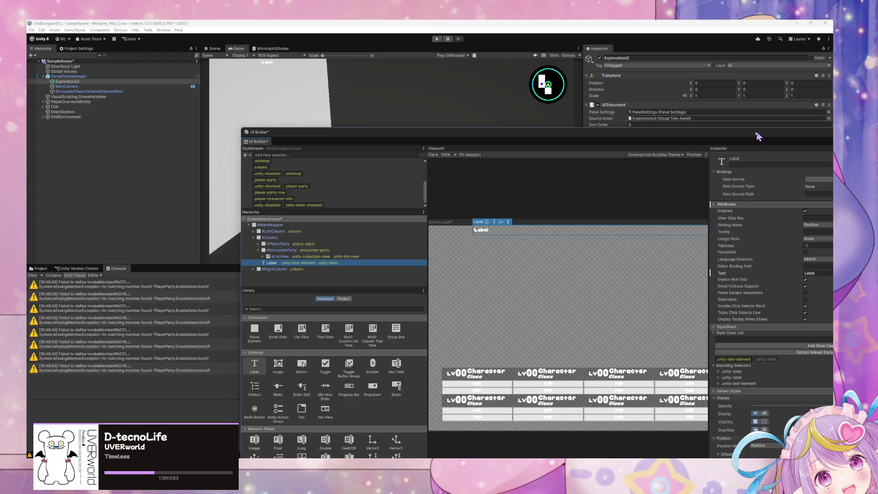
pyautogui.moveTo(756, 136); pyautogui.dragTo(594, 140)
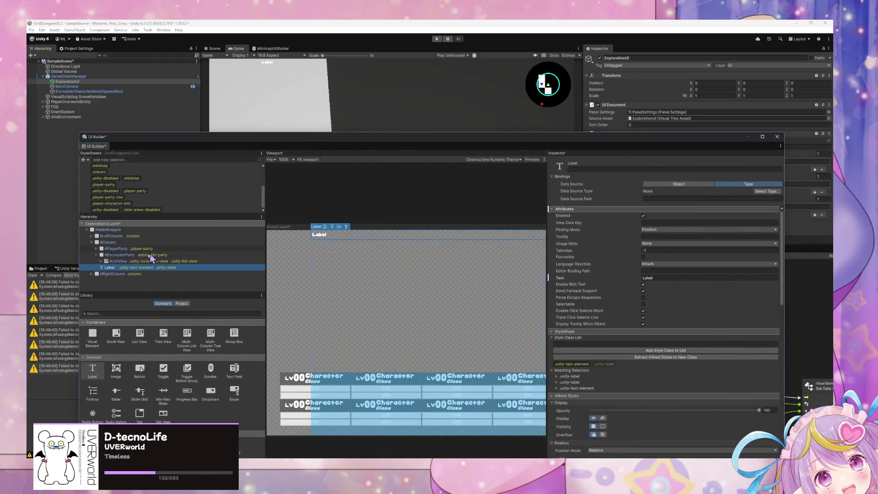
pyautogui.click(117, 255)
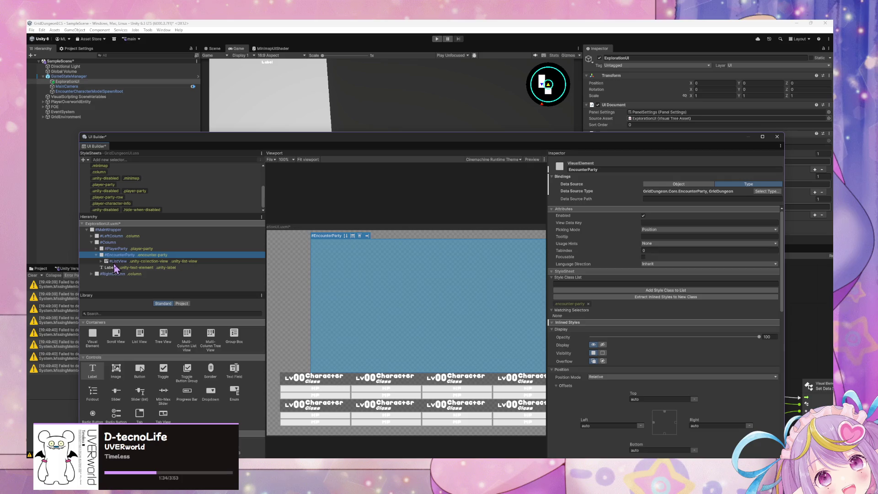
pyautogui.click(117, 267)
pyautogui.moveTo(118, 268)
pyautogui.mouseDown()
pyautogui.moveTo(322, 284)
pyautogui.moveTo(293, 283)
pyautogui.mouseUp()
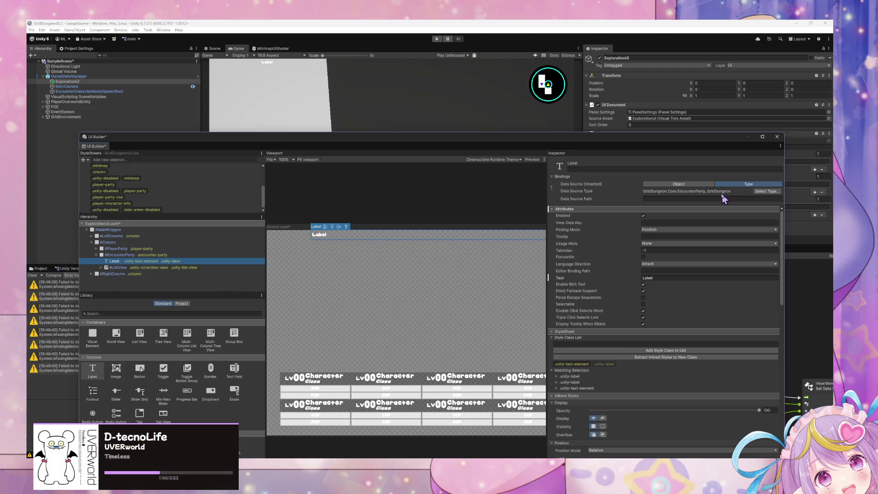
pyautogui.click(682, 200)
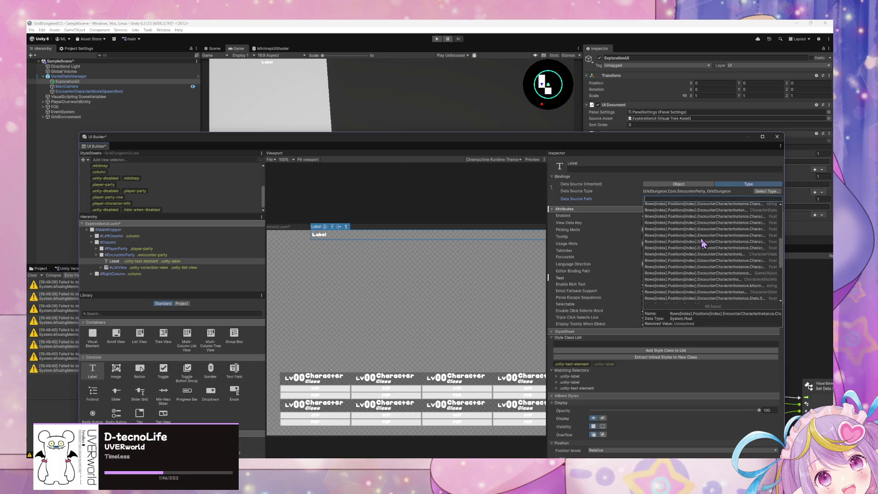
pyautogui.click(671, 224)
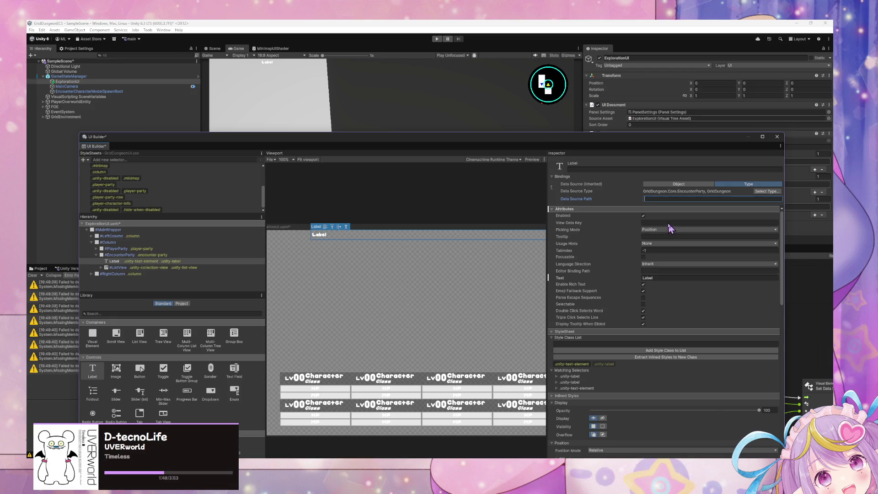
pyautogui.write('Rows')
pyautogui.click(670, 199)
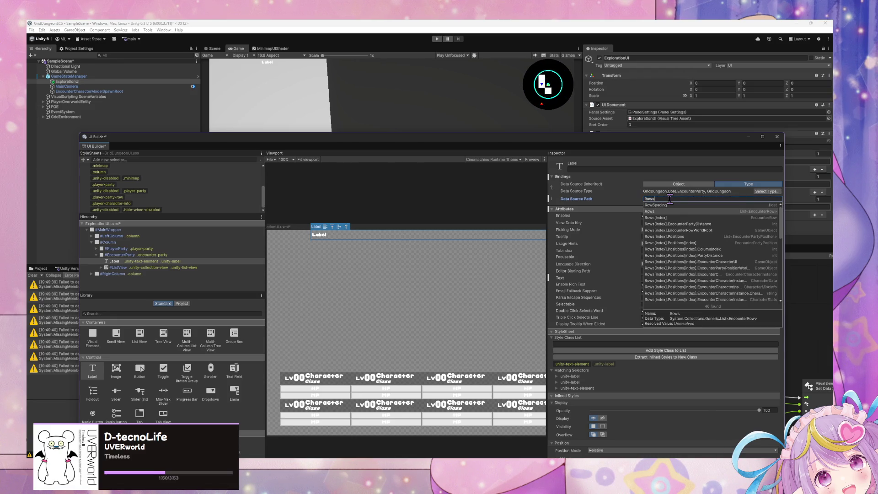
pyautogui.write('.C')
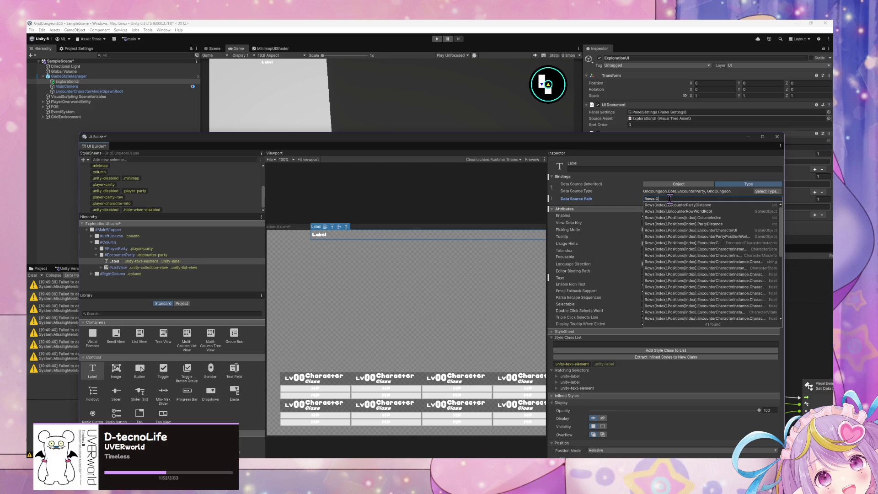
pyautogui.scroll(-5, 719, 228)
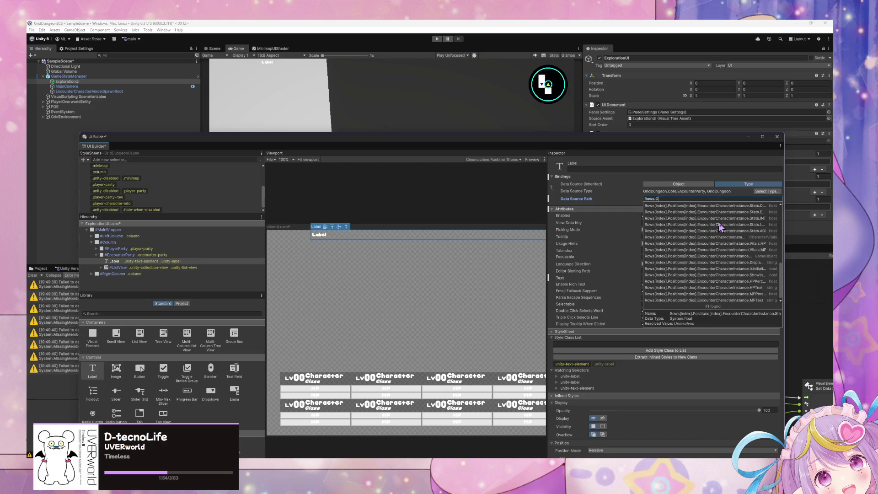
pyautogui.press('BackSpace')
pyautogui.press('BackSpace')
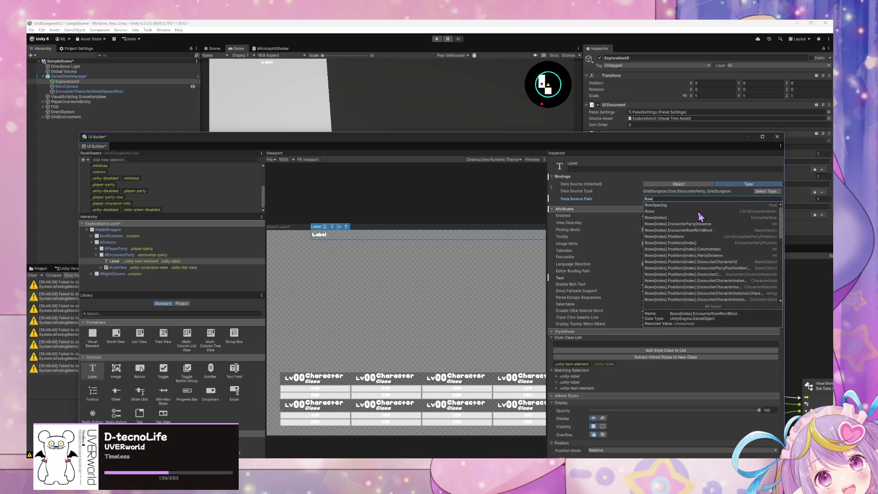
pyautogui.press('BackSpace')
pyautogui.press('BackSpace')
pyautogui.press('BackSpace')
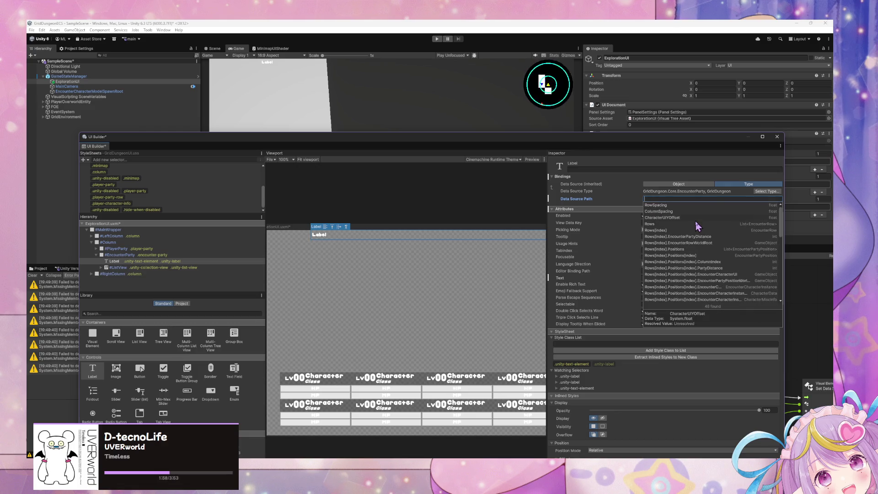
pyautogui.scroll(-1, 697, 227)
pyautogui.scroll(1, 697, 227)
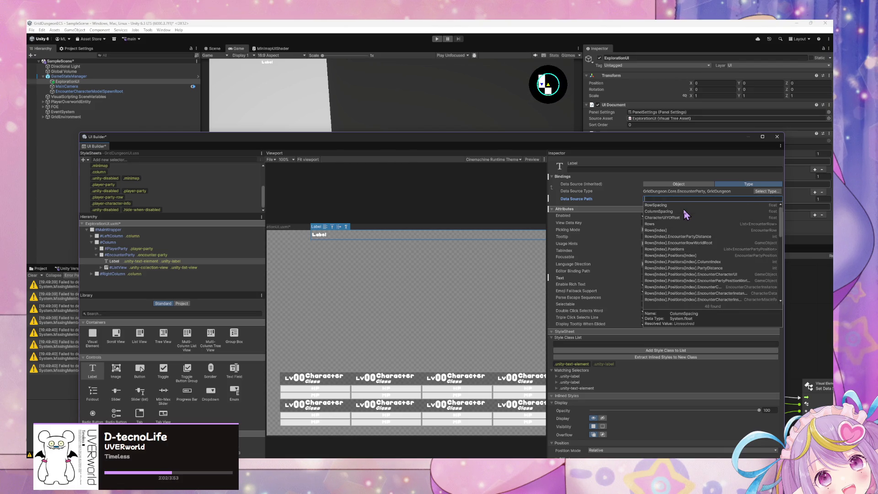
pyautogui.scroll(-7, 686, 215)
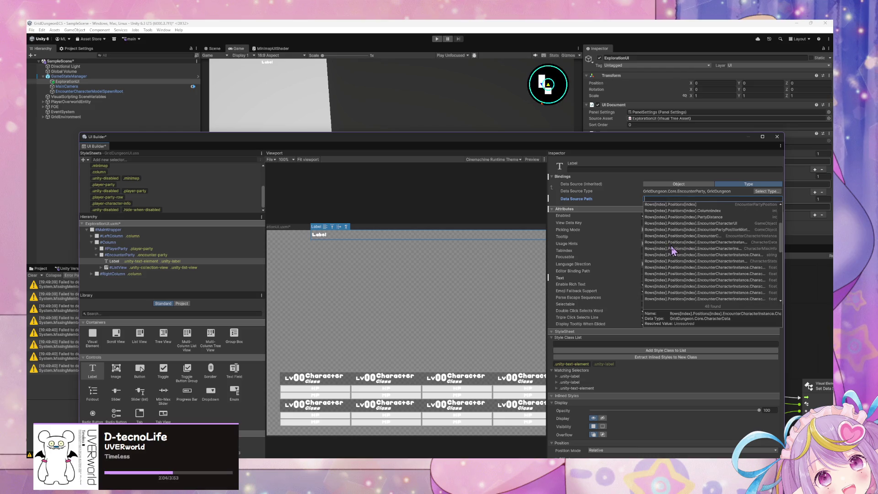
pyautogui.scroll(8, 672, 249)
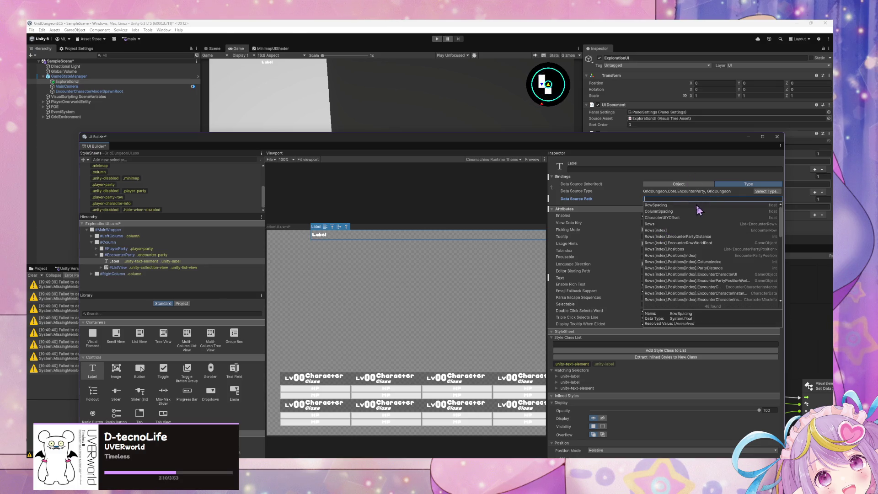
pyautogui.click(677, 224)
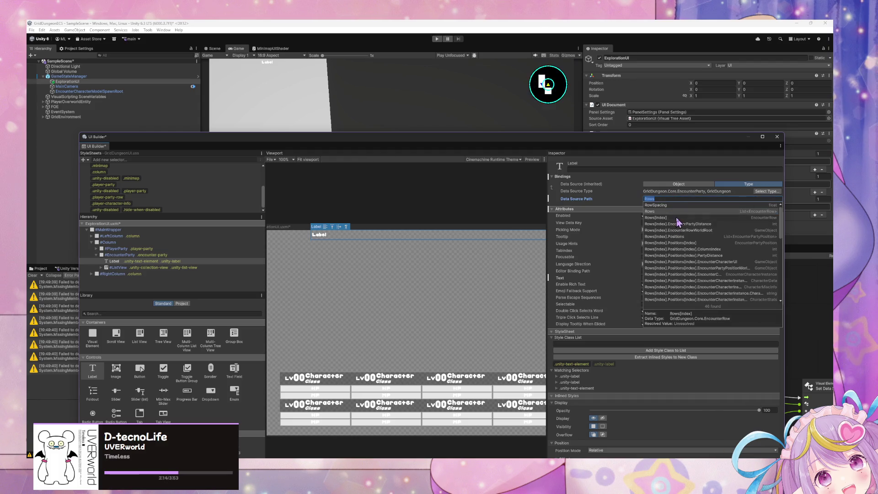
pyautogui.click(676, 205)
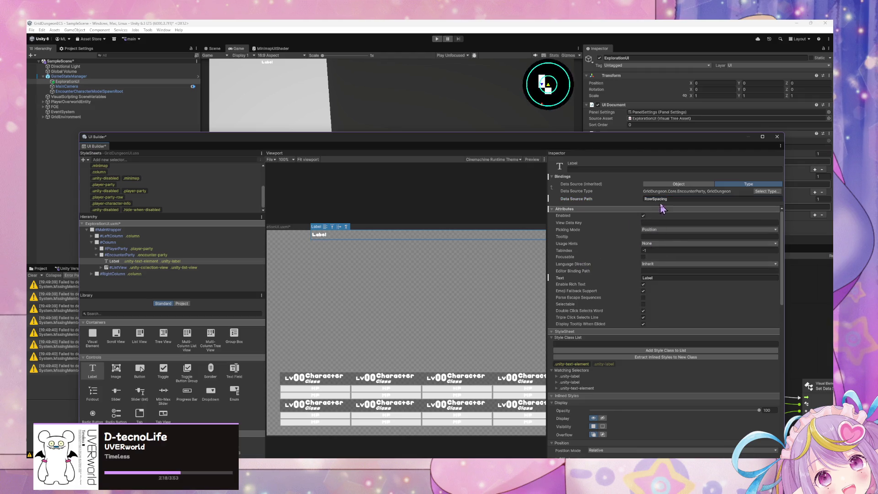
pyautogui.click(675, 197)
pyautogui.press('BackSpace')
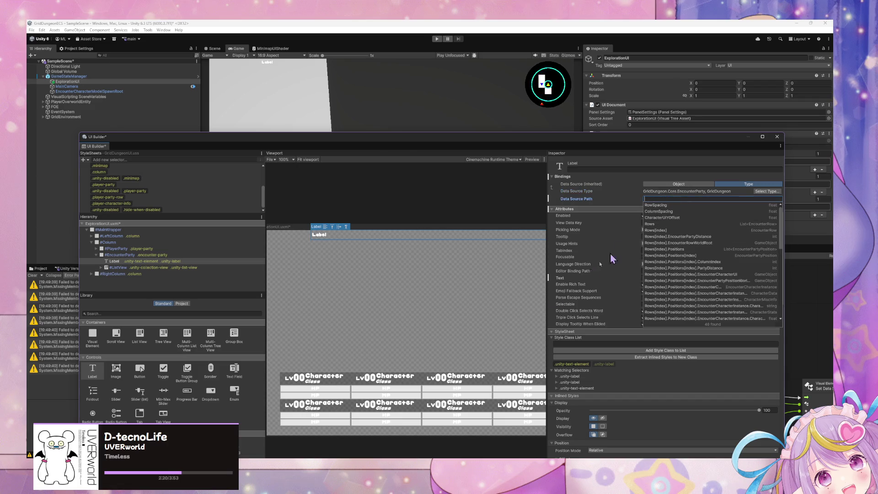
# - Add a binding on the Label's Text attribute pointing to CharacterUIYOffset
pyautogui.rightClick(555, 282)
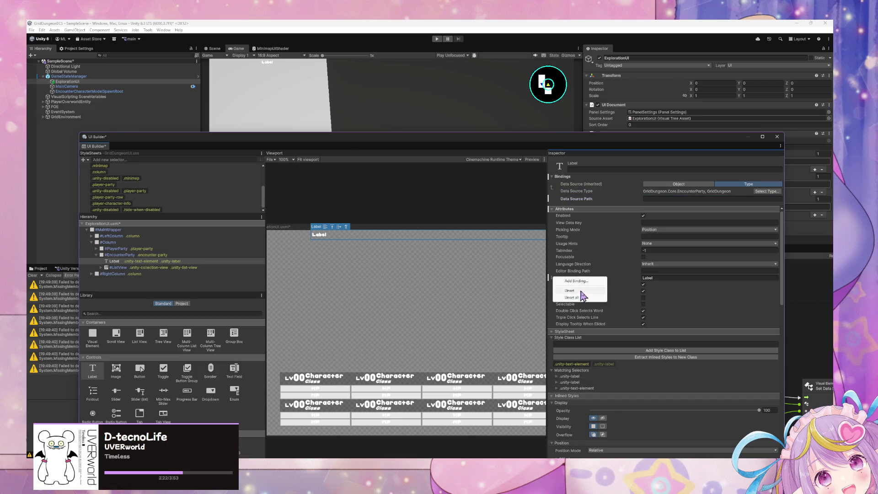
pyautogui.click(565, 280)
pyautogui.click(515, 243)
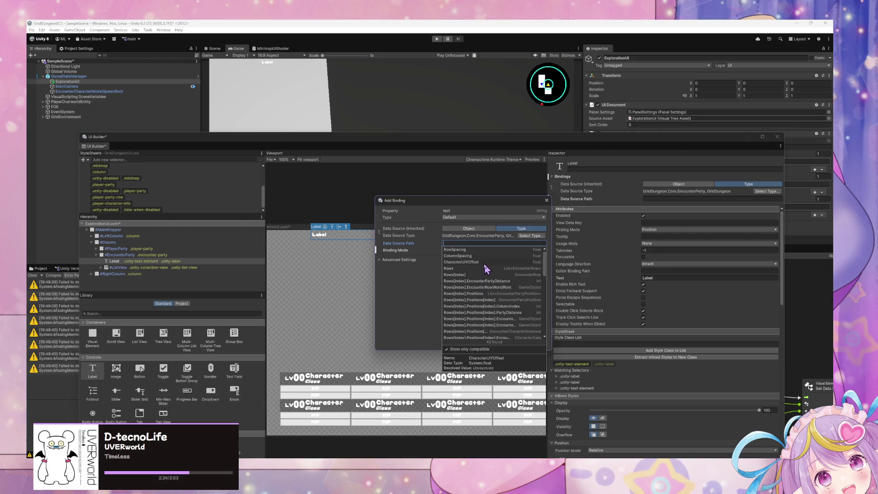
pyautogui.click(486, 267)
pyautogui.click(532, 348)
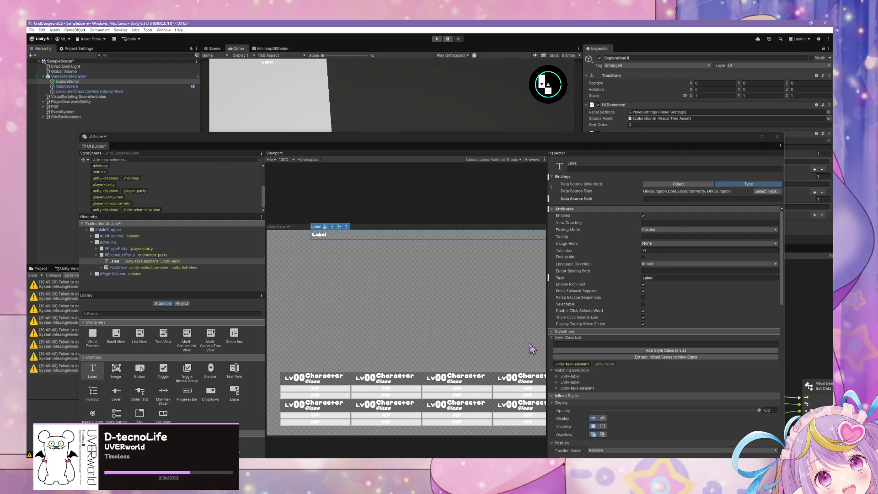
# - Set the Label's text to TEST, then select #EncounterParty
pyautogui.click(659, 284)
pyautogui.click(643, 284)
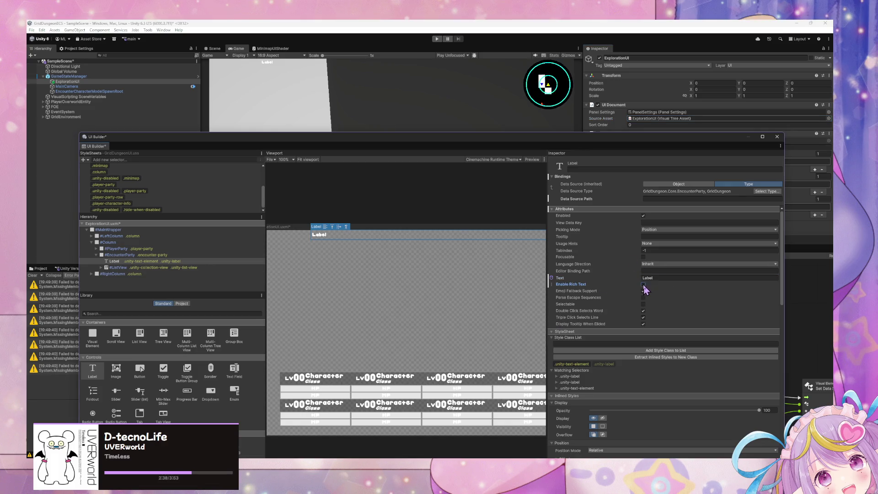
pyautogui.write('TEST')
pyautogui.press('Return')
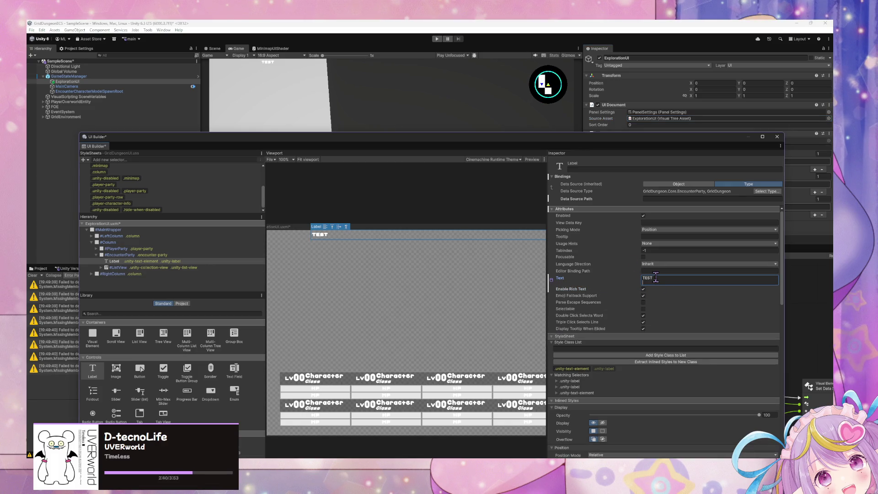
pyautogui.press('BackSpace')
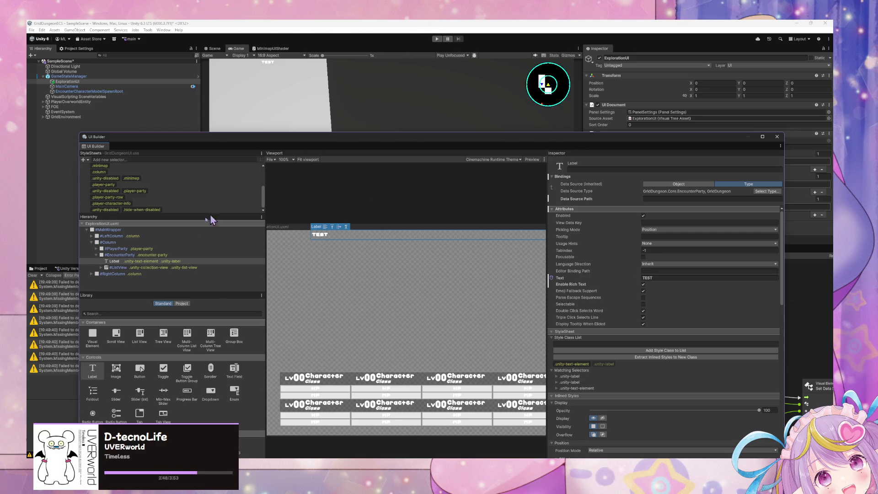
pyautogui.click(389, 256)
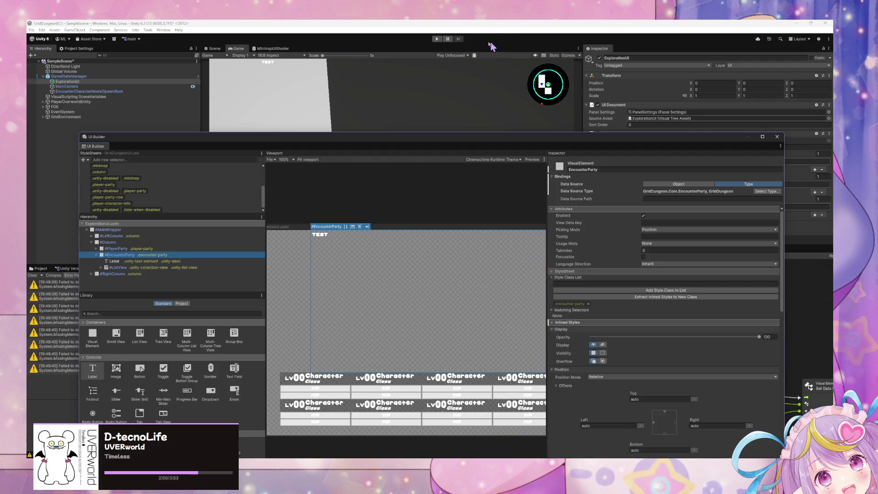
# - Enter Play mode with Ctrl+P and click into the Game view to try the encounter UI
pyautogui.hotkey('ctrl', 'p')
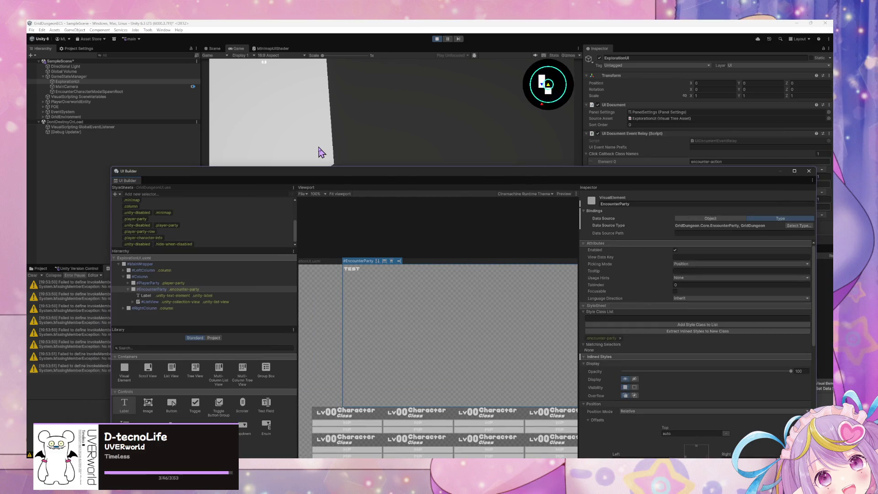
pyautogui.click(324, 151)
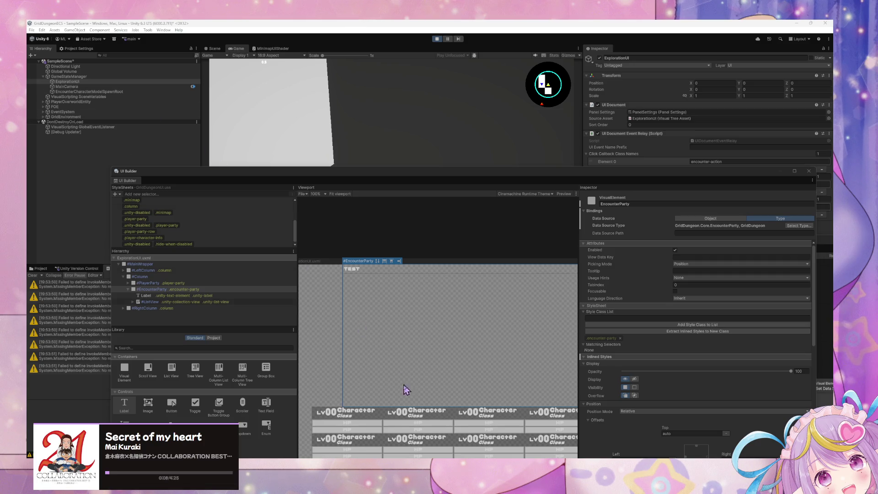
# - Bring up Firefox's ListView itemsSource example, scroll the XML sideways, then switch to VS Code
pyautogui.moveTo(369, 427)
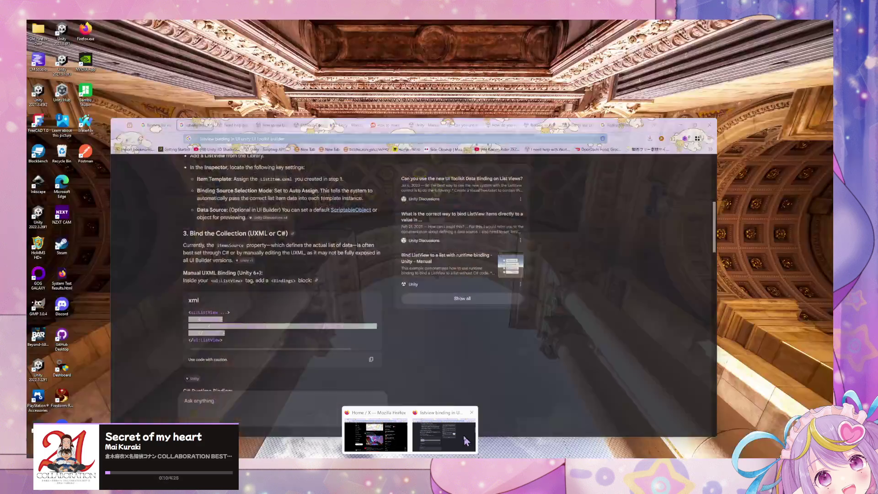
pyautogui.click(444, 434)
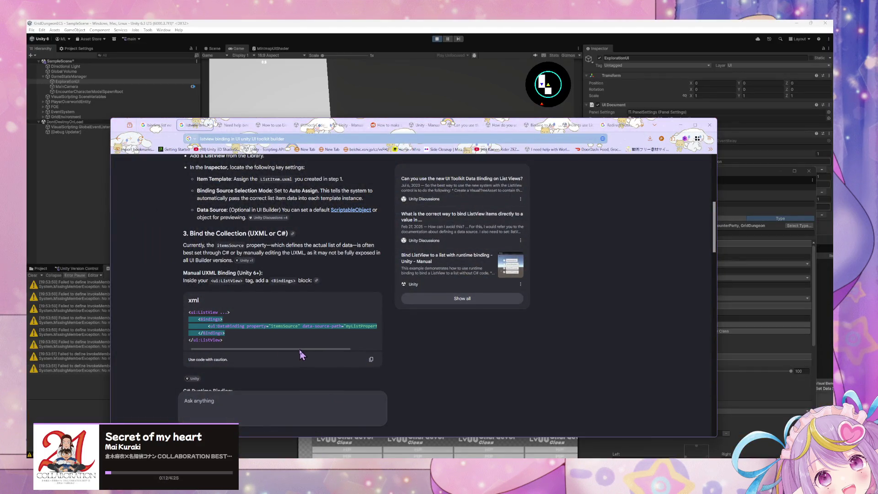
pyautogui.hscroll(3, 342, 356)
pyautogui.moveTo(306, 349); pyautogui.dragTo(298, 349)
pyautogui.hotkey('alt', 'Tab')
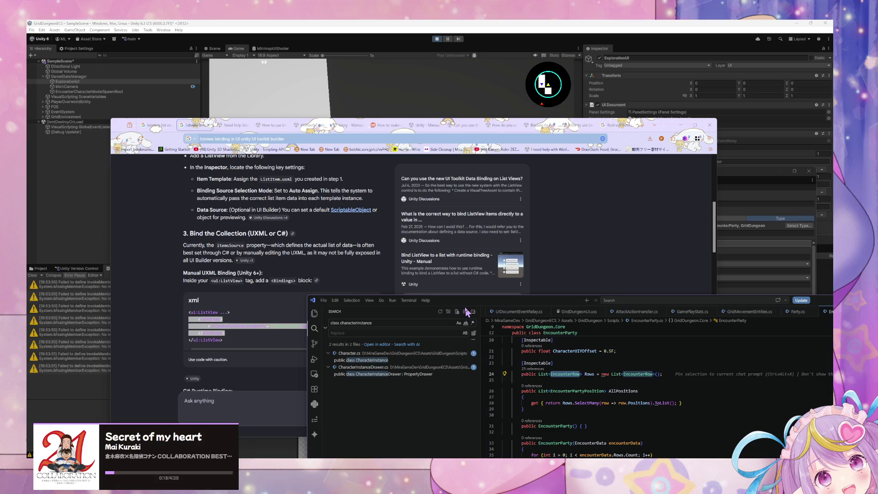
# - Move the VS Code window left and return its sidebar to the search results
pyautogui.moveTo(497, 302); pyautogui.dragTo(381, 206)
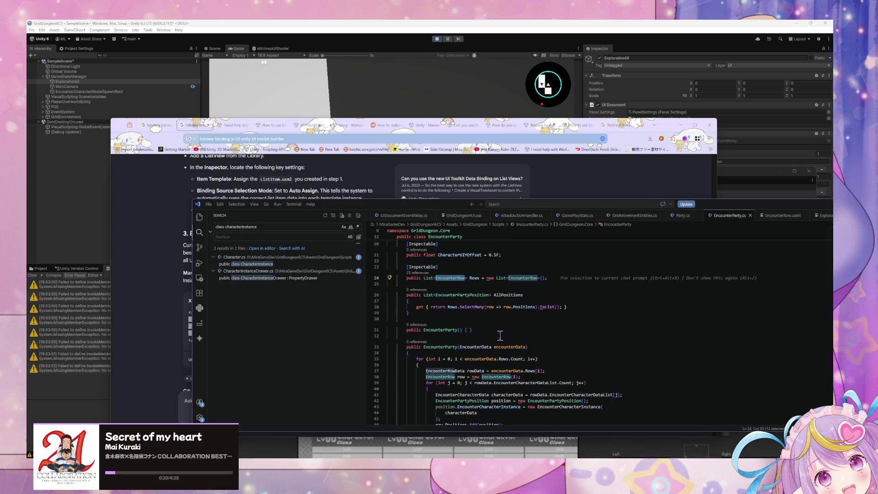
pyautogui.moveTo(412, 209)
pyautogui.mouseDown()
pyautogui.moveTo(309, 222)
pyautogui.moveTo(429, 223)
pyautogui.mouseUp()
pyautogui.click(217, 229)
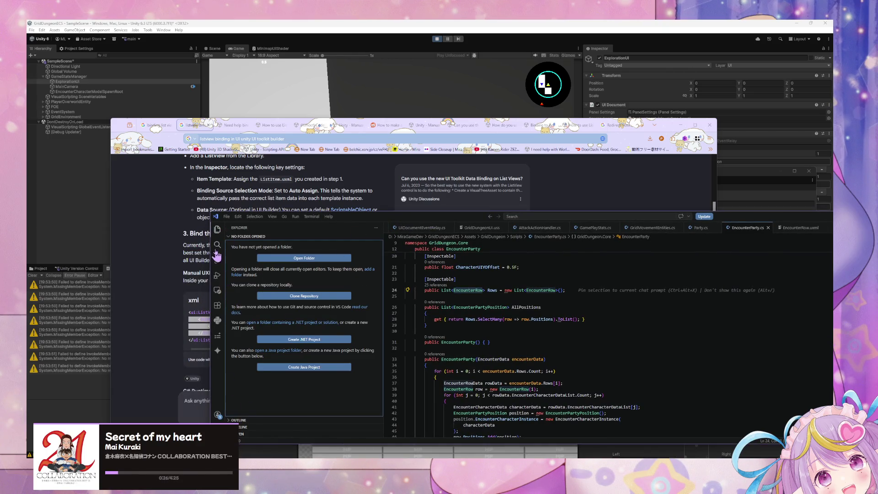
pyautogui.click(217, 246)
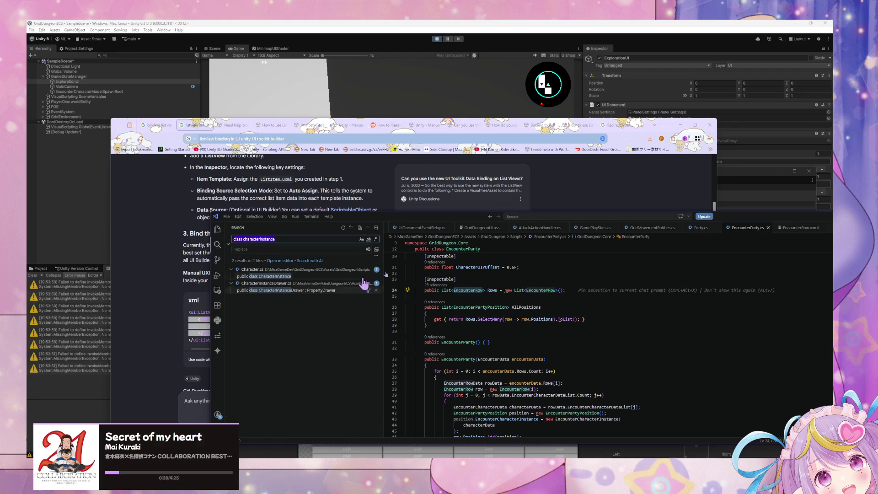
pyautogui.scroll(-2, 795, 231)
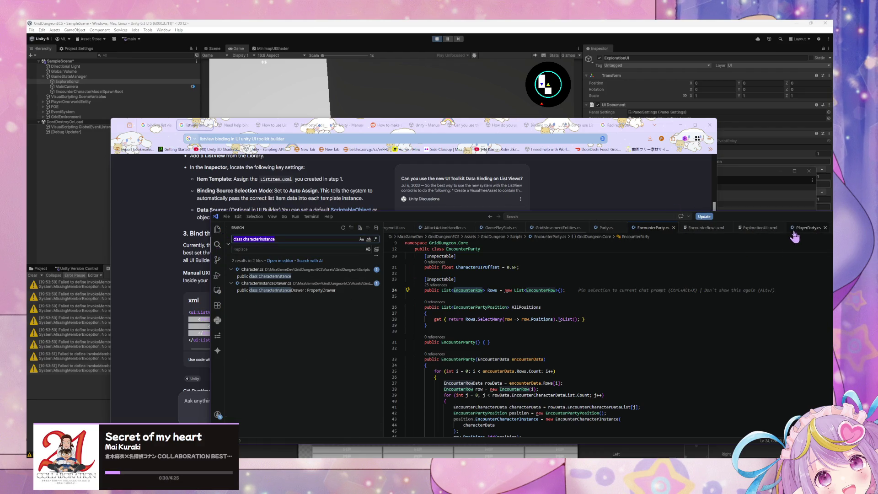
pyautogui.scroll(-3, 795, 234)
# - Compare the contents of EncounterRow.uxml and EncounterParty.cs
pyautogui.click(540, 227)
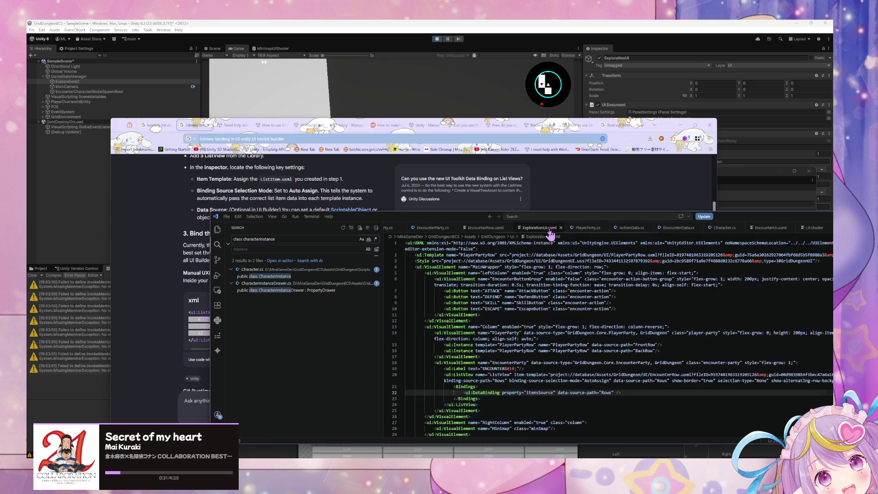
pyautogui.click(487, 228)
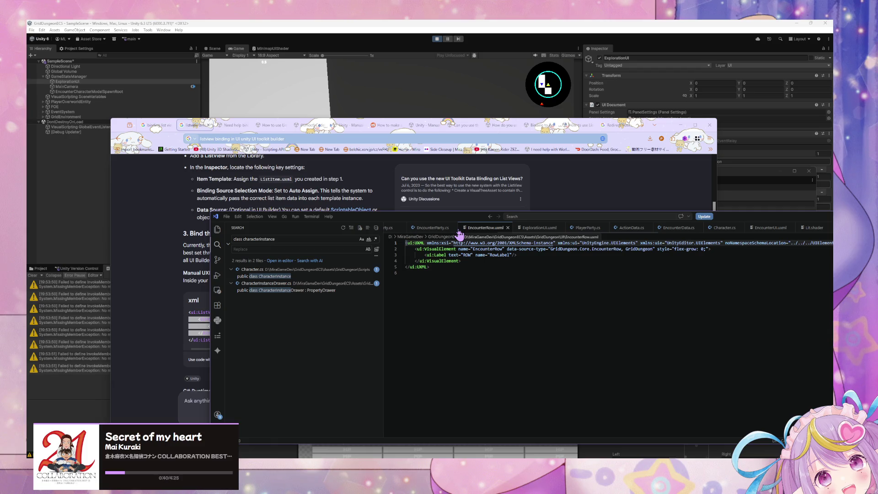
pyautogui.click(435, 230)
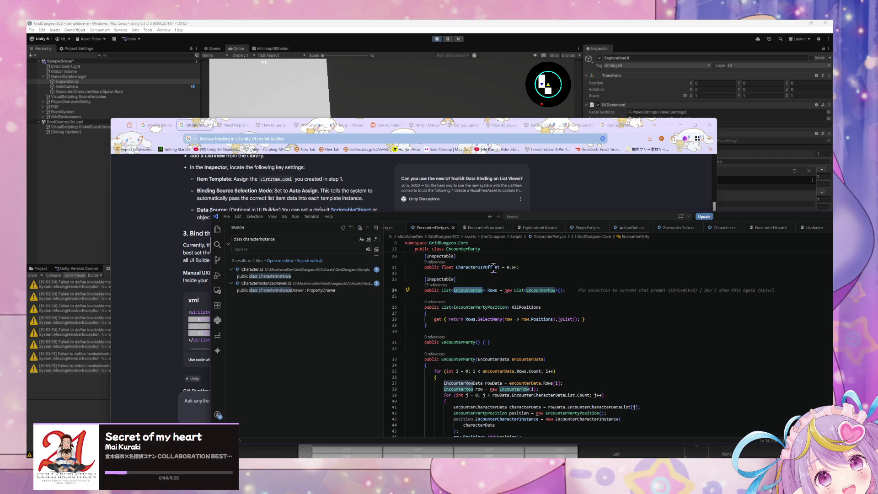
pyautogui.scroll(-1, 495, 267)
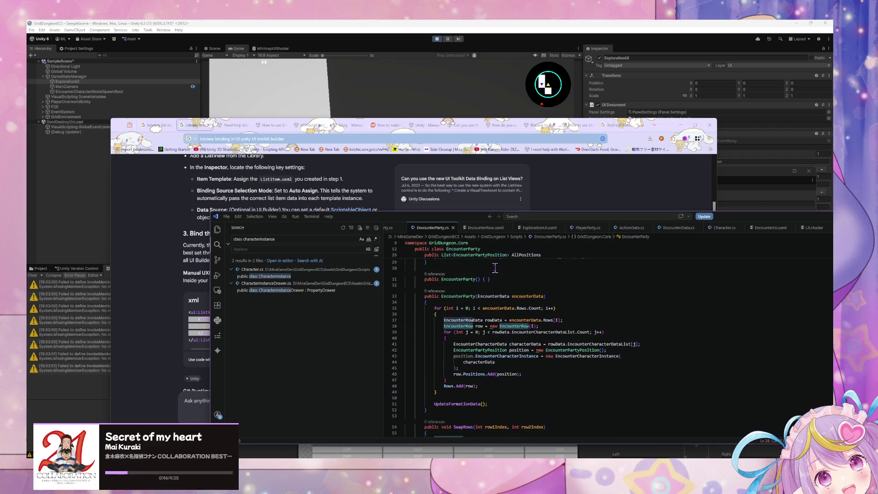
pyautogui.click(485, 227)
pyautogui.click(452, 228)
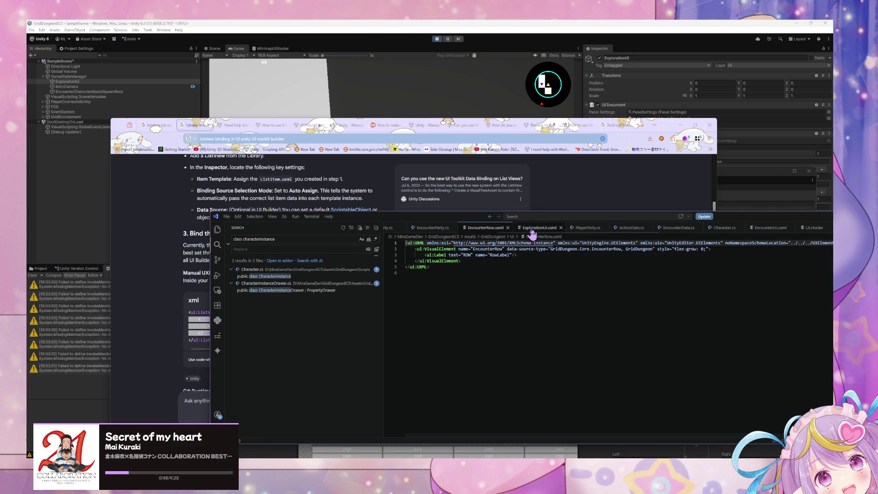
pyautogui.scroll(-1, 581, 229)
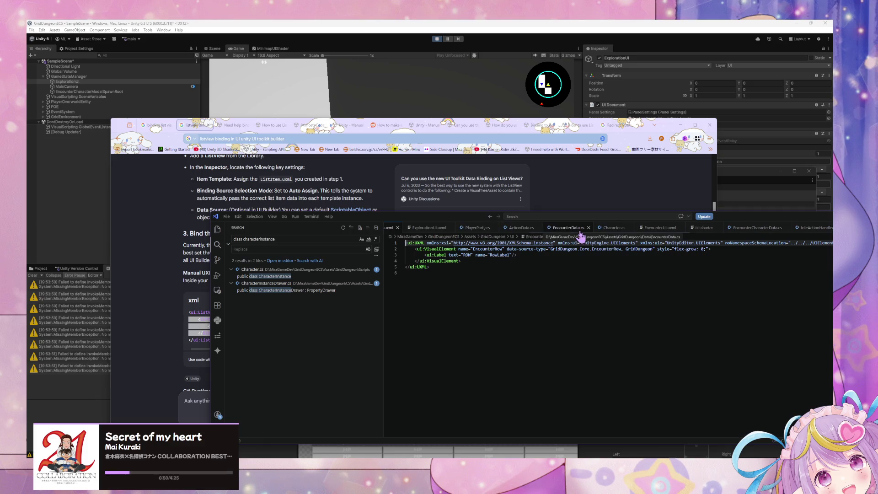
pyautogui.scroll(-2, 580, 230)
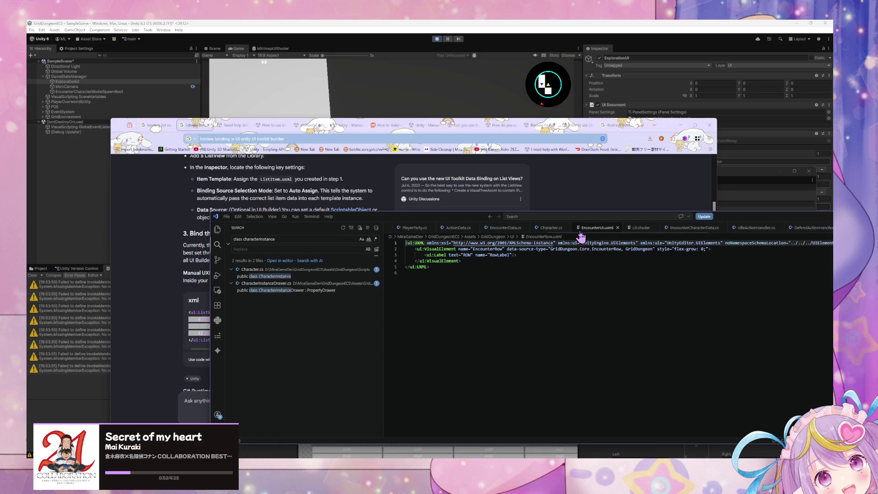
pyautogui.scroll(4, 539, 228)
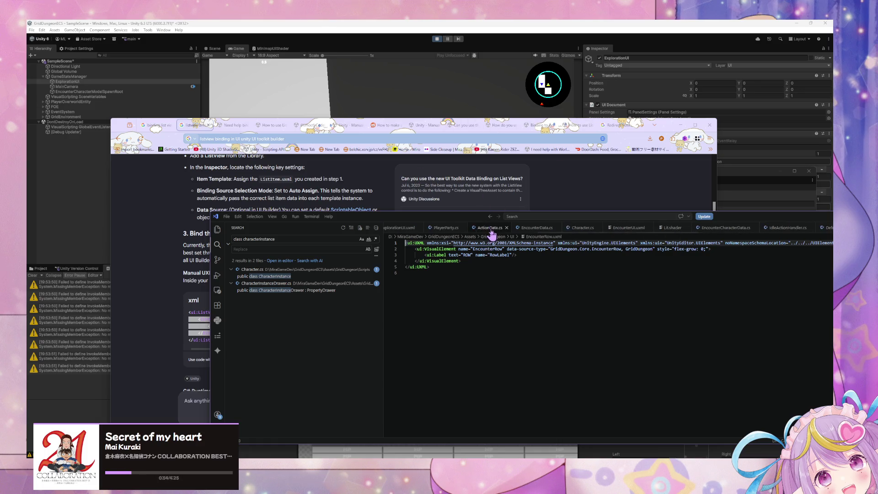
# - Show ExplorationUI.uxml's ListView itemsSource bound to Rows, then return to the browser guide
pyautogui.click(524, 227)
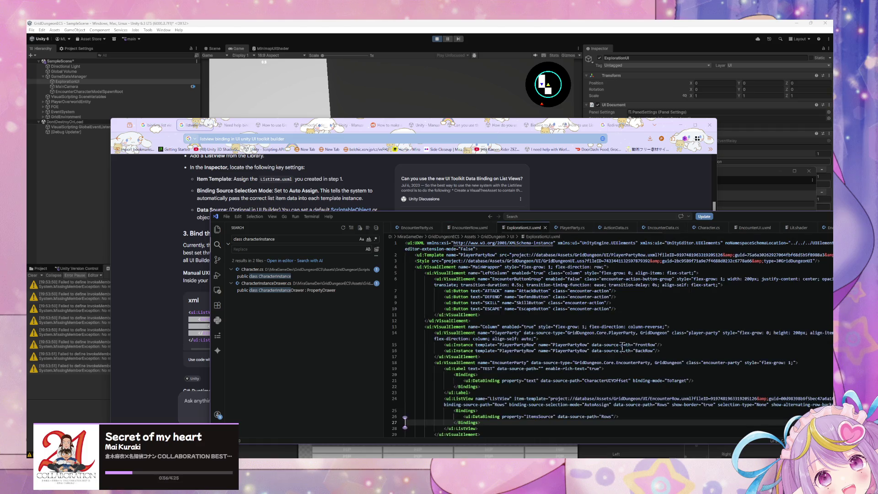
pyautogui.scroll(-3, 627, 325)
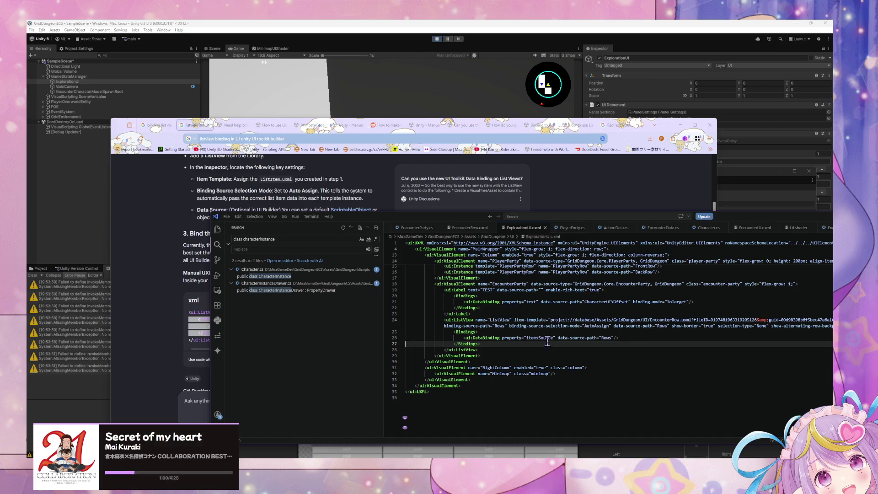
pyautogui.moveTo(389, 219)
pyautogui.mouseDown()
pyautogui.moveTo(517, 194)
pyautogui.moveTo(580, 205)
pyautogui.mouseUp()
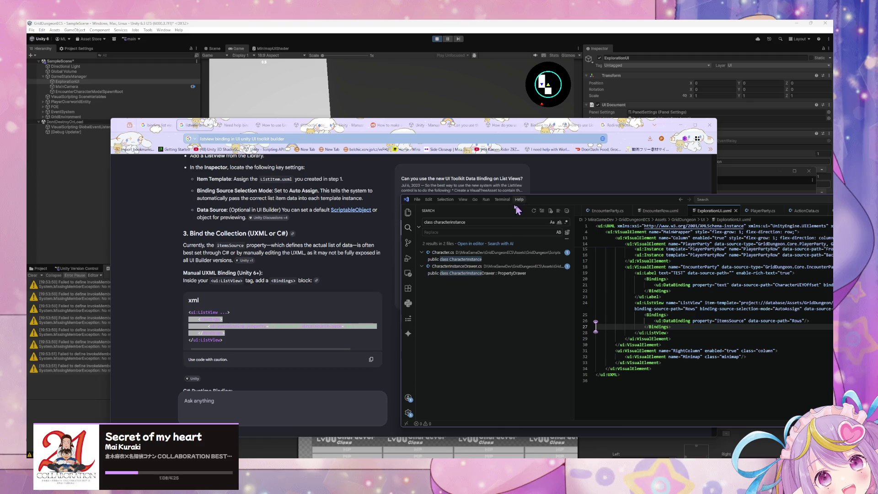
pyautogui.moveTo(599, 203); pyautogui.dragTo(349, 190)
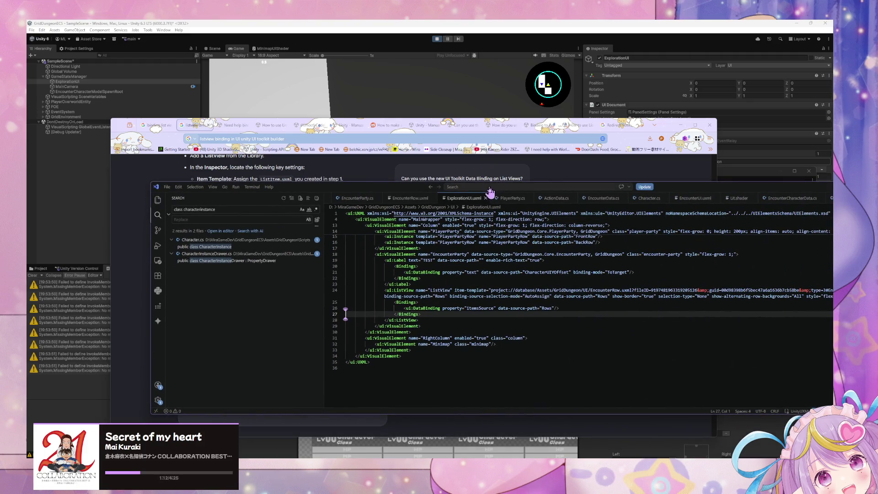
pyautogui.moveTo(391, 190); pyautogui.dragTo(246, 188)
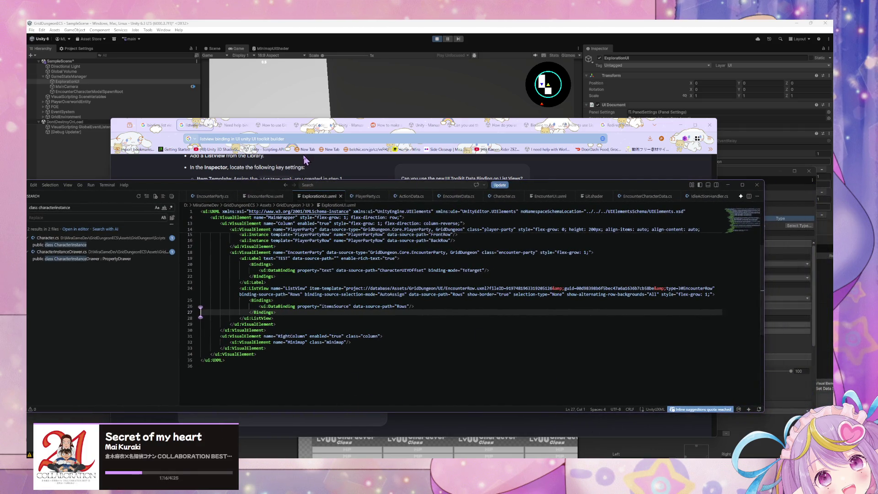
pyautogui.moveTo(255, 189)
pyautogui.mouseDown()
pyautogui.moveTo(370, 209)
pyautogui.moveTo(305, 206)
pyautogui.mouseUp()
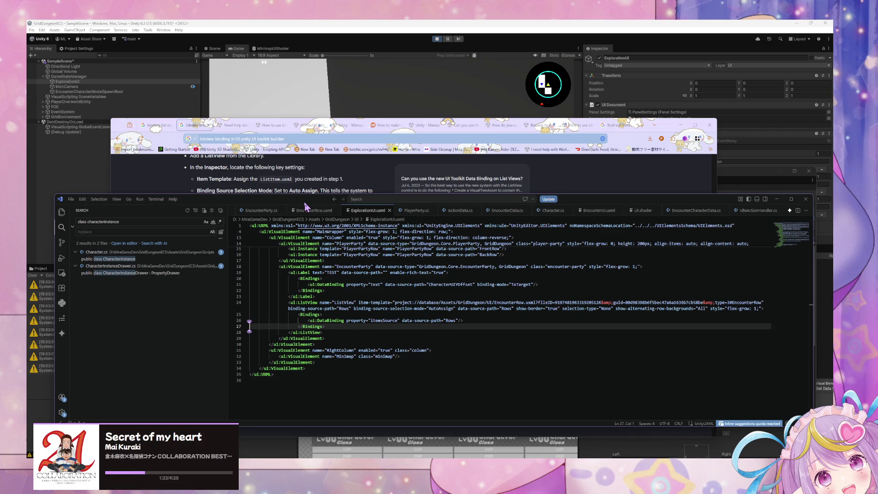
pyautogui.moveTo(305, 206)
pyautogui.mouseDown()
pyautogui.moveTo(492, 271)
pyautogui.moveTo(483, 252)
pyautogui.mouseUp()
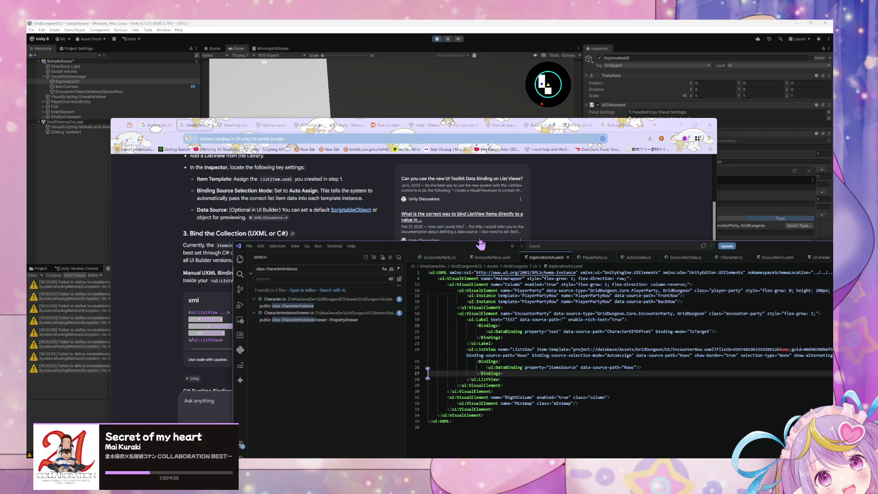
pyautogui.click(193, 224)
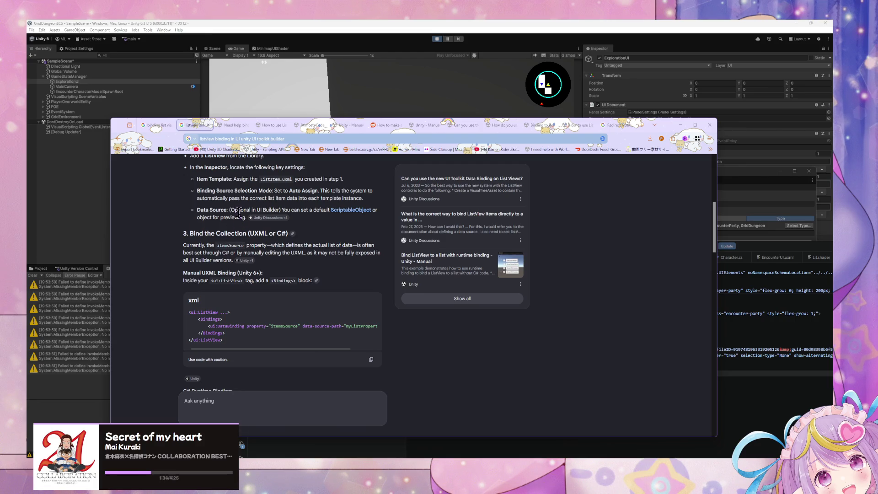
# - Scroll the AI overview, then rearrange the code editor and browser windows
pyautogui.scroll(-3, 239, 209)
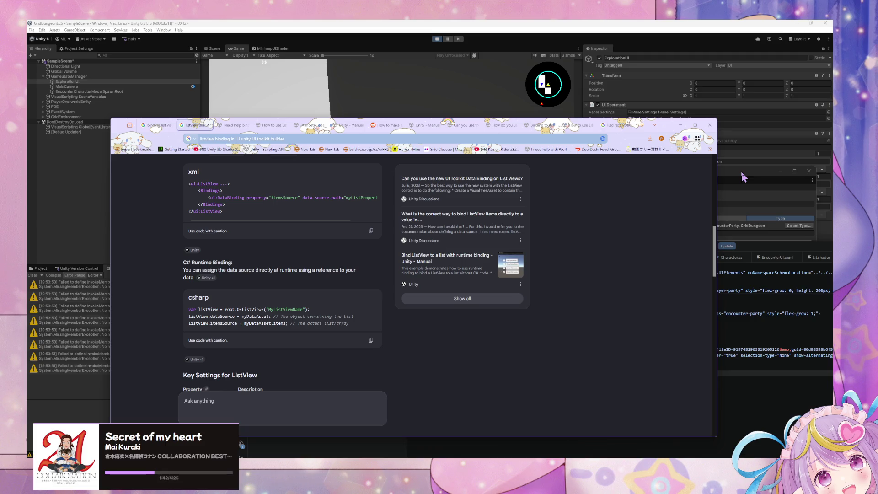
pyautogui.click(727, 366)
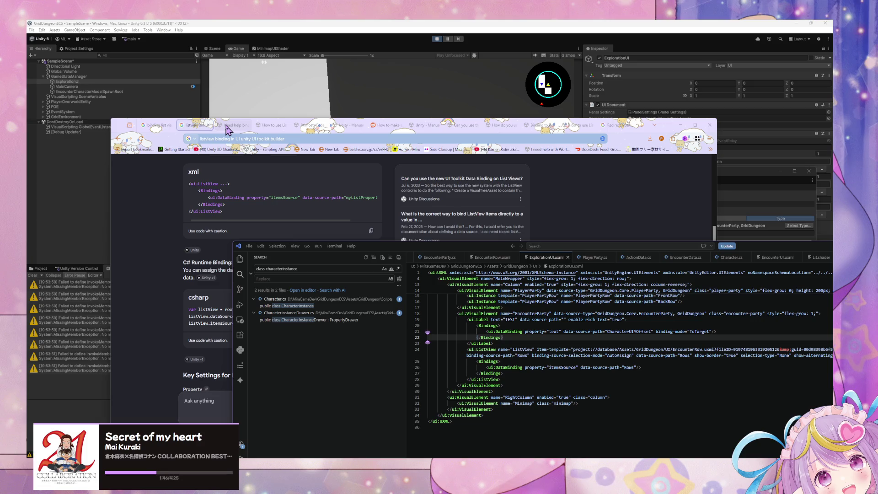
pyautogui.hotkey('alt', 'Tab')
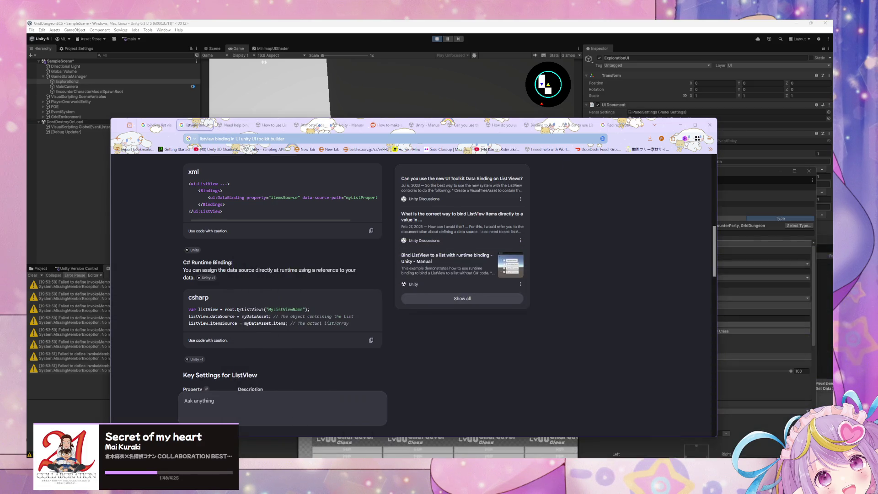
pyautogui.click(485, 443)
pyautogui.moveTo(447, 248)
pyautogui.mouseDown()
pyautogui.moveTo(264, 160)
pyautogui.moveTo(388, 245)
pyautogui.moveTo(448, 270)
pyautogui.mouseUp()
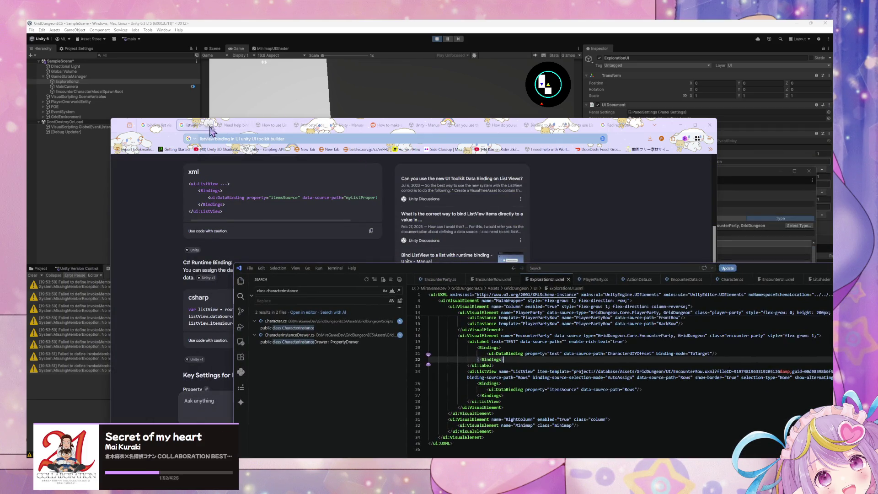
pyautogui.moveTo(670, 134)
pyautogui.mouseDown()
pyautogui.moveTo(650, 173)
pyautogui.moveTo(660, 164)
pyautogui.mouseUp()
# - Close the Redirect Notice tab, minimise Firefox and return to the UI Builder window
pyautogui.click(608, 156)
pyautogui.click(620, 156)
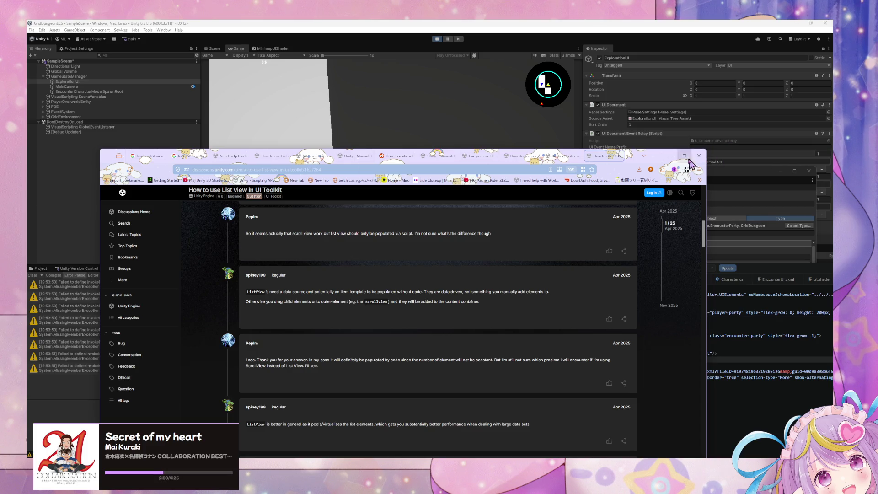
pyautogui.moveTo(659, 163); pyautogui.dragTo(525, 113)
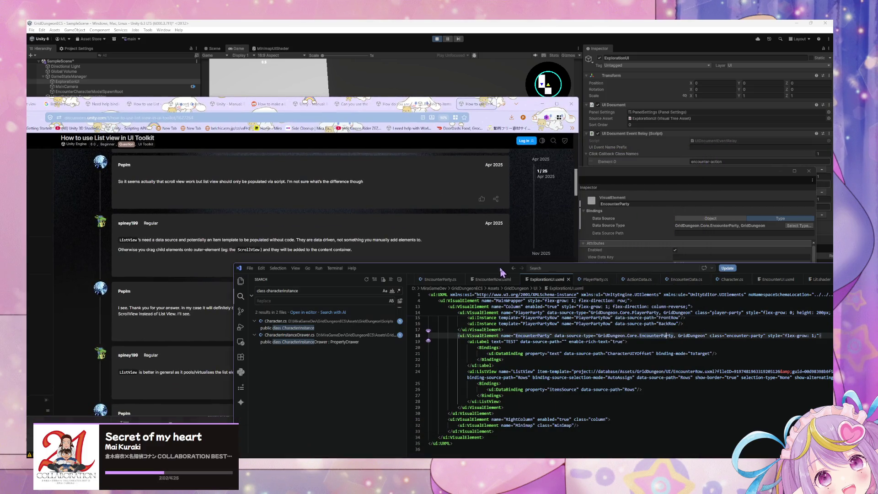
pyautogui.click(537, 105)
pyautogui.click(355, 211)
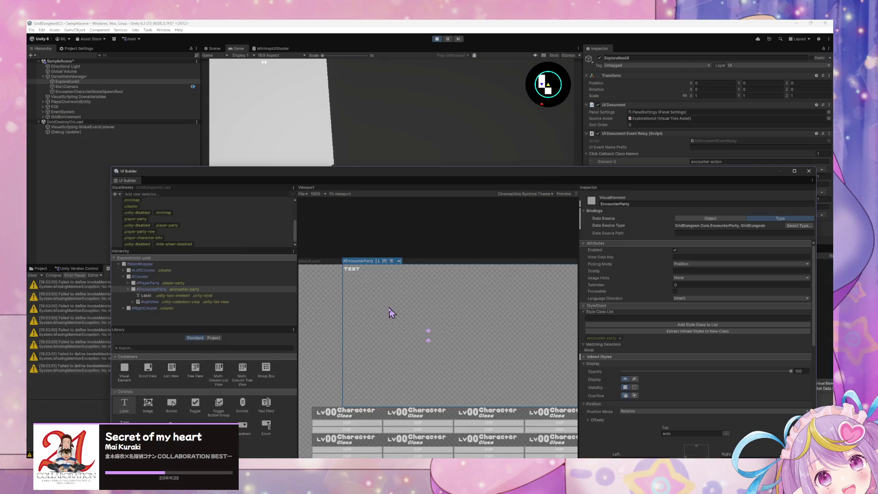
# - Select the ListView under EncounterParty and rename it EncounterRows
pyautogui.click(88, 77)
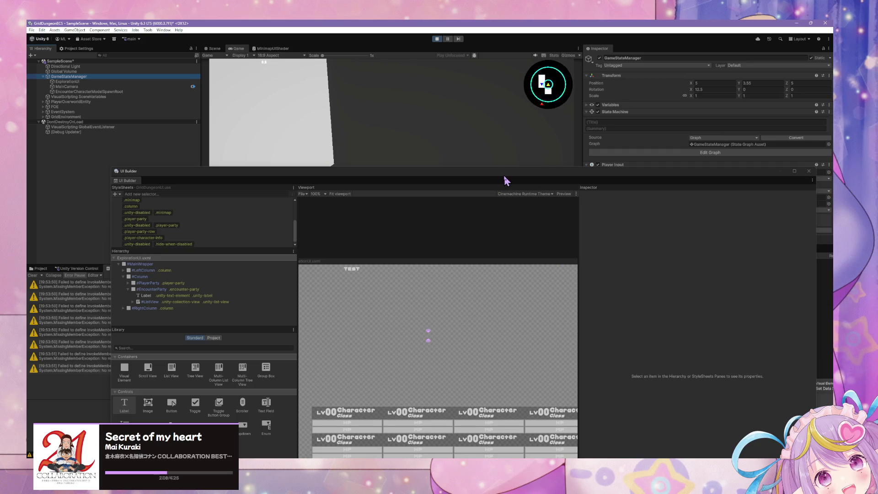
pyautogui.moveTo(504, 177)
pyautogui.mouseDown()
pyautogui.moveTo(412, 142)
pyautogui.moveTo(467, 109)
pyautogui.mouseUp()
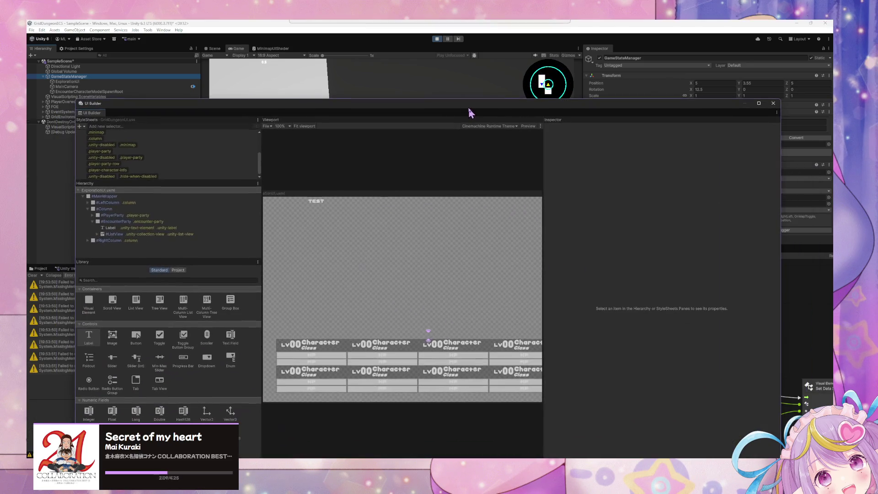
pyautogui.click(140, 227)
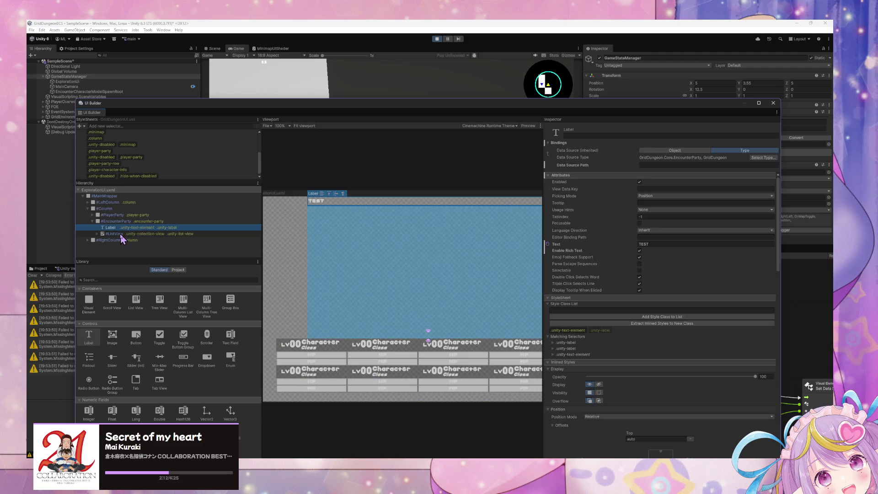
pyautogui.click(121, 234)
pyautogui.click(611, 136)
pyautogui.write('EncounterRows')
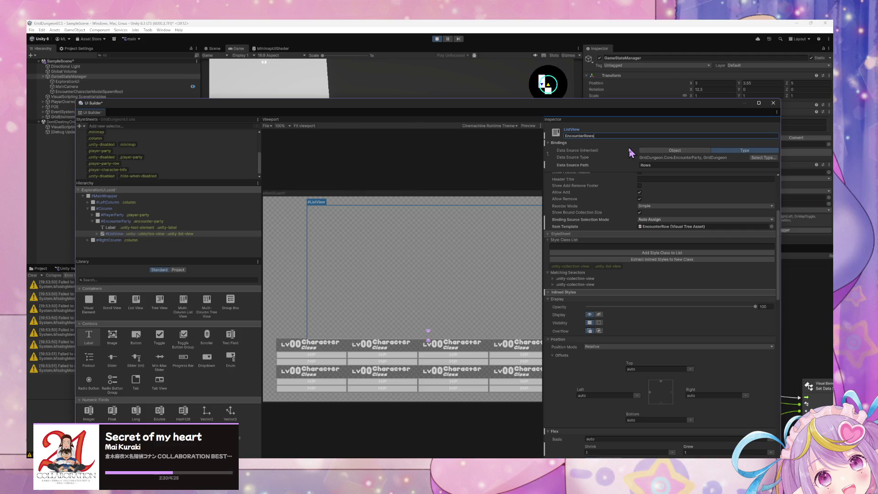
pyautogui.press('Return')
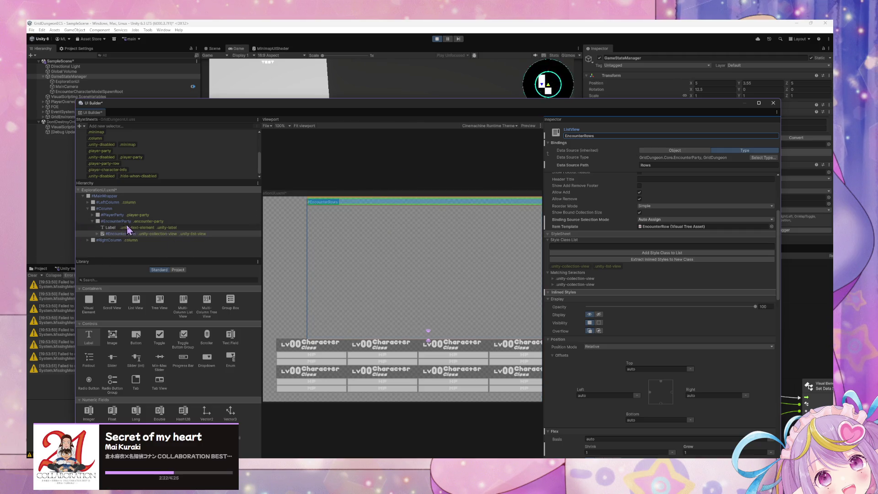
# - Compare EncounterRows with PlayerParty's rows, then rename it to EncounterRowsList
pyautogui.click(97, 233)
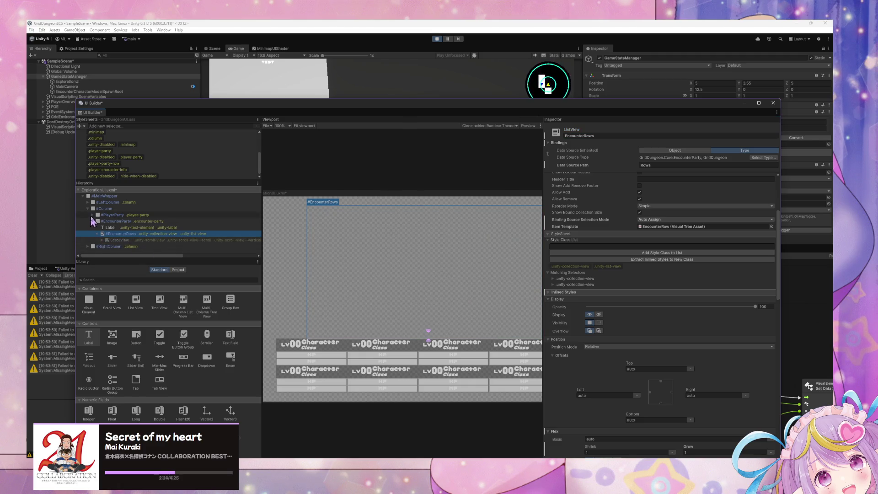
pyautogui.click(93, 215)
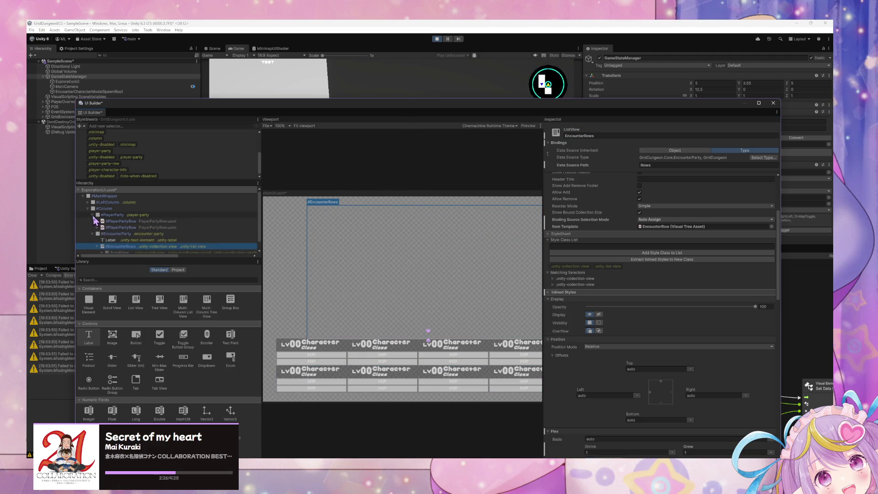
pyautogui.click(92, 215)
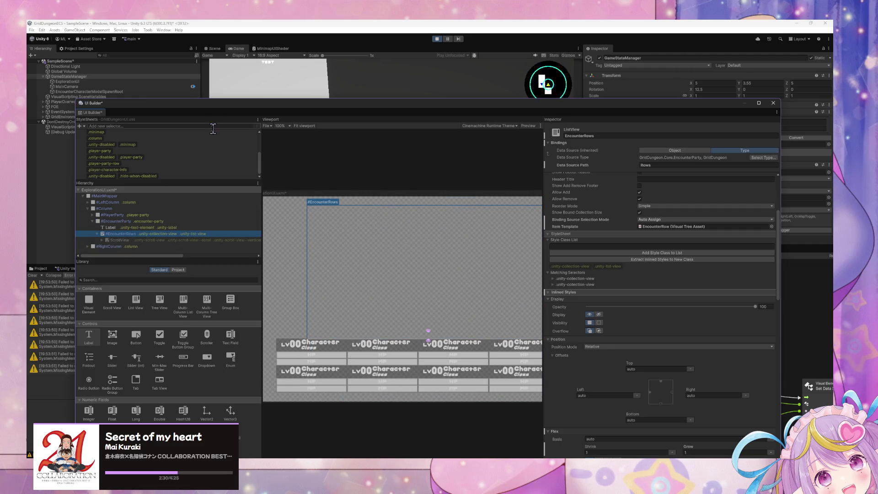
pyautogui.doubleClick(122, 233)
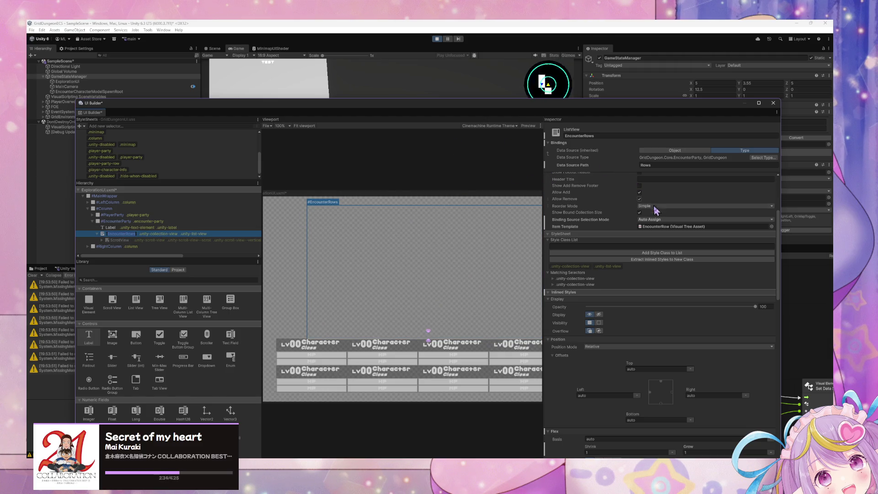
# - Add the encounter-rows-list style class to the list and bring the script graph forward
pyautogui.click(692, 247)
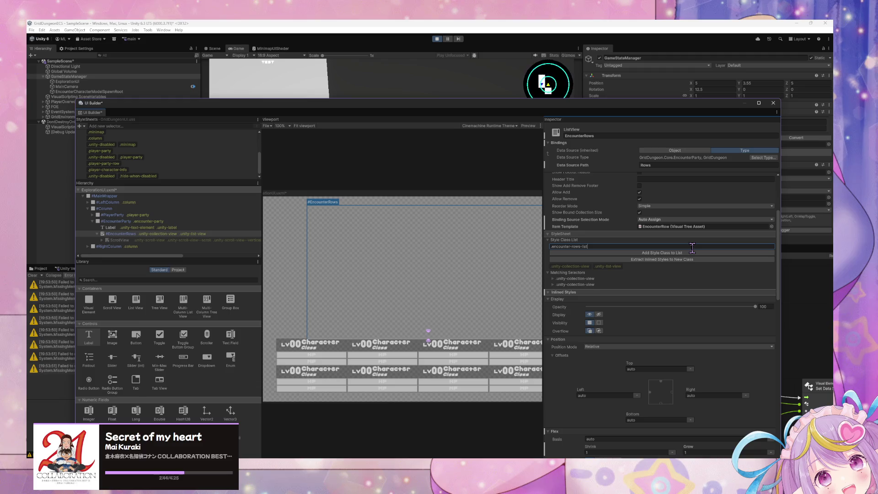
pyautogui.press('Return')
pyautogui.click(612, 136)
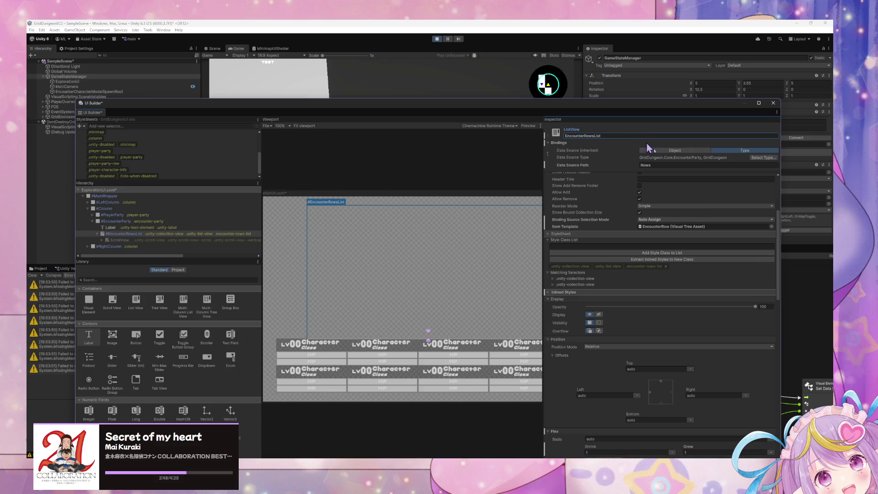
pyautogui.click(806, 316)
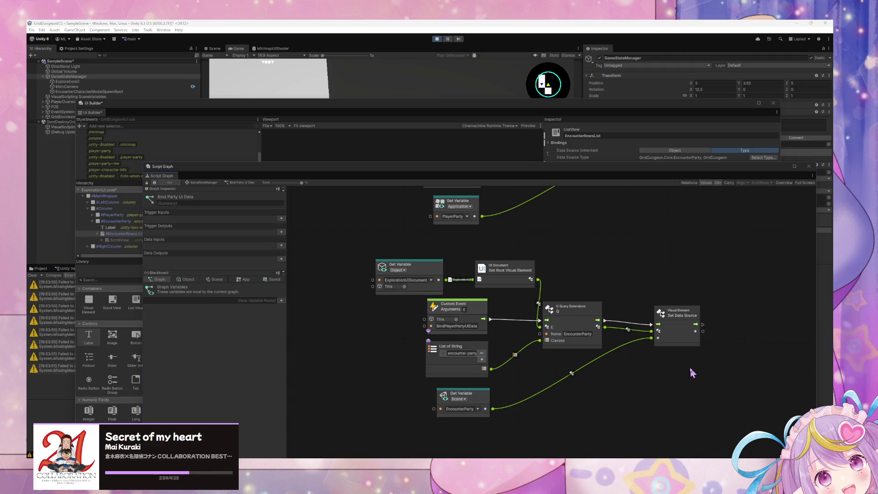
# - Search the Bind Party UI Data graph's node finder for 'set item source', then leave Unity
pyautogui.rightClick(668, 363)
pyautogui.write('set item source')
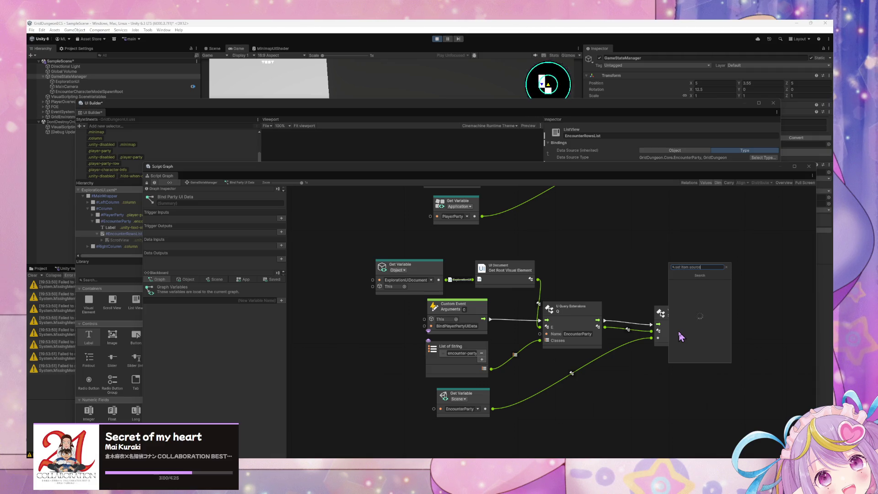
pyautogui.press('BackSpace')
pyautogui.press('BackSpace')
pyautogui.press('BackSpace')
pyautogui.write('c')
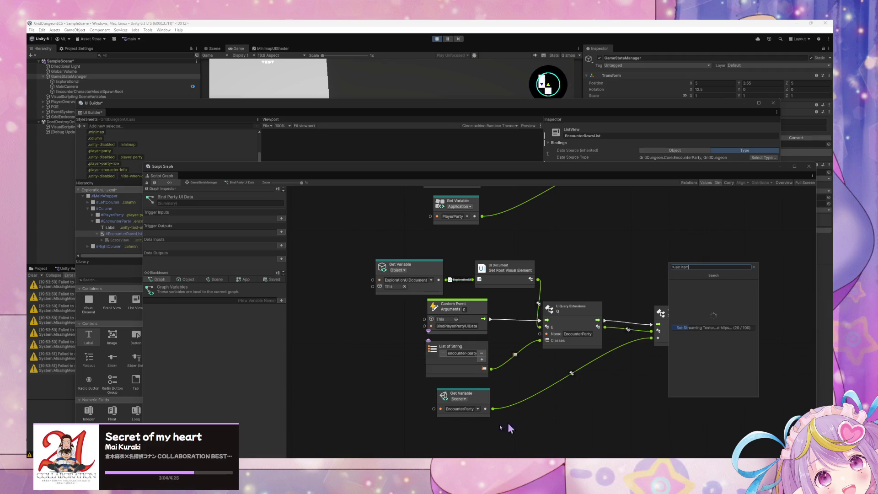
pyautogui.hotkey('alt', 'Tab')
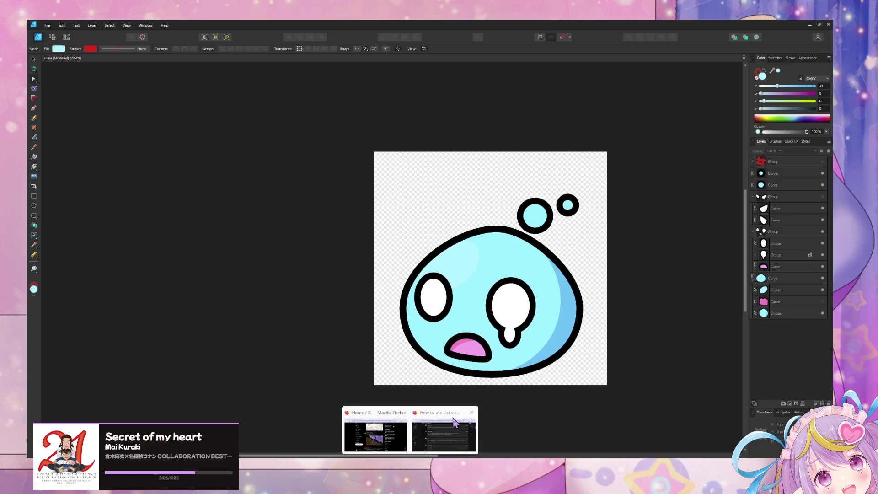
# - Return to the ListView discussion in Firefox, then open a new tab and type 'set item source'
pyautogui.click(455, 423)
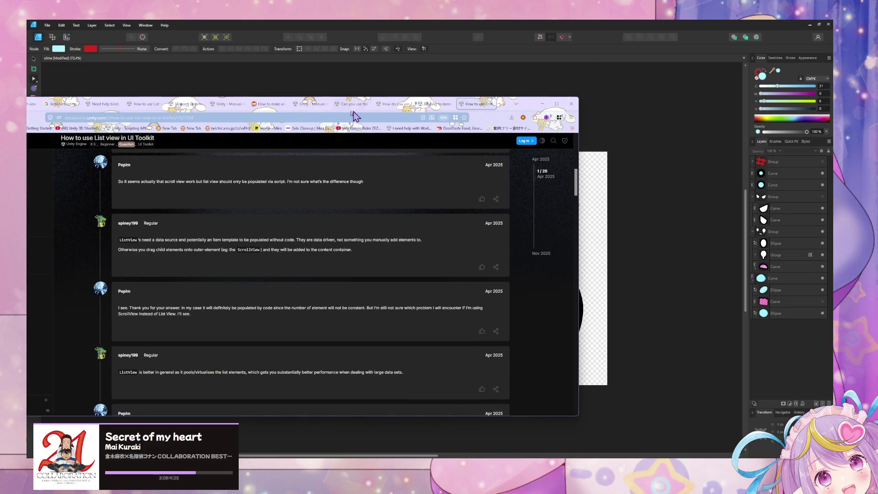
pyautogui.click(502, 105)
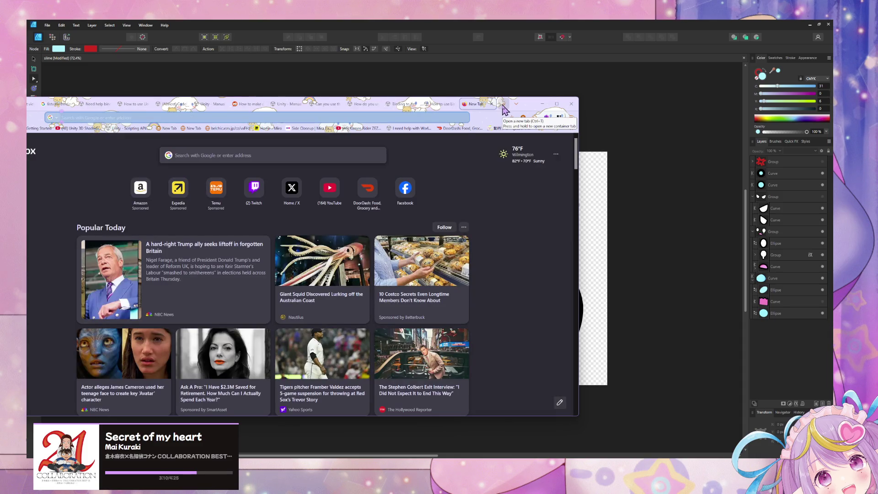
pyautogui.write('set item source')
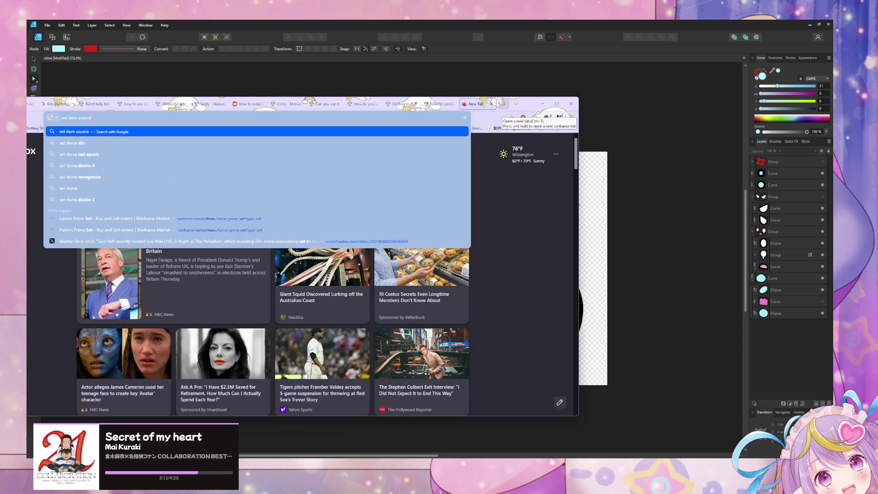